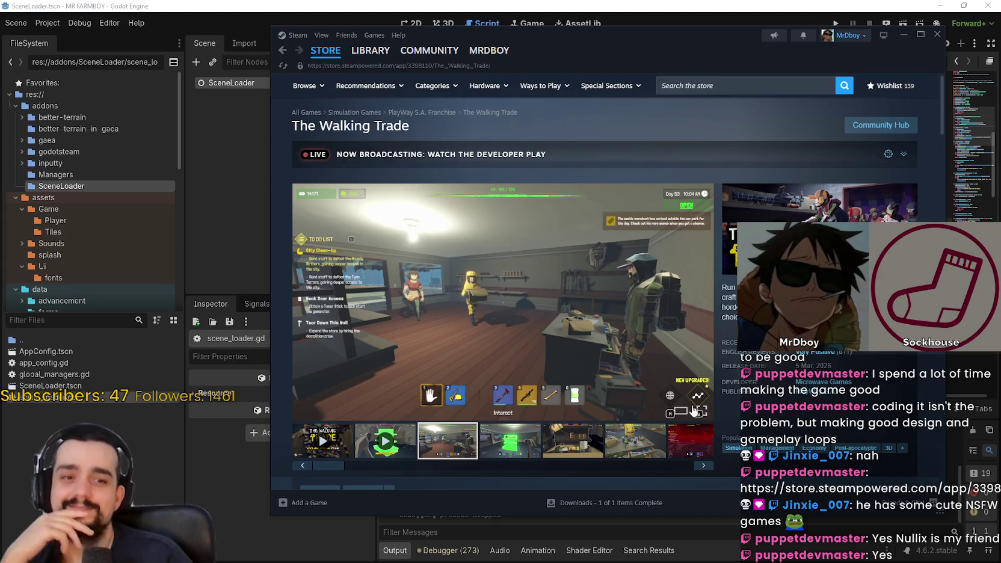
Flip through The Walking Trade's screenshots, ending on the store-interior shot
click(563, 437)
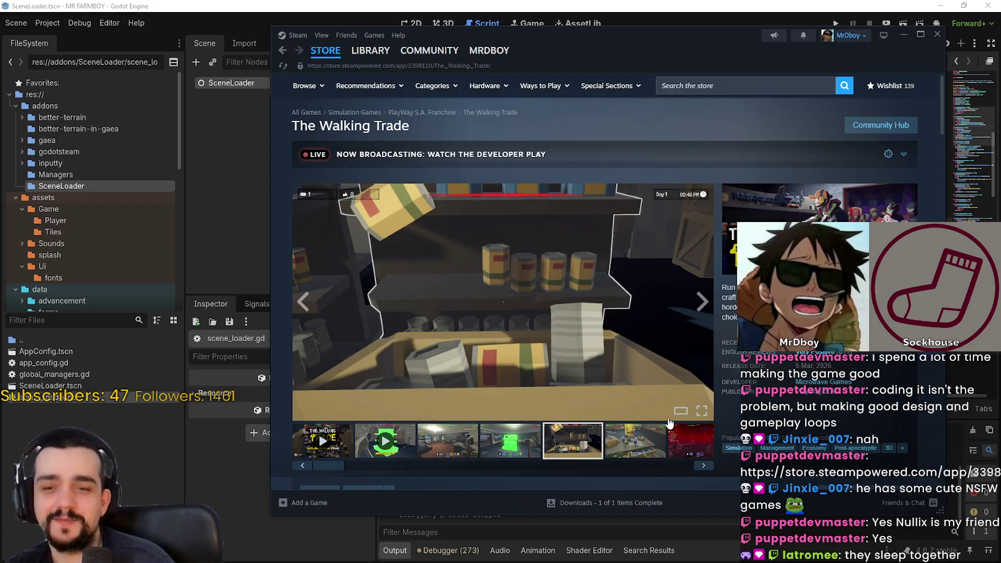
click(653, 434)
click(686, 439)
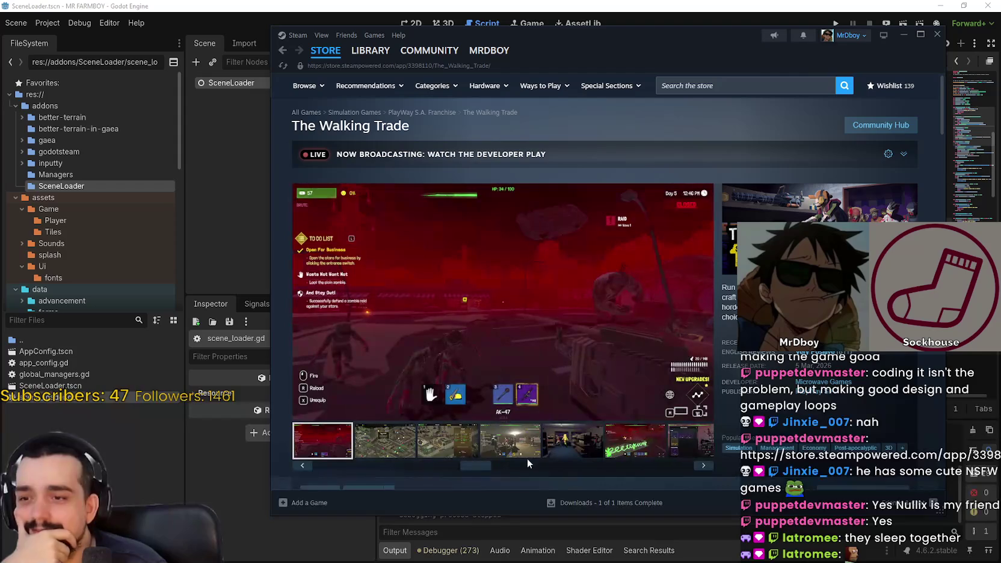
click(565, 456)
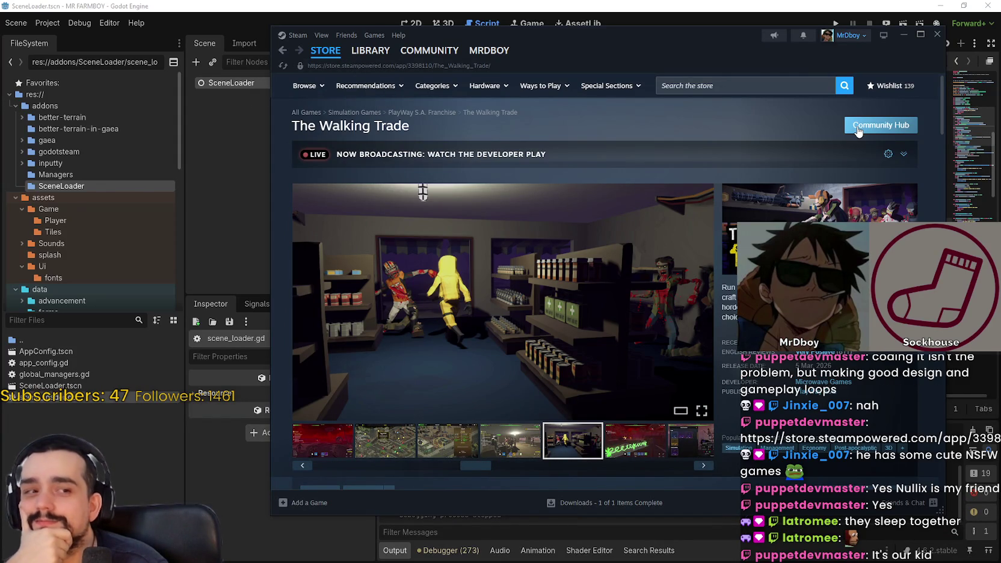
Look over The Walking Trade's community hub, then open MR FARMBOY's store page from the library
click(859, 130)
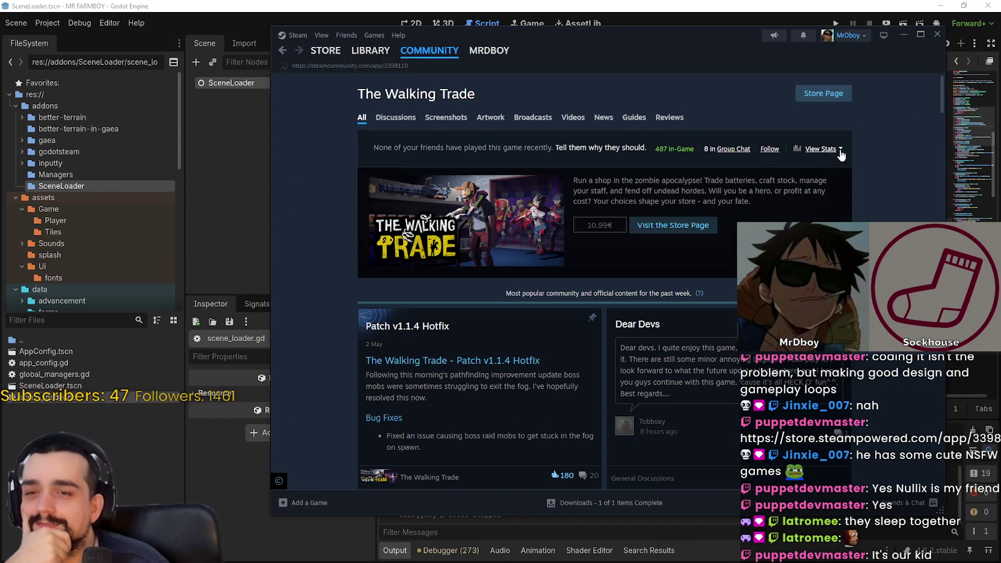
scroll(down, 3)
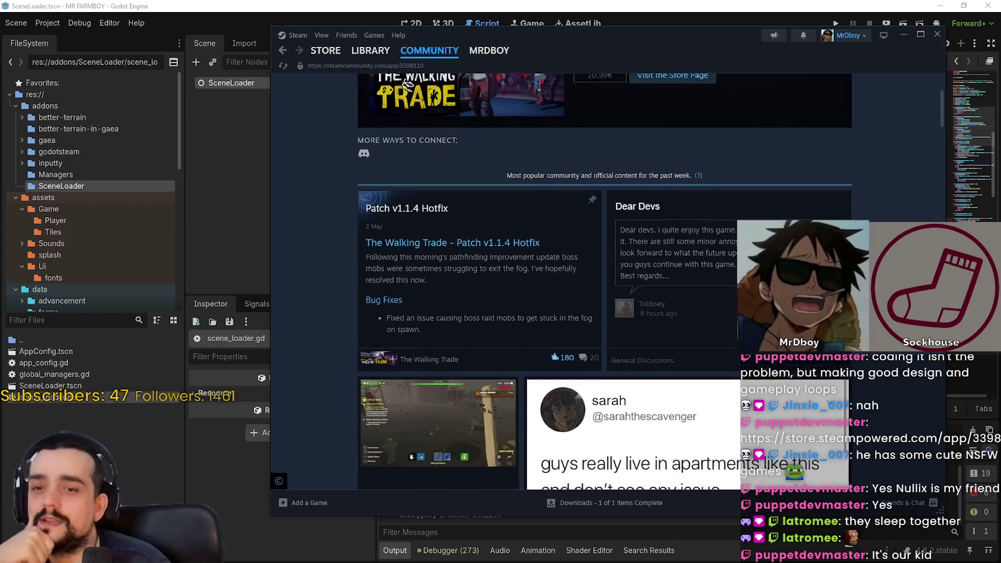
scroll(down, 3)
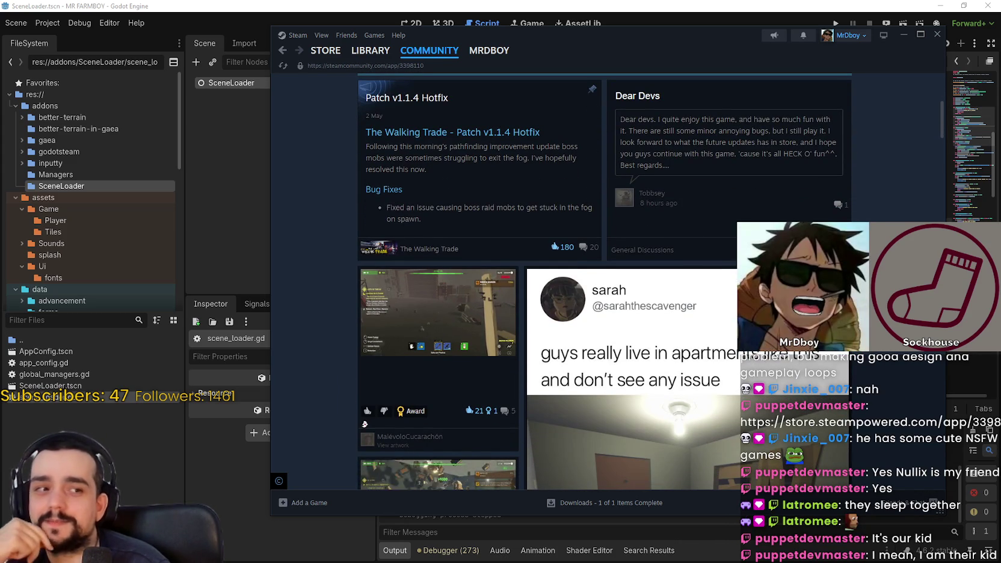
click(371, 51)
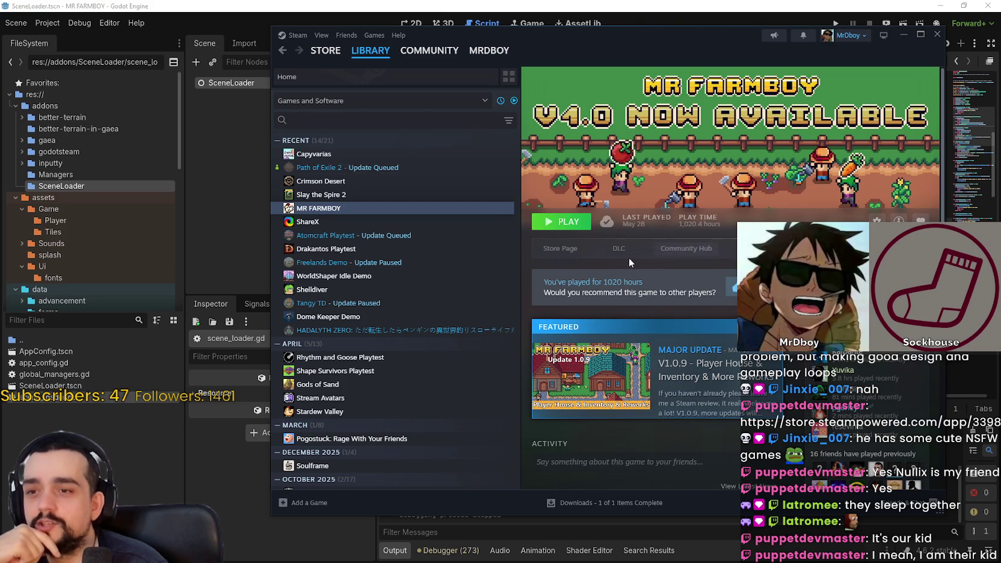
click(564, 250)
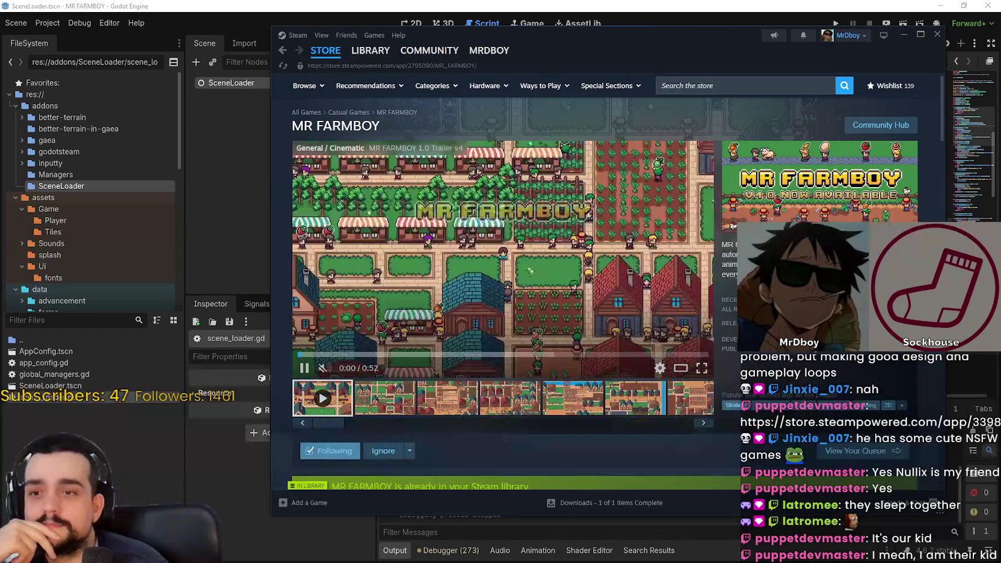
Go to MR FARMBOY's community hub and switch to its Reviews section
click(881, 125)
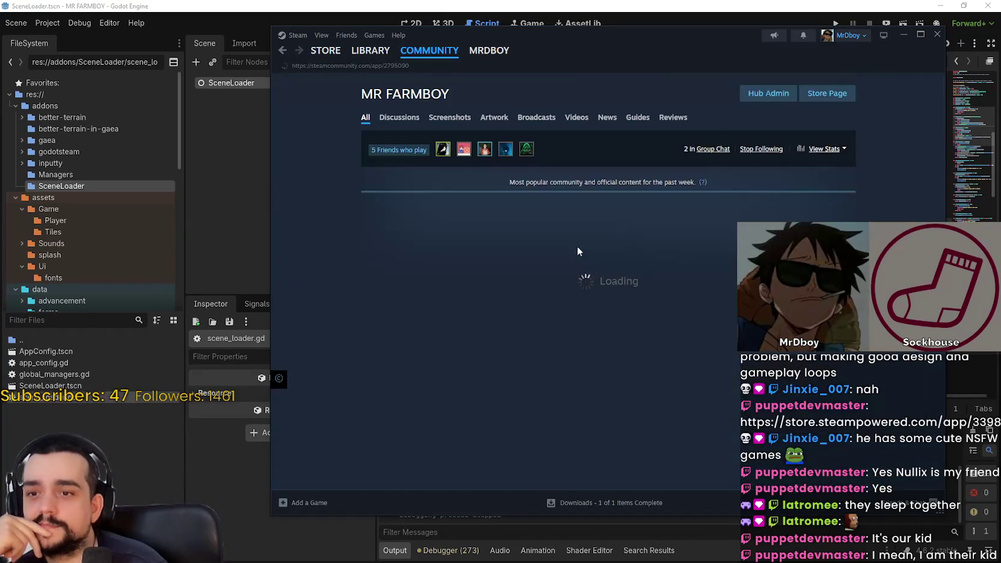
click(401, 118)
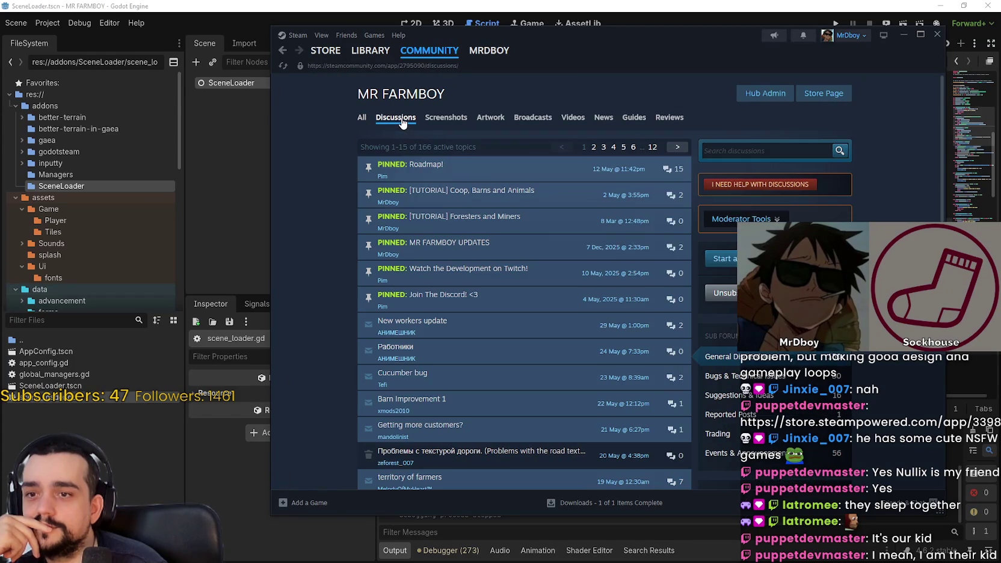
click(673, 119)
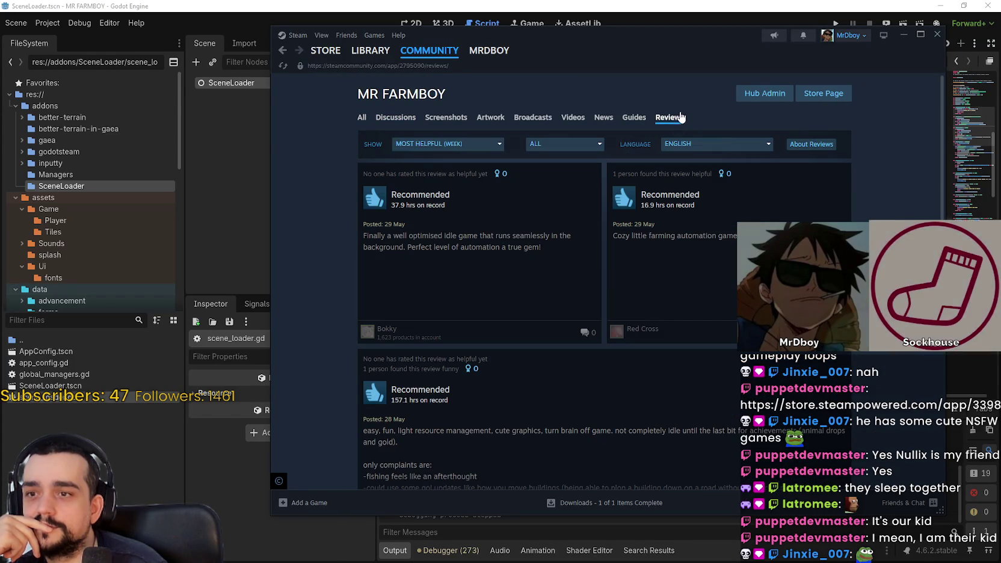
Sort the reviews by Most Recent and show All Languages
click(467, 145)
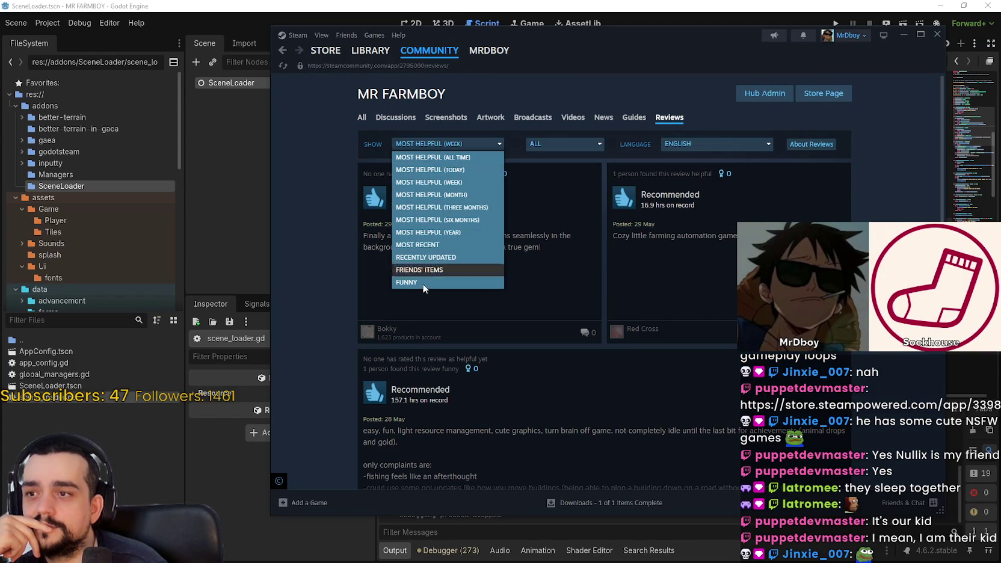
click(426, 245)
click(692, 143)
click(678, 160)
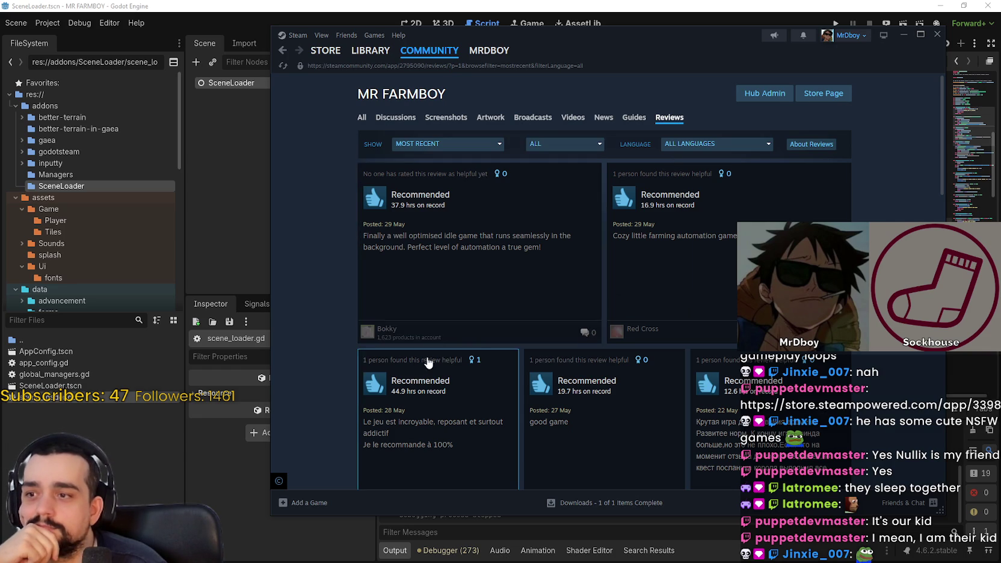
click(450, 273)
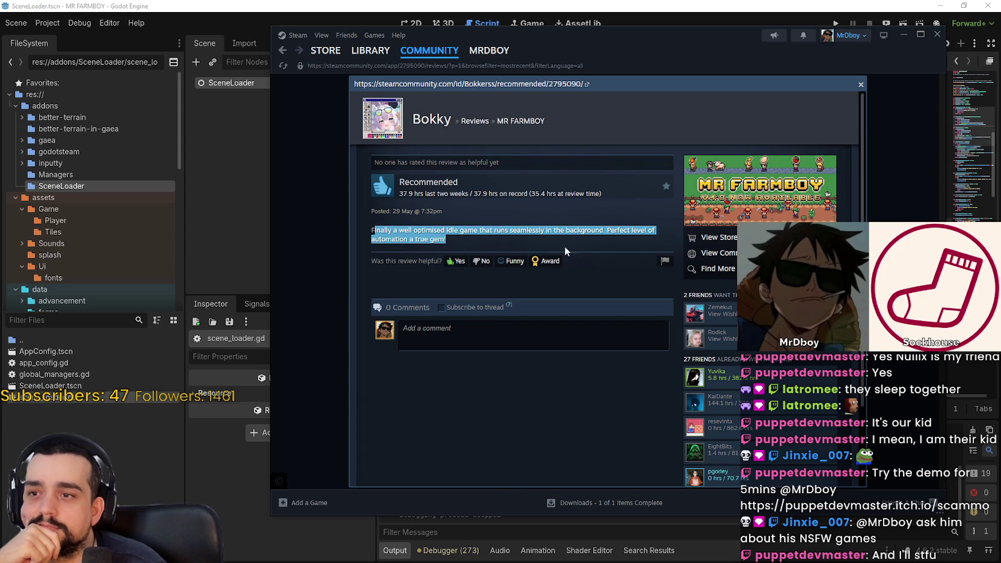
key(Escape)
click(697, 230)
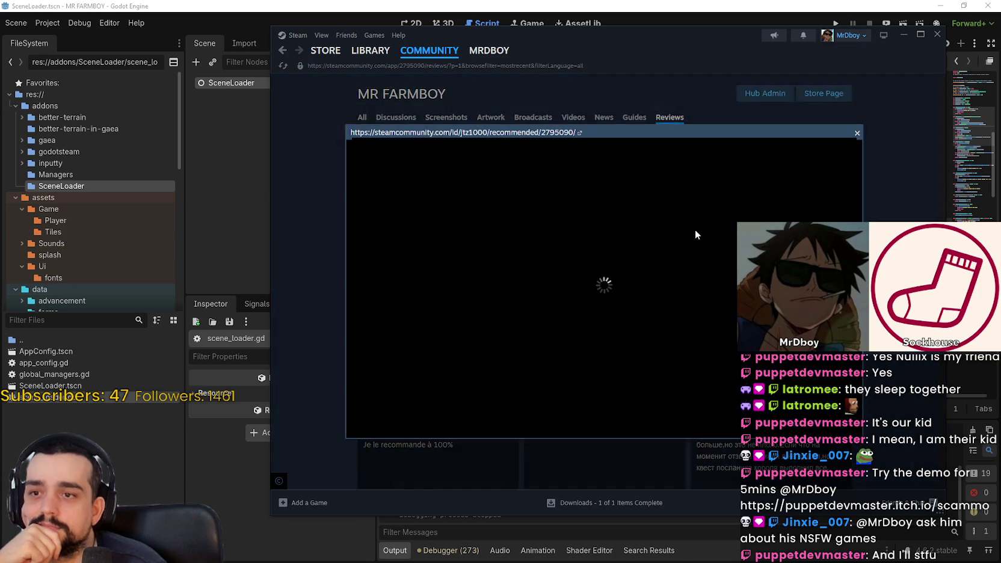
key(Escape)
scroll(down, 3)
click(418, 295)
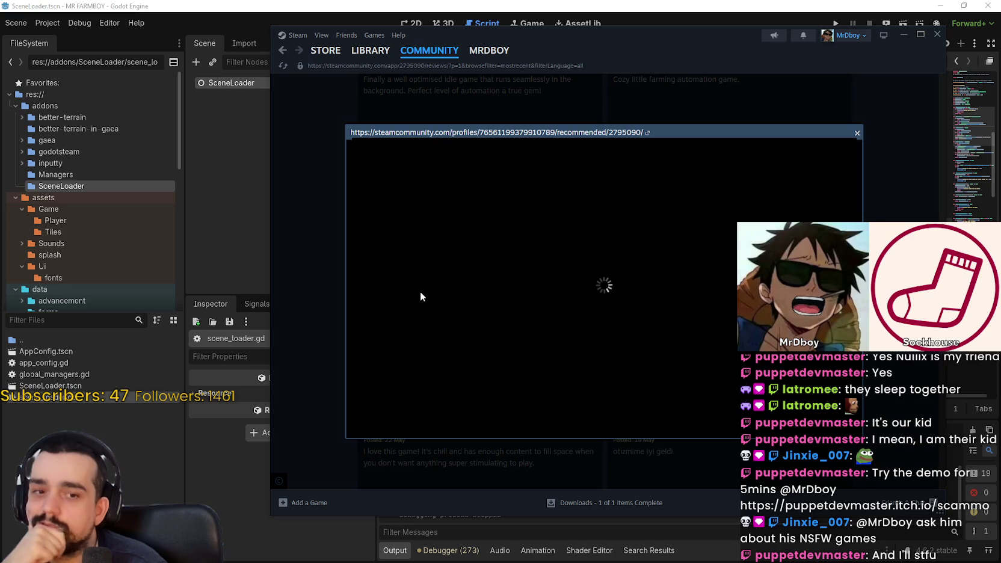
key(Escape)
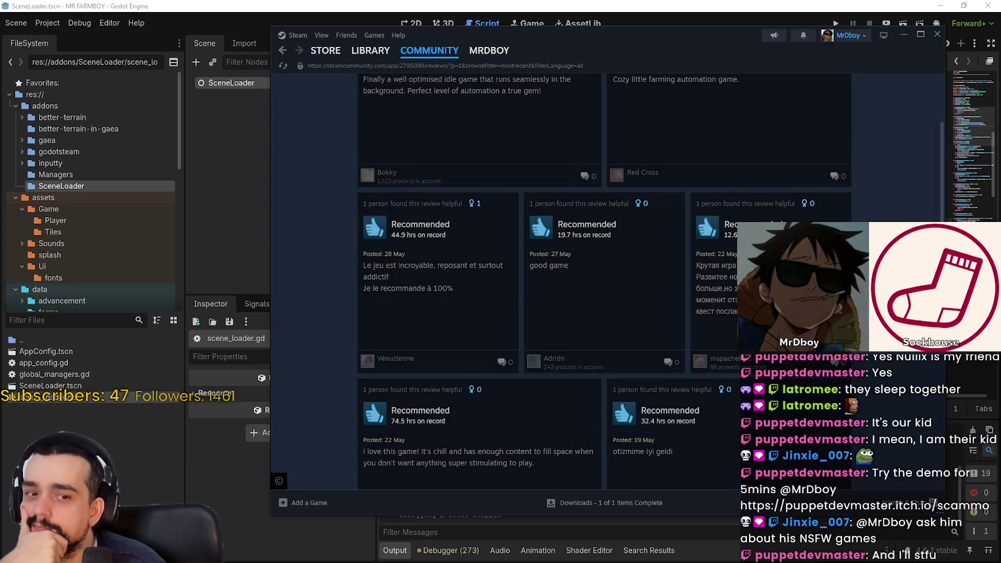
click(692, 353)
key(Escape)
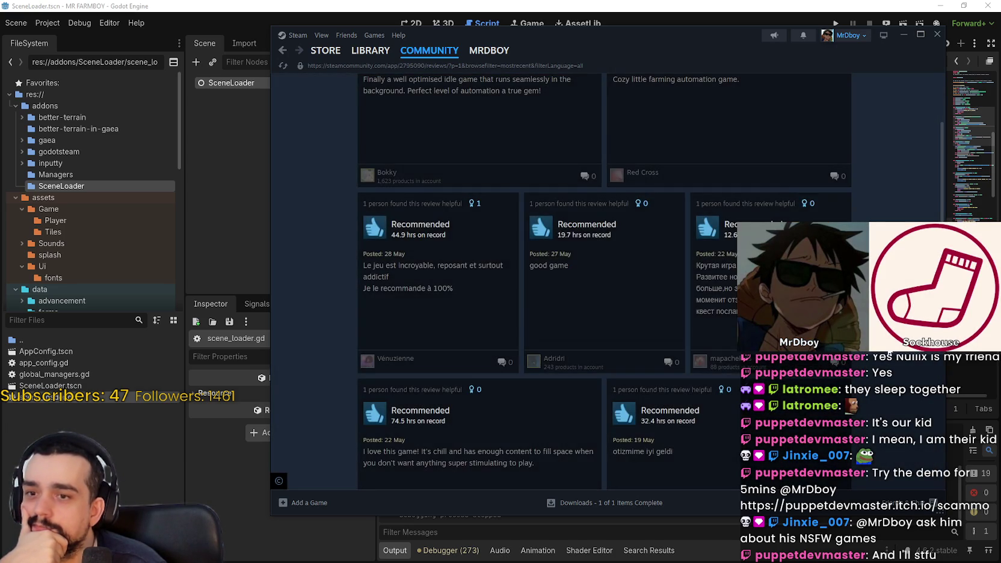
scroll(up, 3)
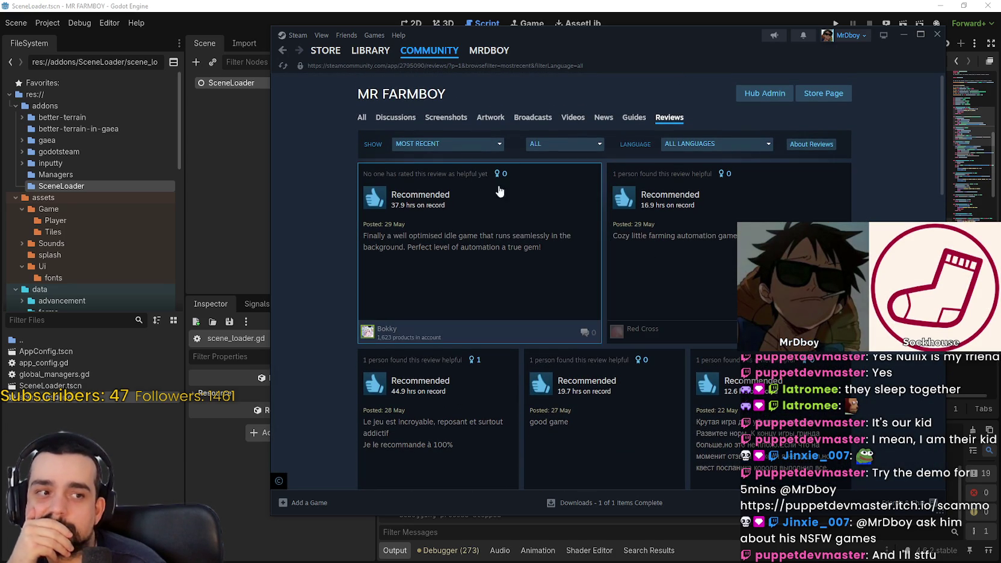
mouse_move(363, 56)
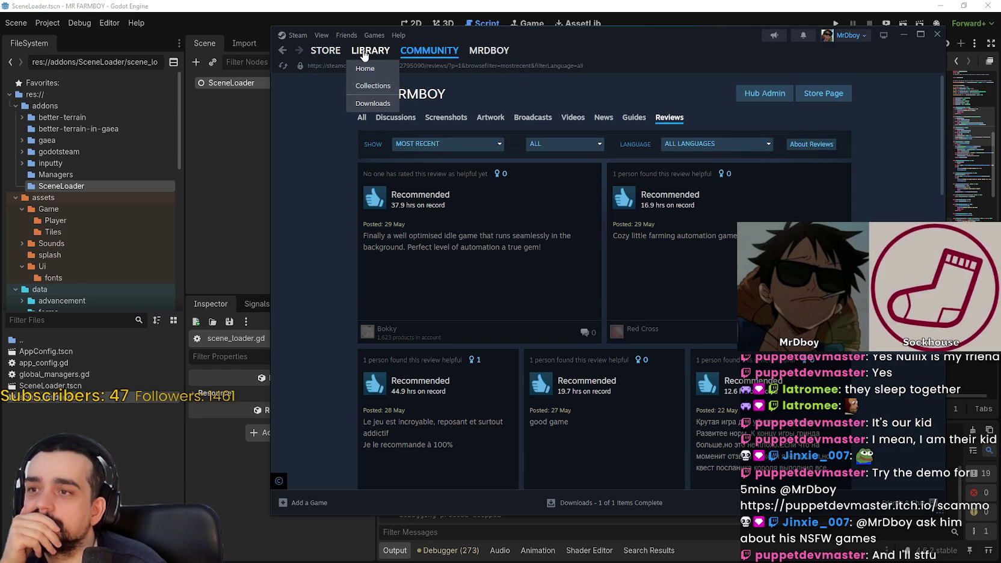
click(364, 53)
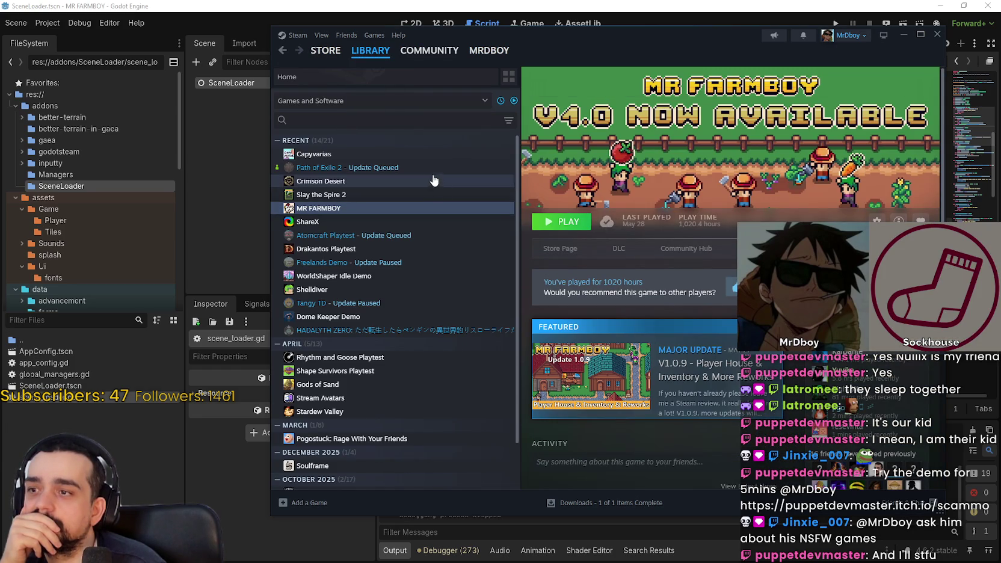
Open Path of Exile 2's store page from the library and view a couple of screenshots
click(349, 167)
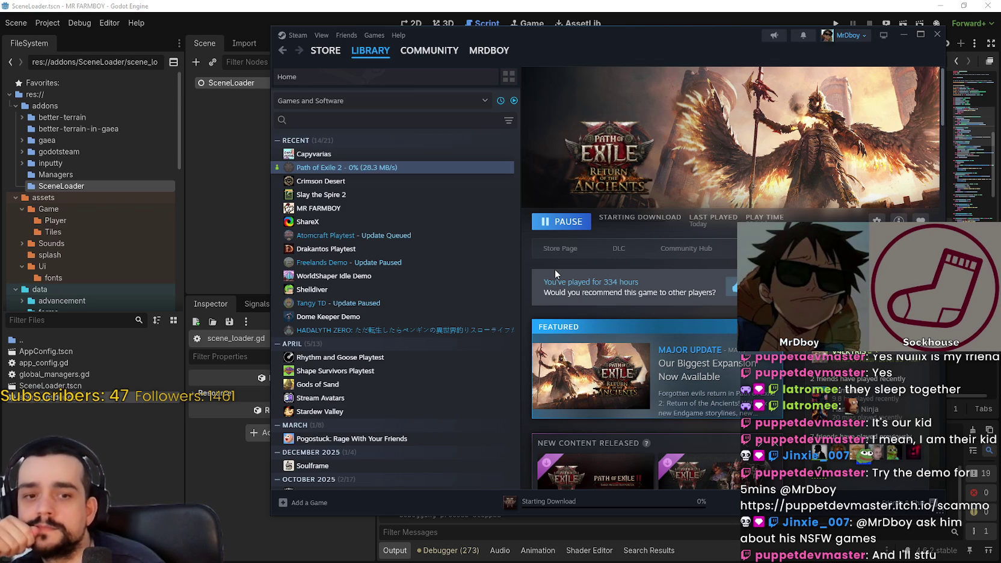
click(560, 248)
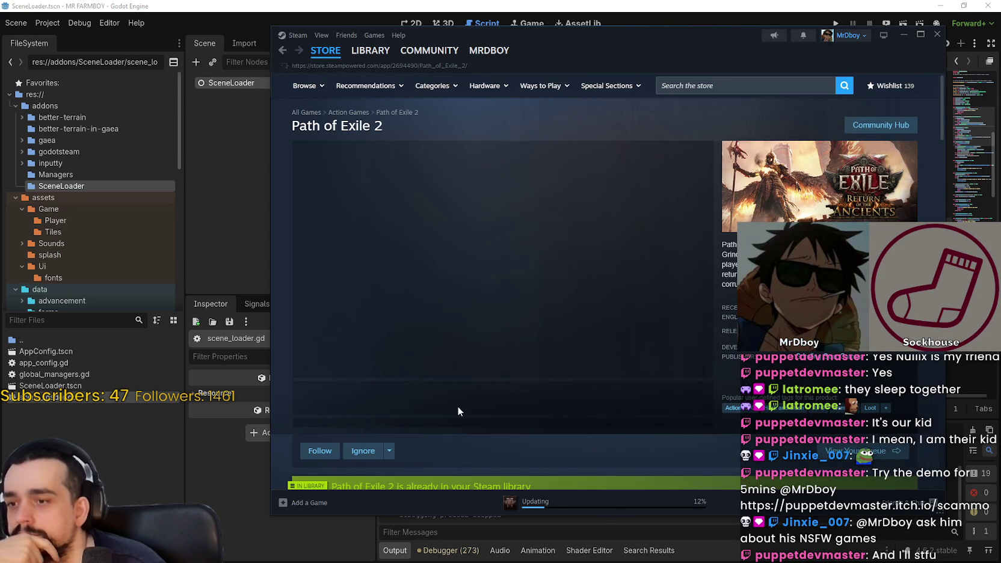
click(511, 404)
click(610, 408)
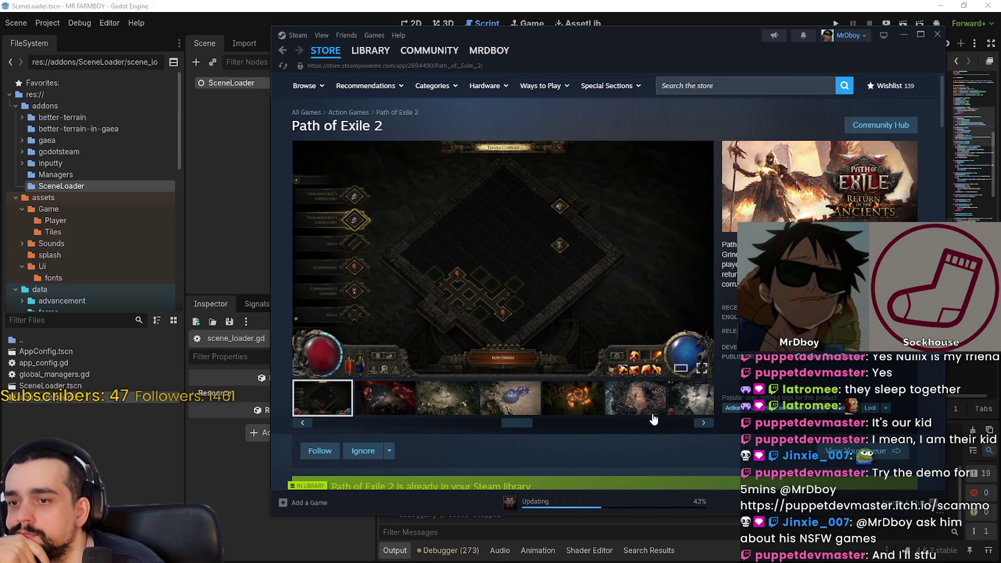
Check the Path of Exile 2 update's download progress, then return to Library Home
scroll(down, 3)
scroll(down, 3)
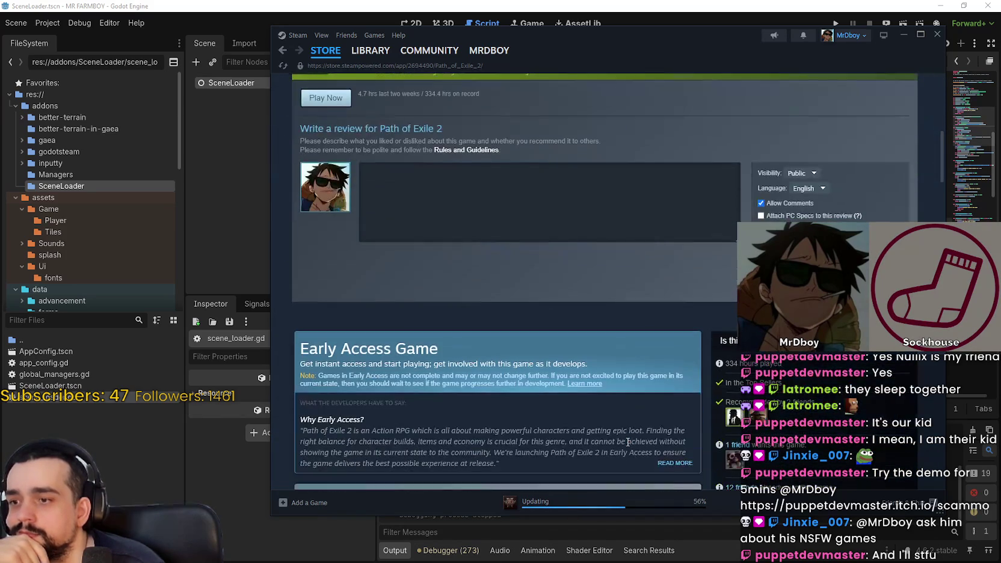
click(641, 507)
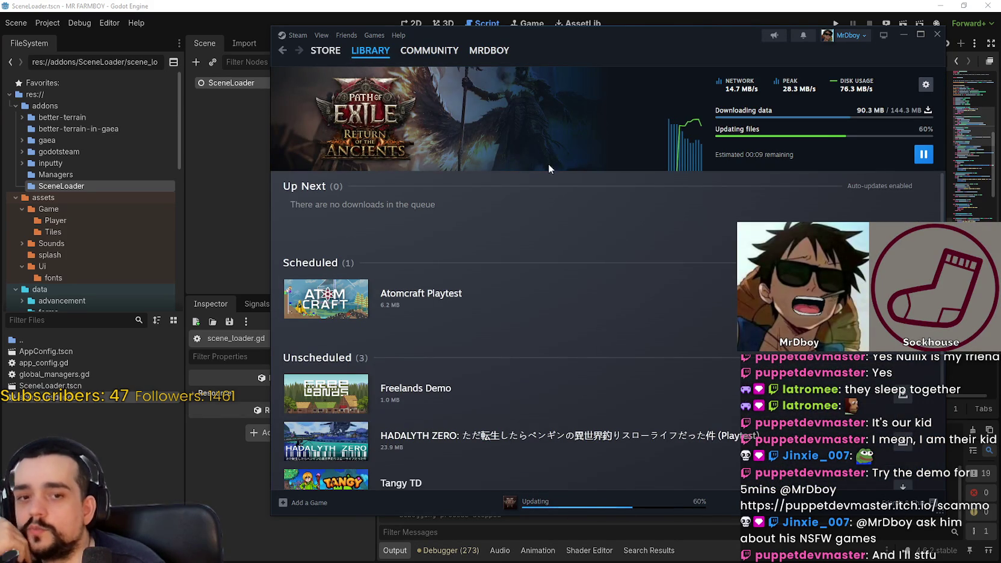
click(367, 57)
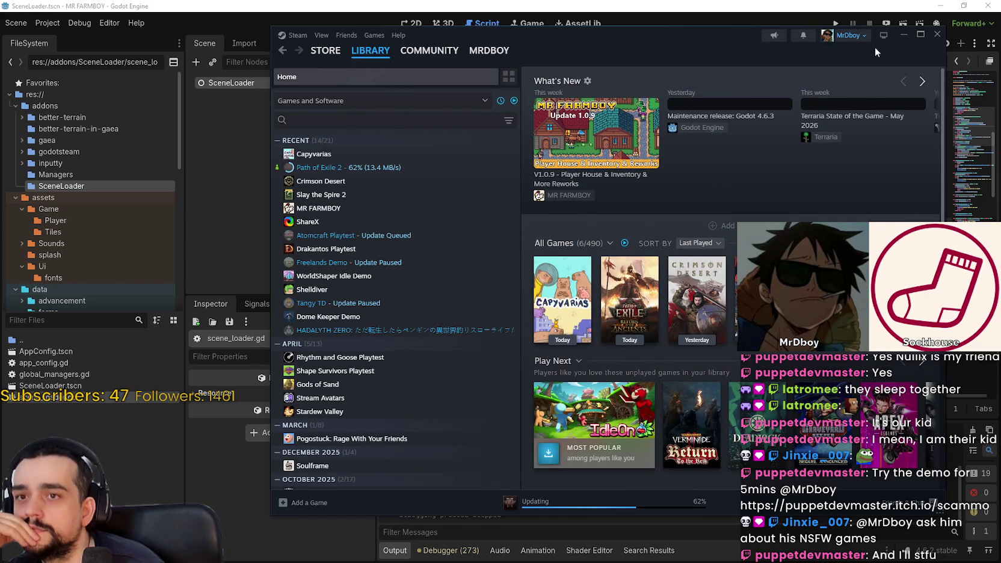
Minimize Steam to peek at the Godot editor, then bring Steam back
click(903, 35)
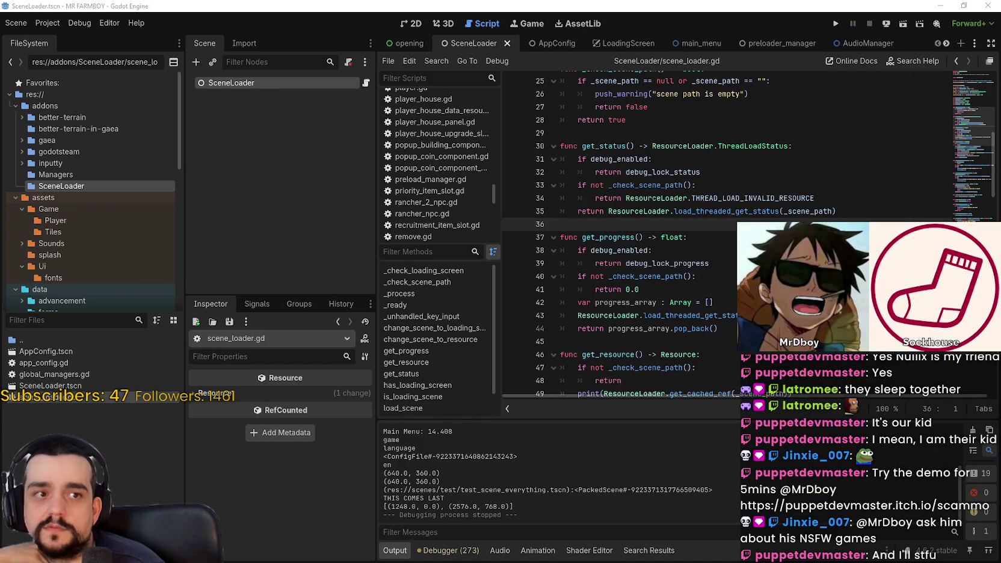
key(alt+Tab)
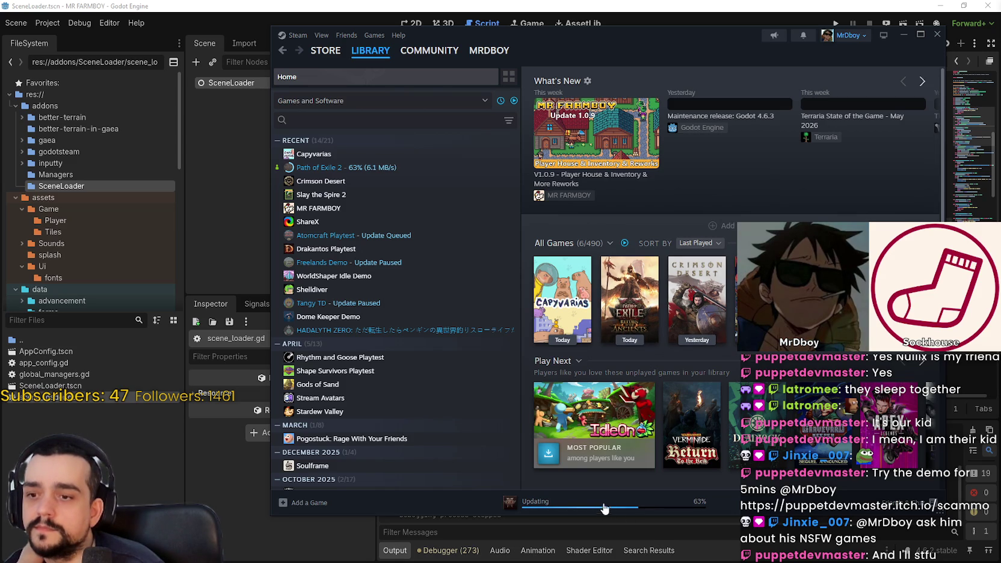
scroll(down, 3)
scroll(up, 3)
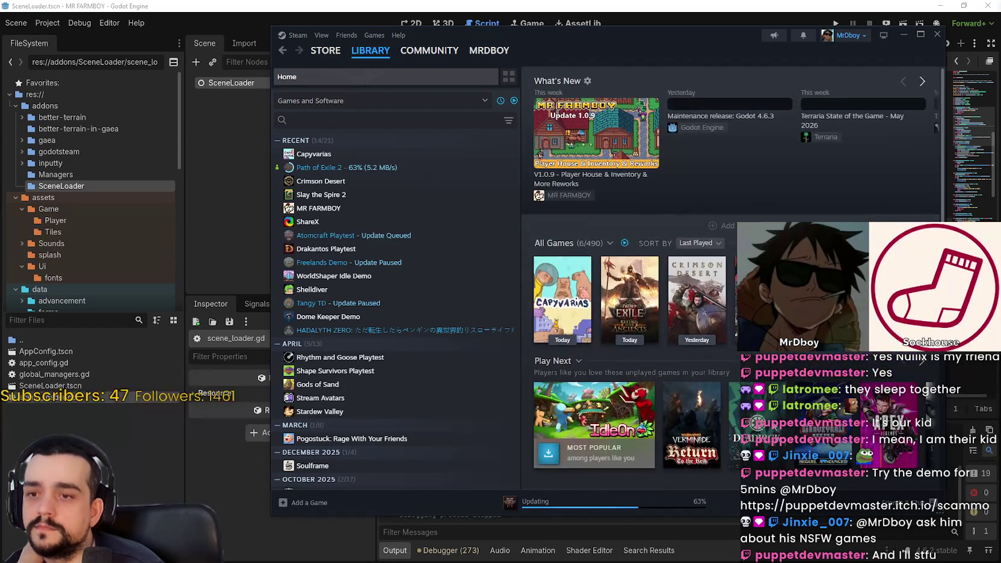
Open Path of Exile 2's library page and the Downloads page to watch the update
click(388, 168)
click(599, 508)
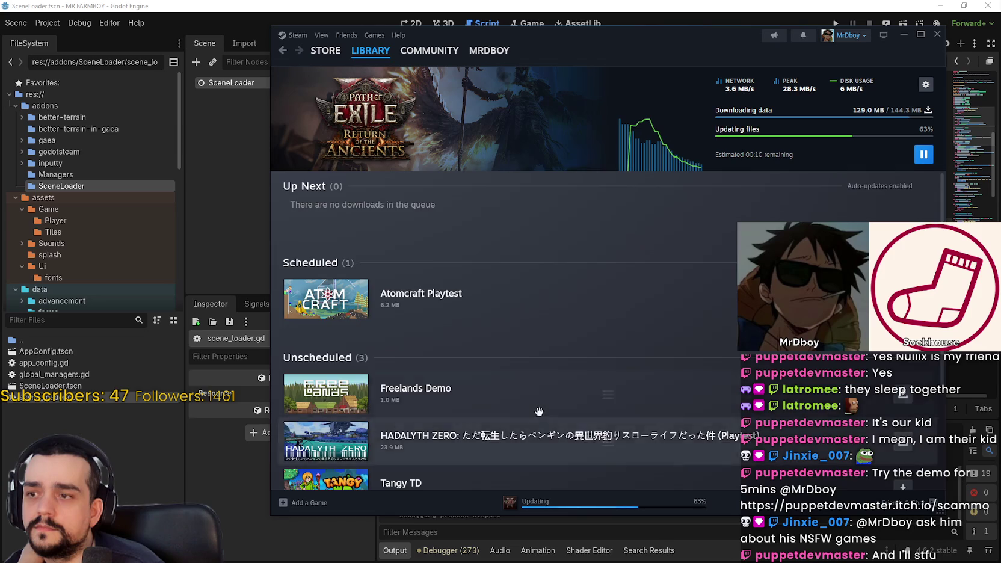
scroll(down, 3)
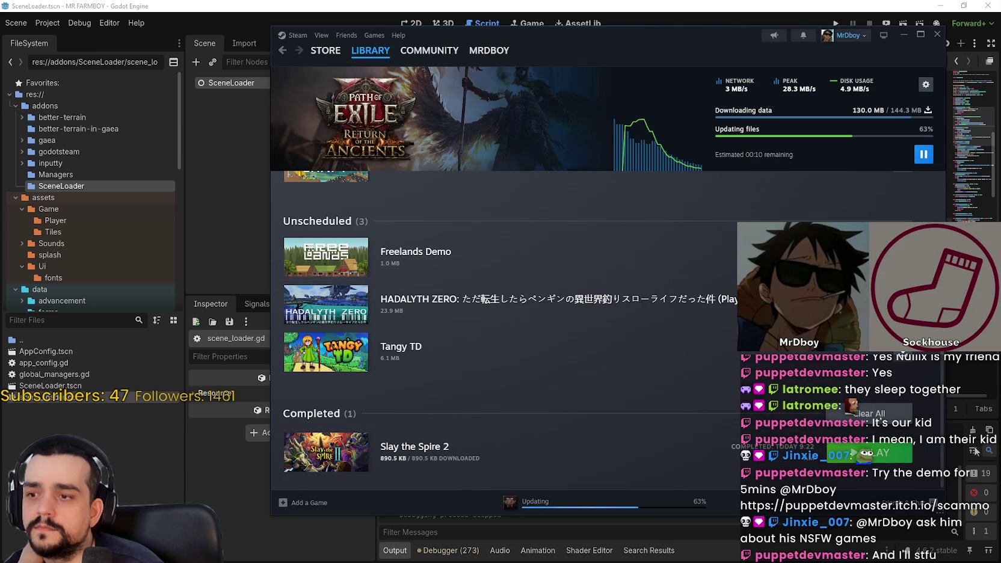
scroll(up, 3)
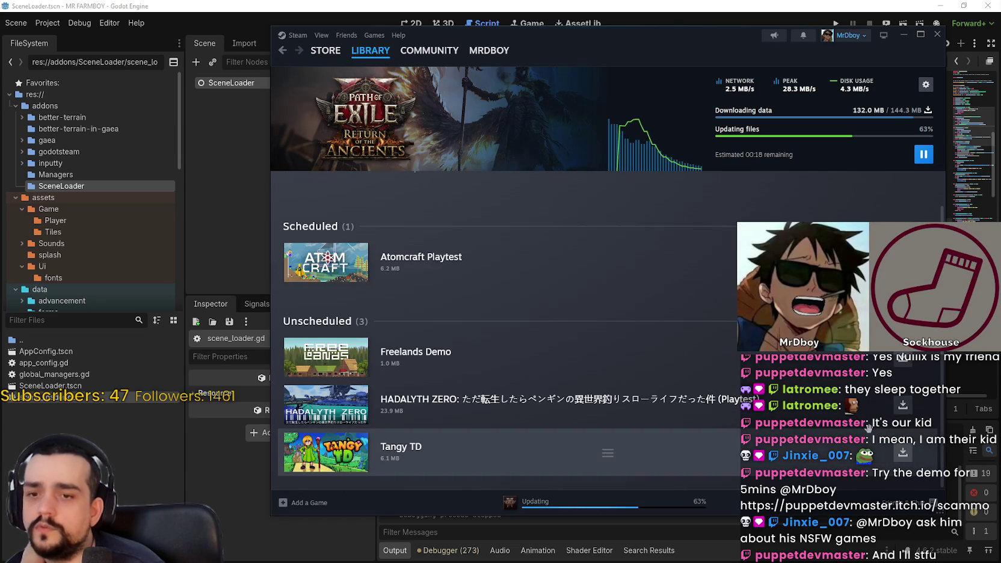
scroll(up, 3)
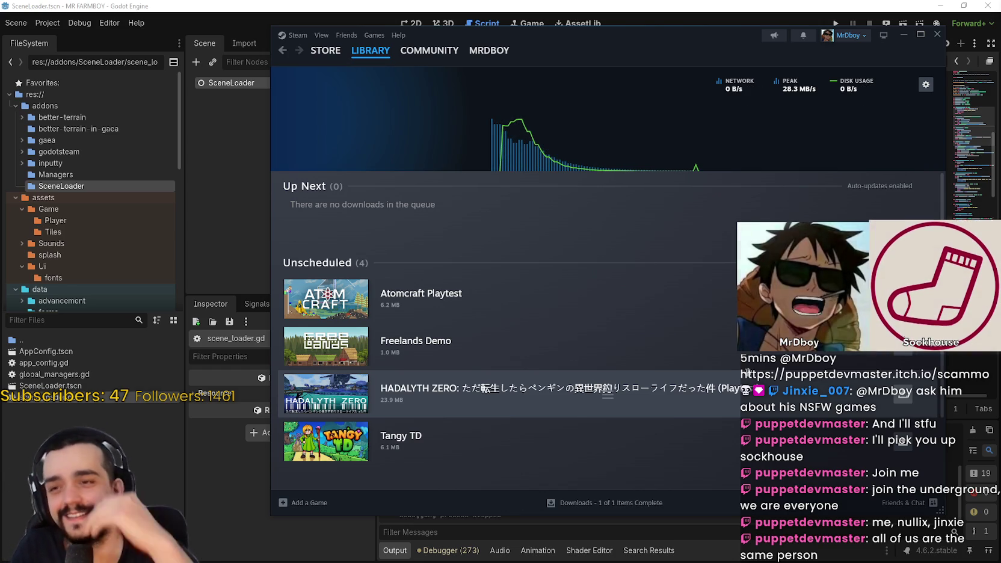
scroll(down, 3)
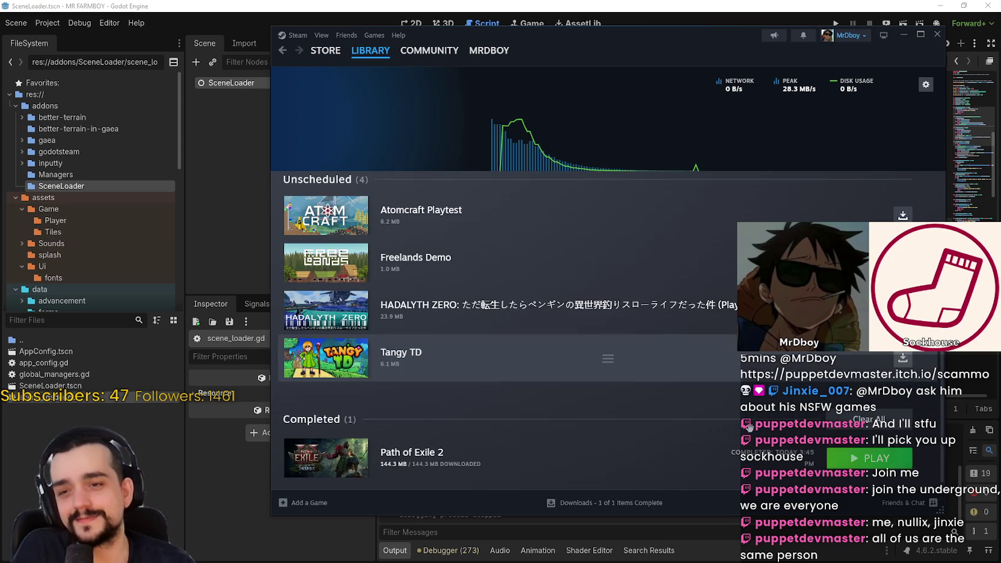
Clear the Completed downloads list, return to Library Home, and close Steam
click(870, 414)
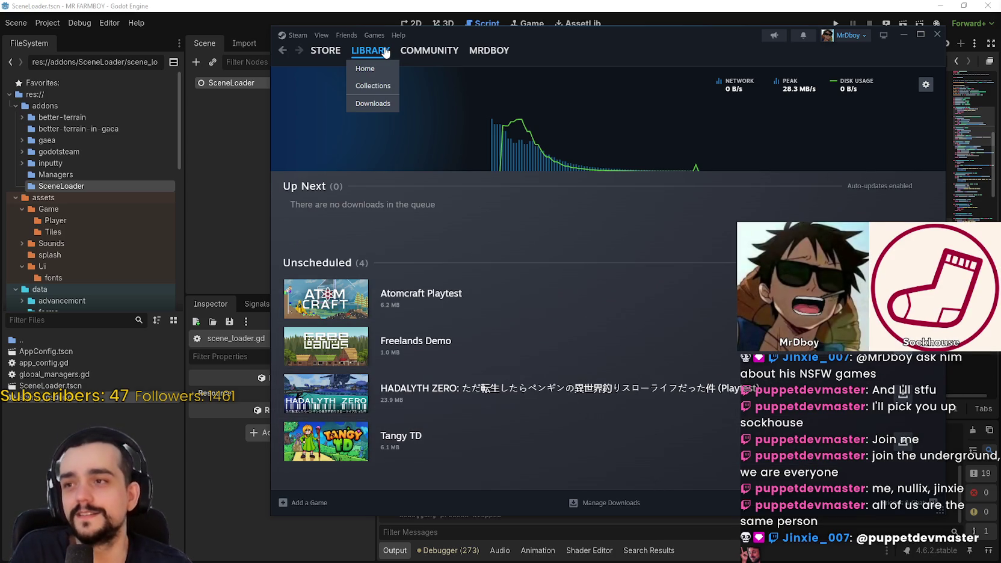
click(370, 51)
click(938, 35)
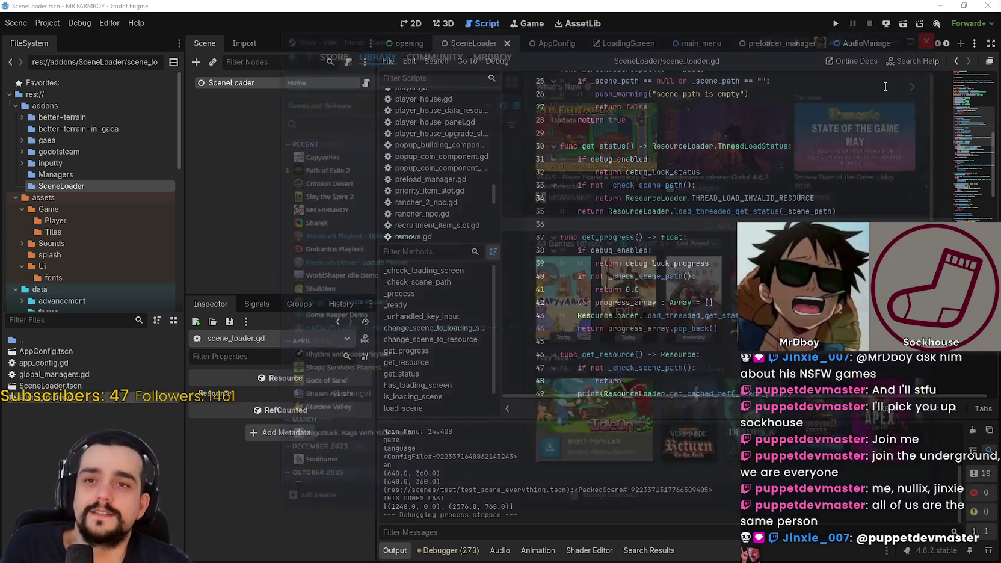
Review scene_loader.gd, including the get_status lines 31–35
click(712, 227)
scroll(up, 3)
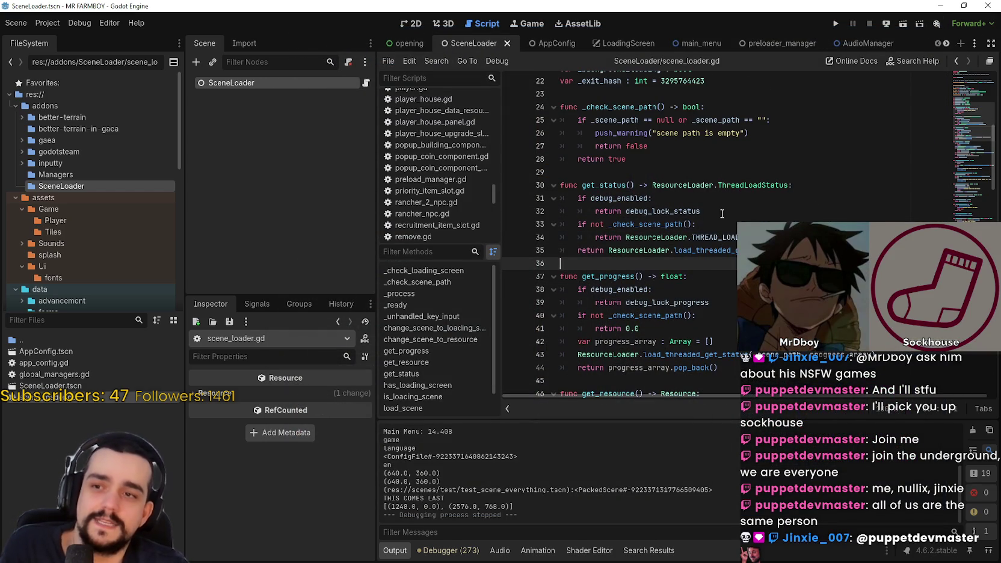
drag(556, 263, 551, 202)
click(685, 216)
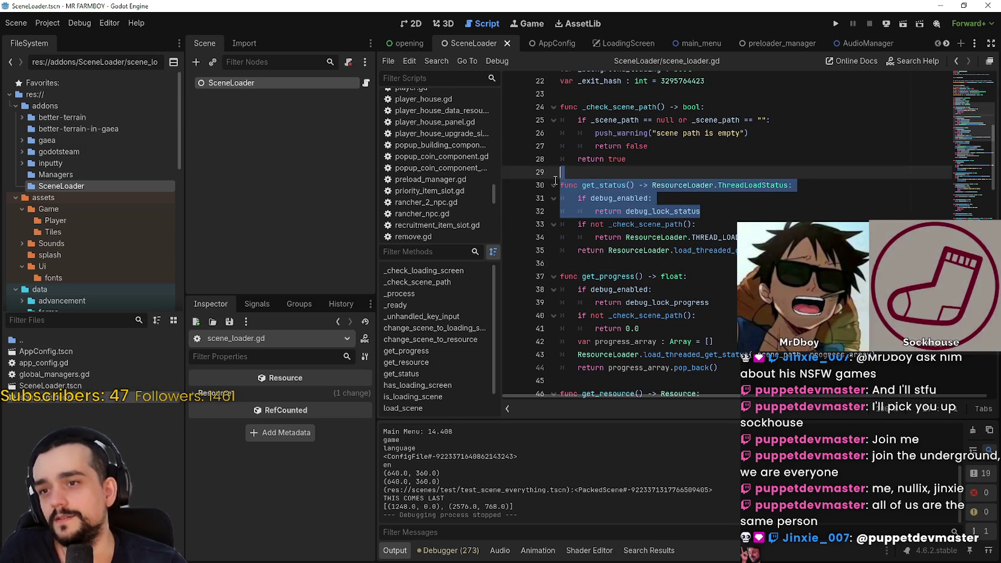
scroll(up, 3)
scroll(up, 3)
click(706, 198)
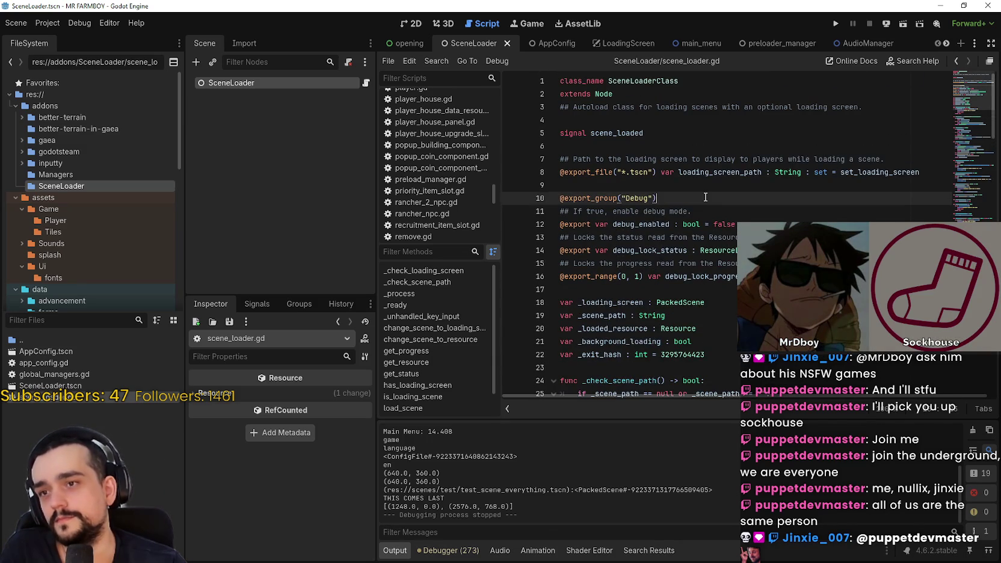
scroll(down, 3)
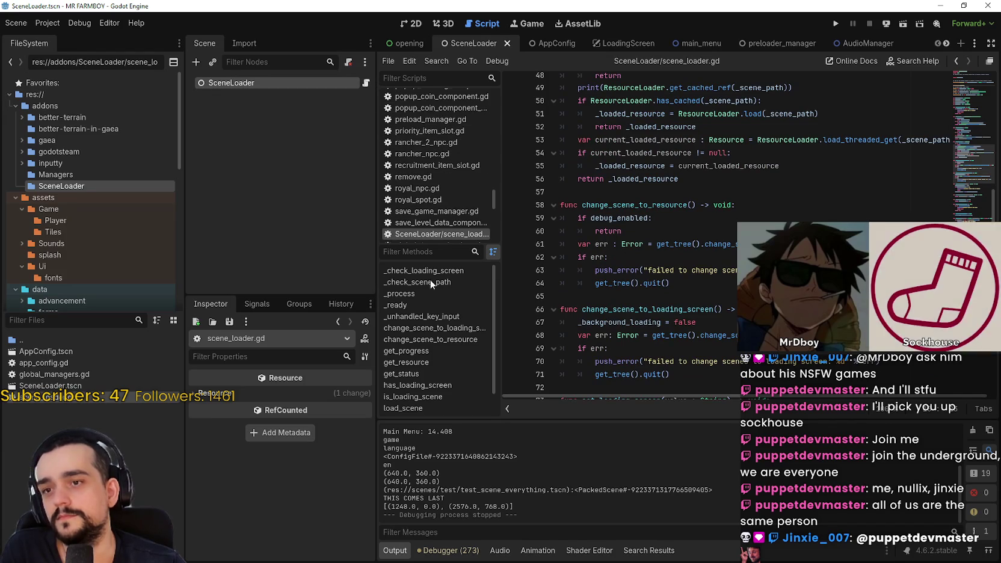
scroll(down, 3)
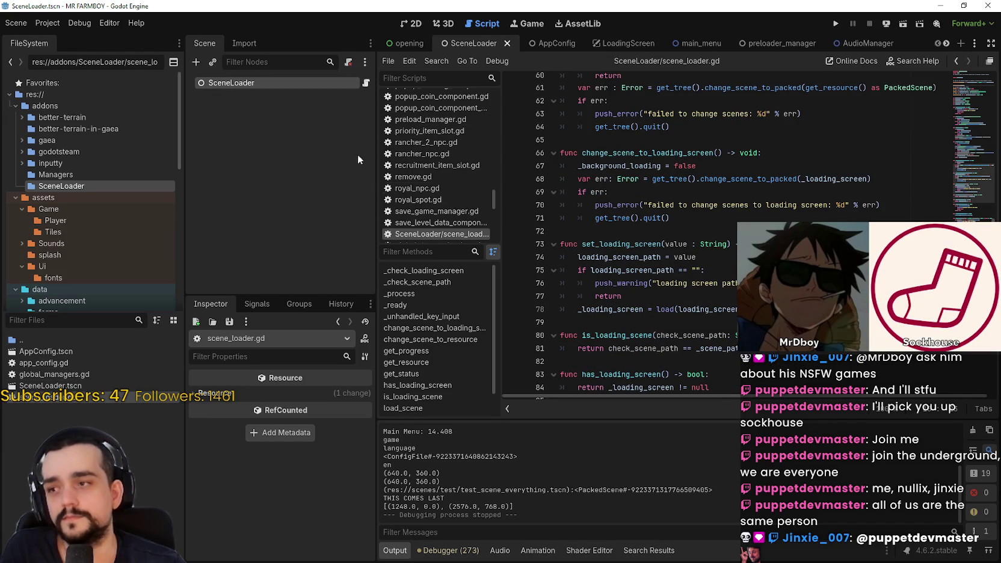
Scroll through the open script tabs and switch to the opening scene
click(945, 43)
click(945, 44)
click(938, 40)
click(939, 39)
click(413, 44)
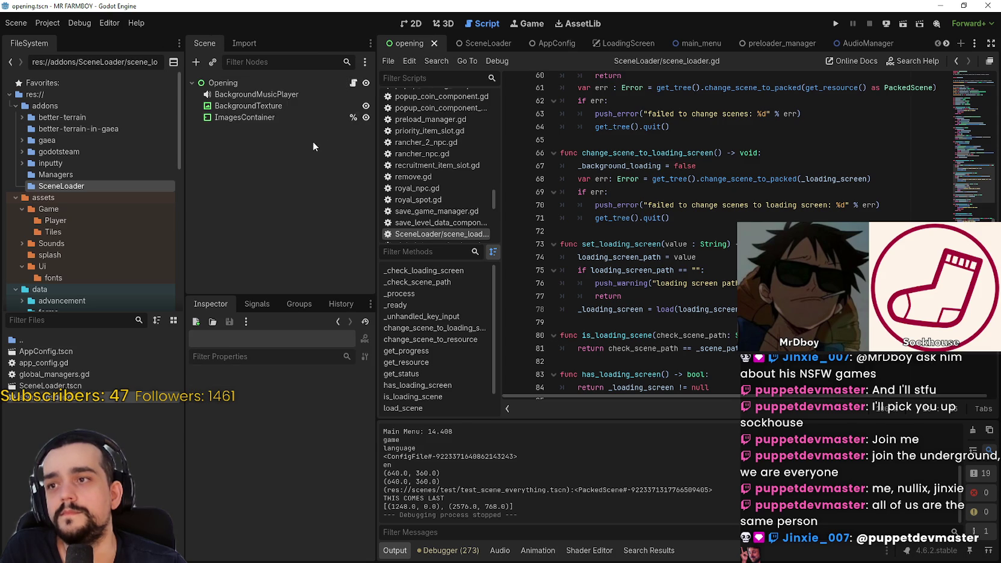
Open opening.gd from the Opening node and read the _on_scene_loaded code
click(354, 84)
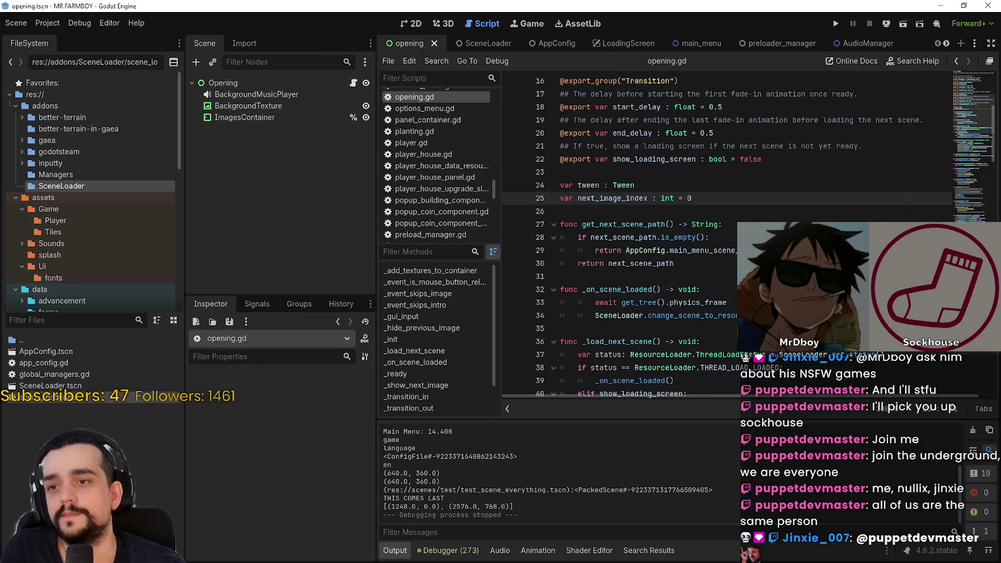
click(602, 276)
scroll(down, 3)
click(702, 250)
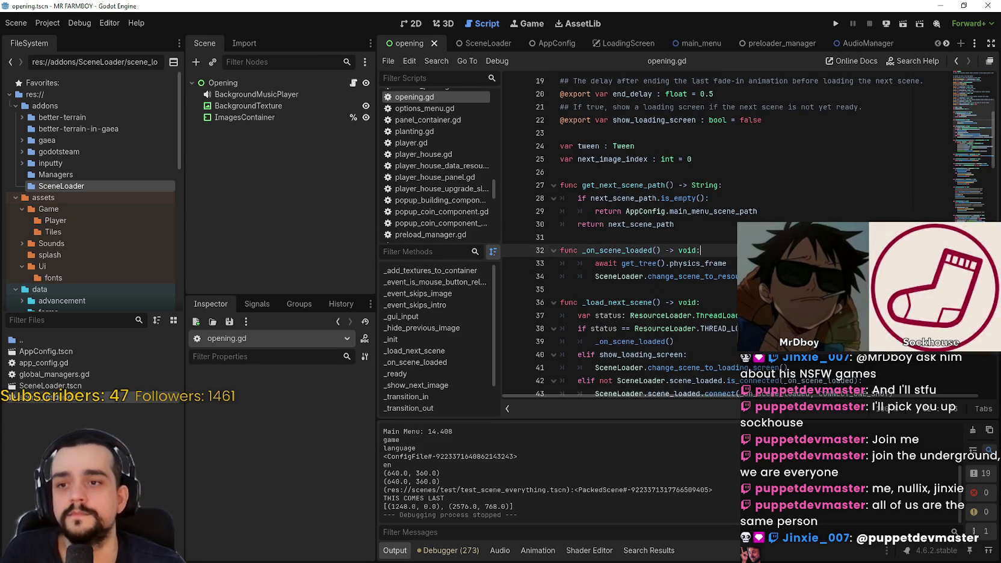
key(Down)
key(Down)
key(Down)
key(Up)
key(Down)
key(Down)
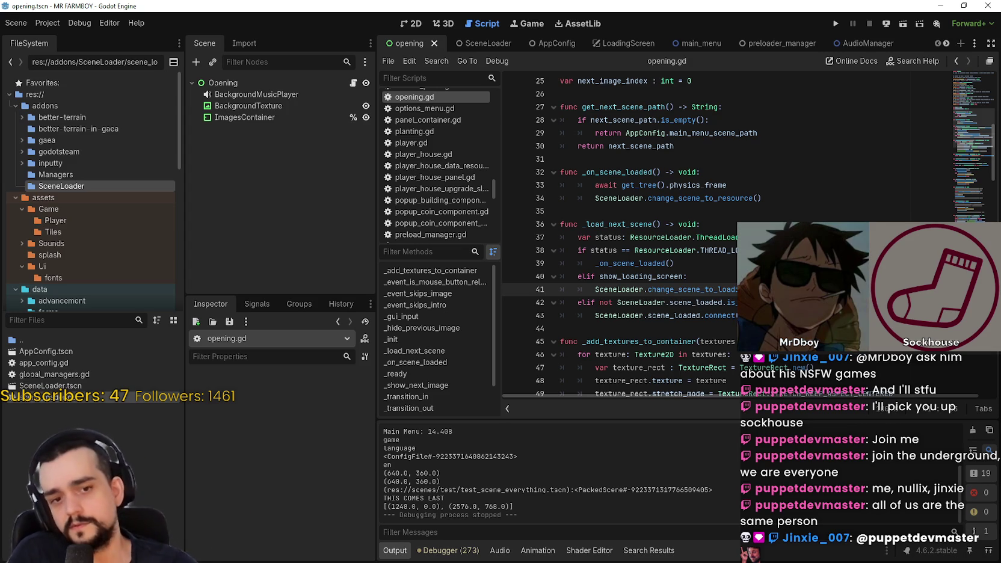
Examine the scene_loaded connect call on line 43
scroll(up, 3)
scroll(down, 3)
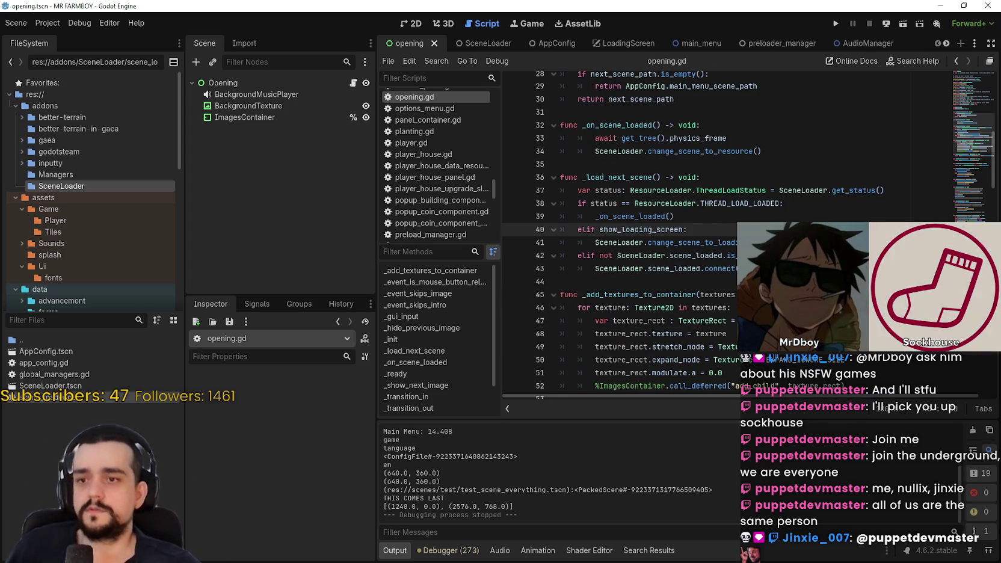
scroll(down, 3)
click(638, 207)
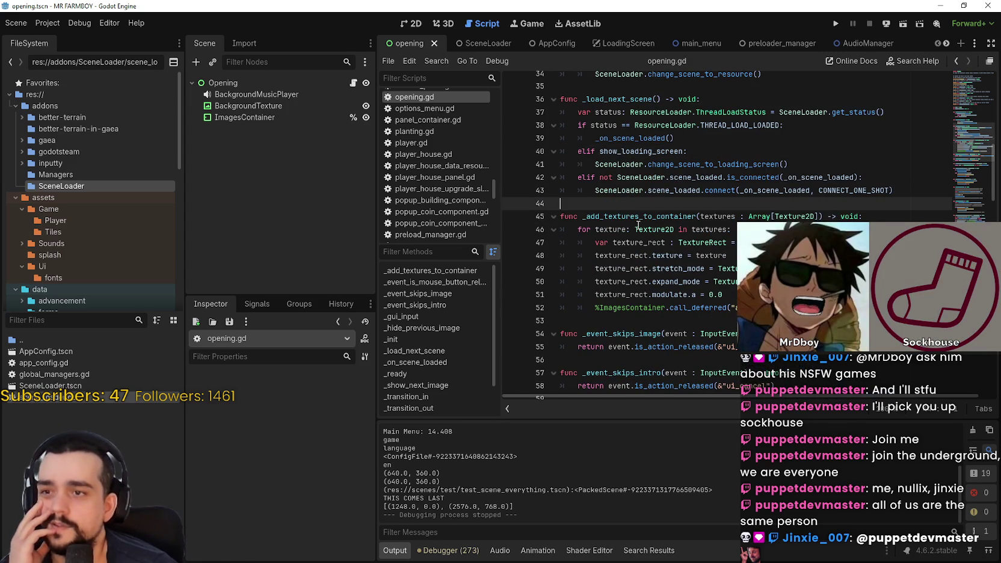
drag(604, 190, 626, 180)
click(645, 203)
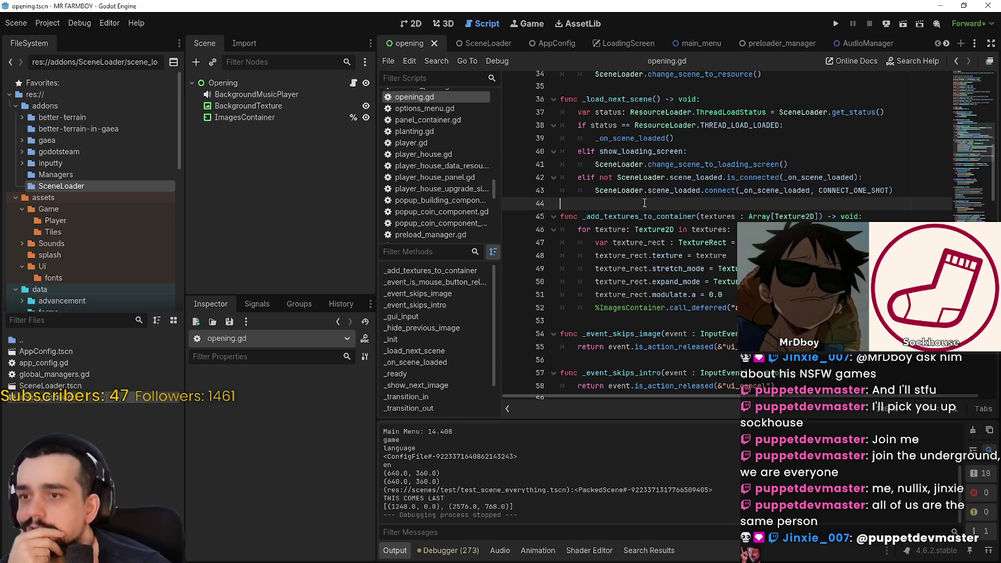
Review the return on line 55 and the start of _event_skips_intro
scroll(down, 3)
click(615, 242)
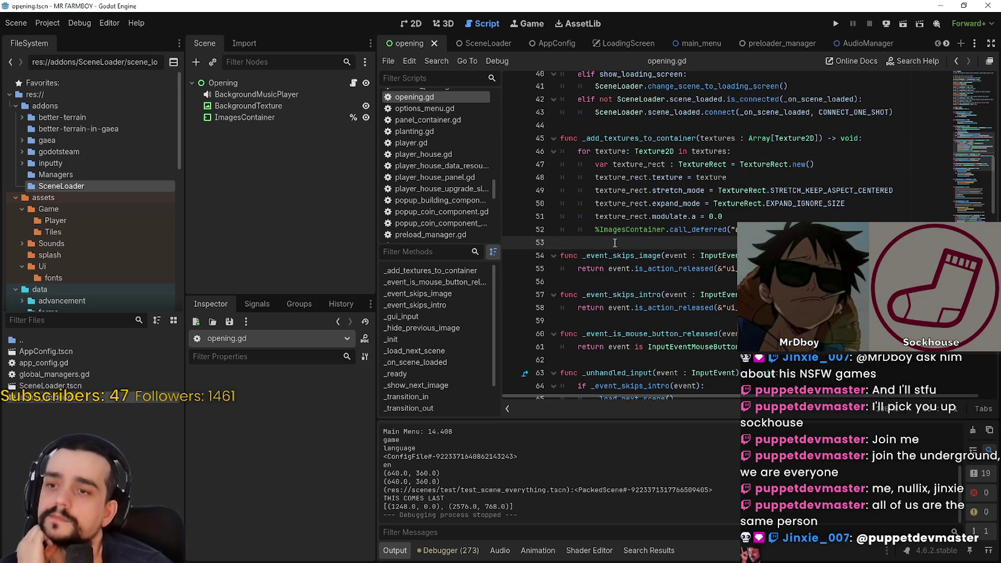
scroll(down, 3)
double_click(576, 191)
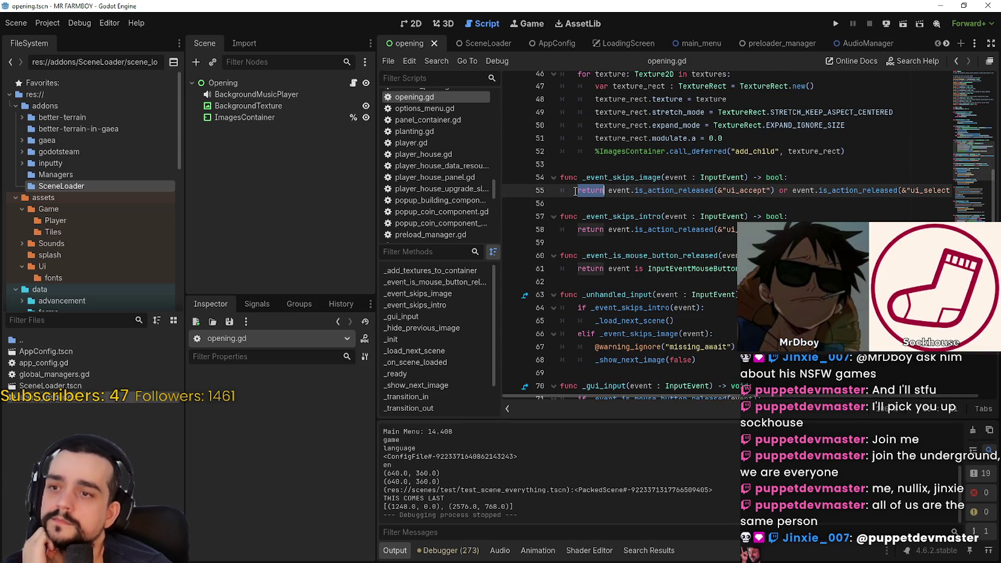
drag(605, 229, 770, 218)
click(705, 229)
Highlight and read the _unhandled_input and _gui_input functions
scroll(down, 3)
drag(590, 219, 571, 207)
click(682, 282)
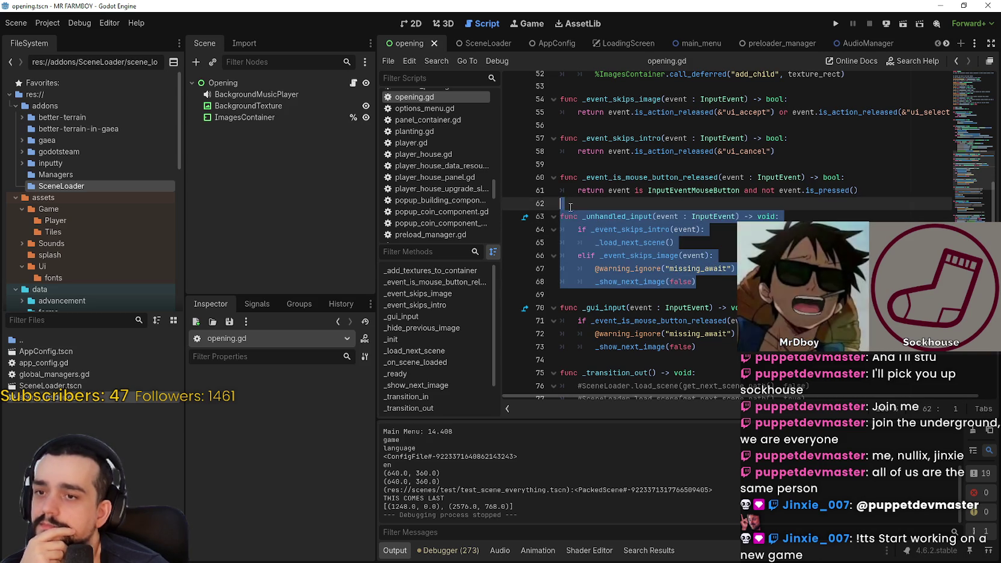
scroll(down, 3)
drag(701, 268, 532, 228)
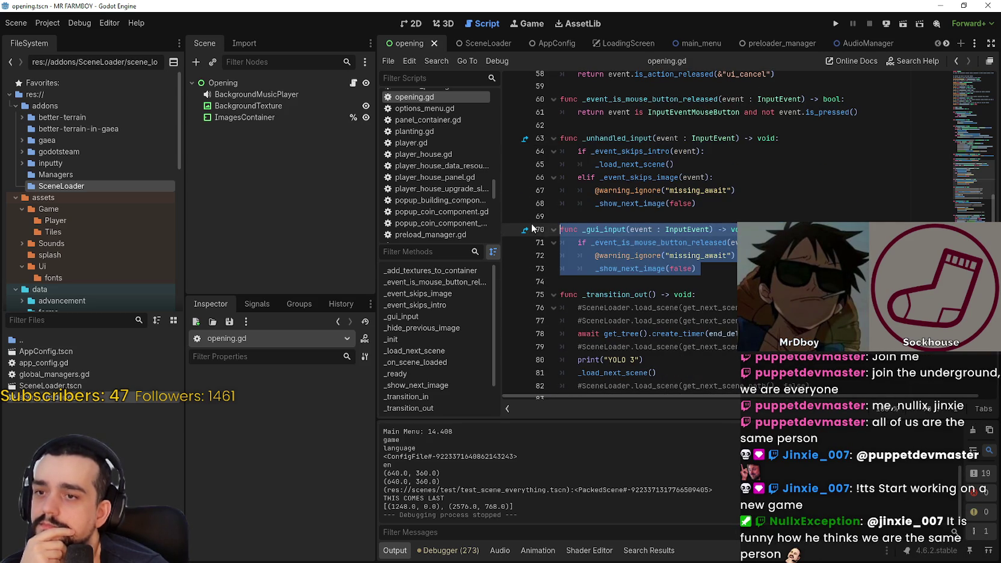
drag(696, 276, 578, 219)
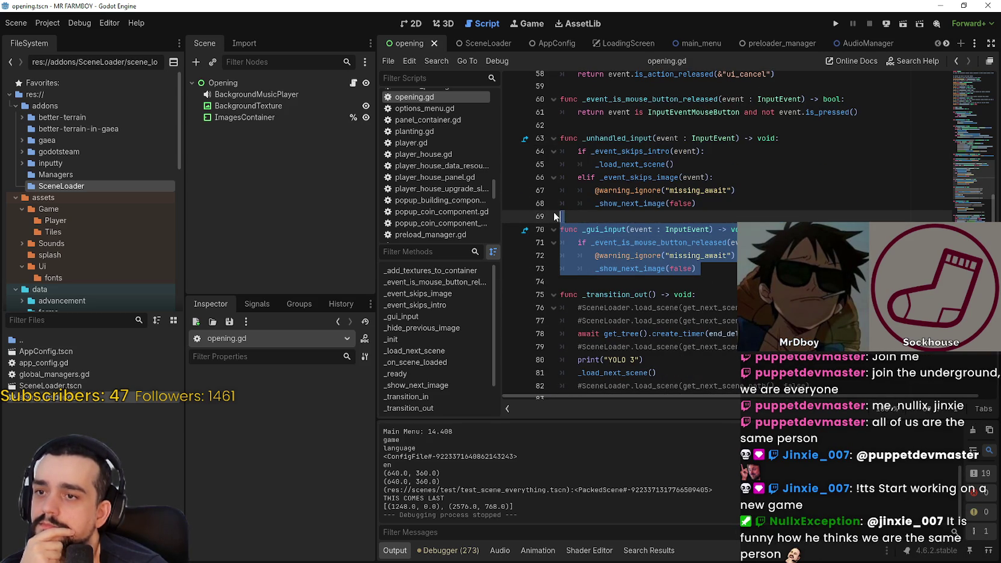
click(707, 267)
Look over the commented GlobalManagers lines 86–87
drag(709, 269, 662, 125)
scroll(up, 3)
scroll(down, 3)
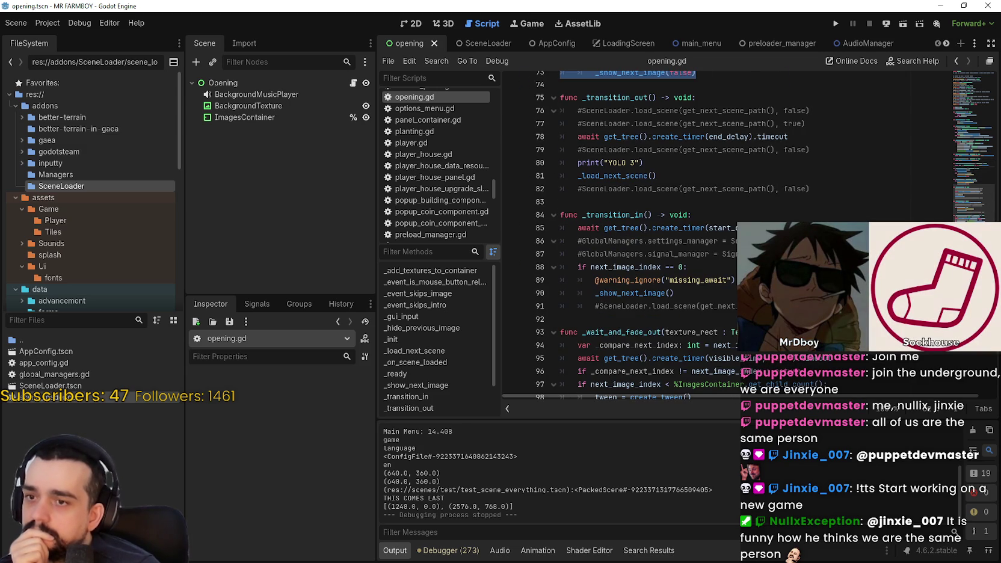
drag(725, 253, 555, 240)
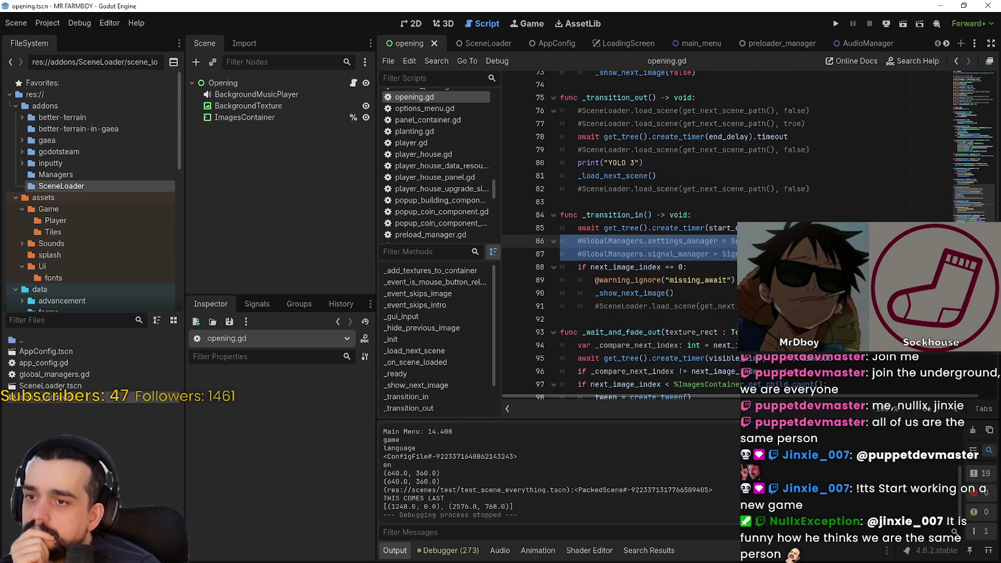
click(686, 307)
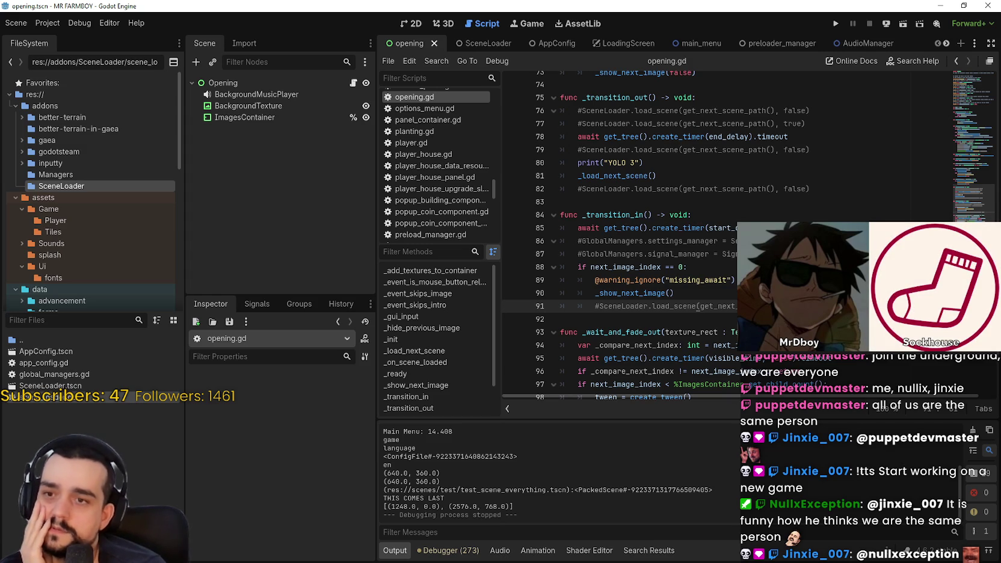
scroll(down, 3)
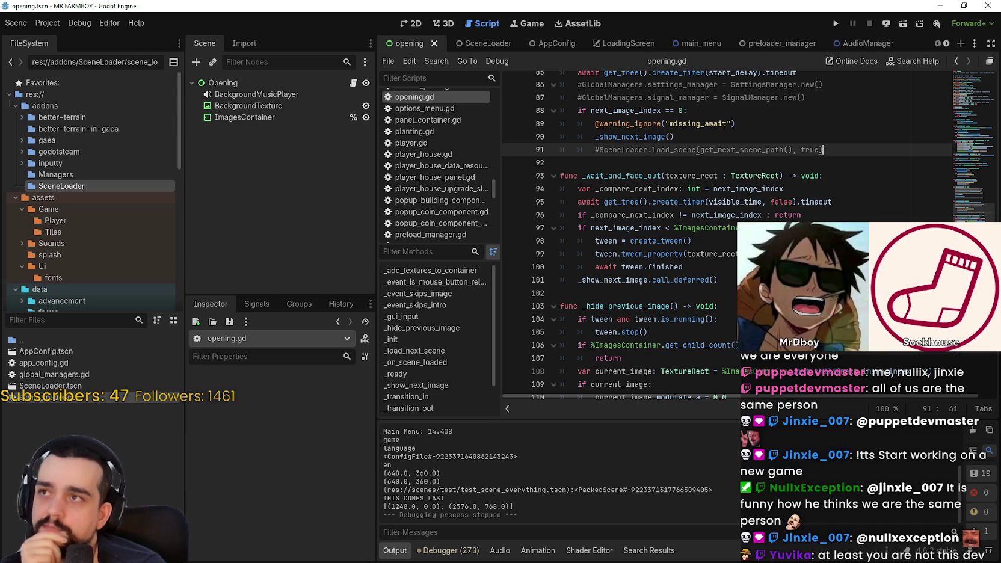
click(718, 280)
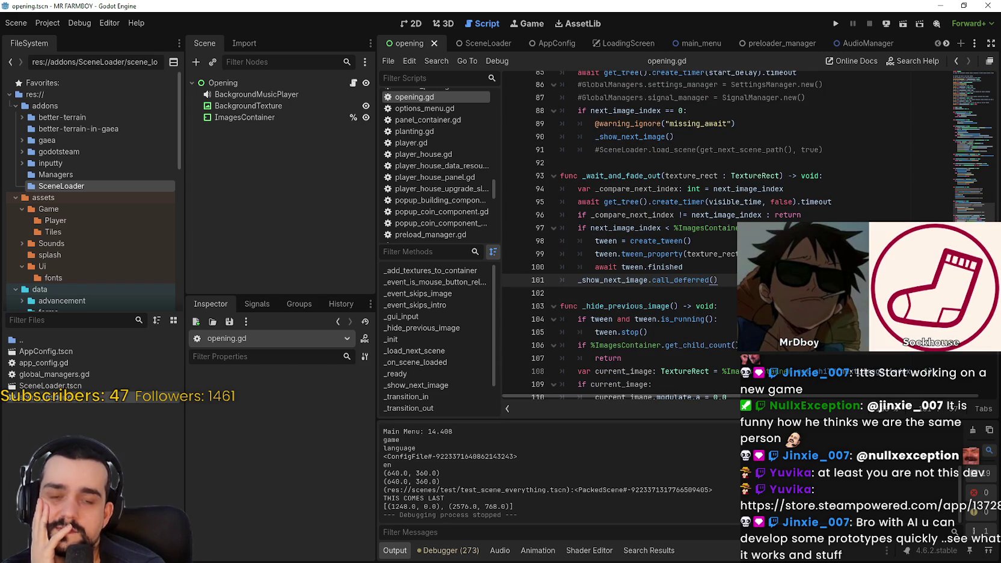
drag(734, 283, 542, 154)
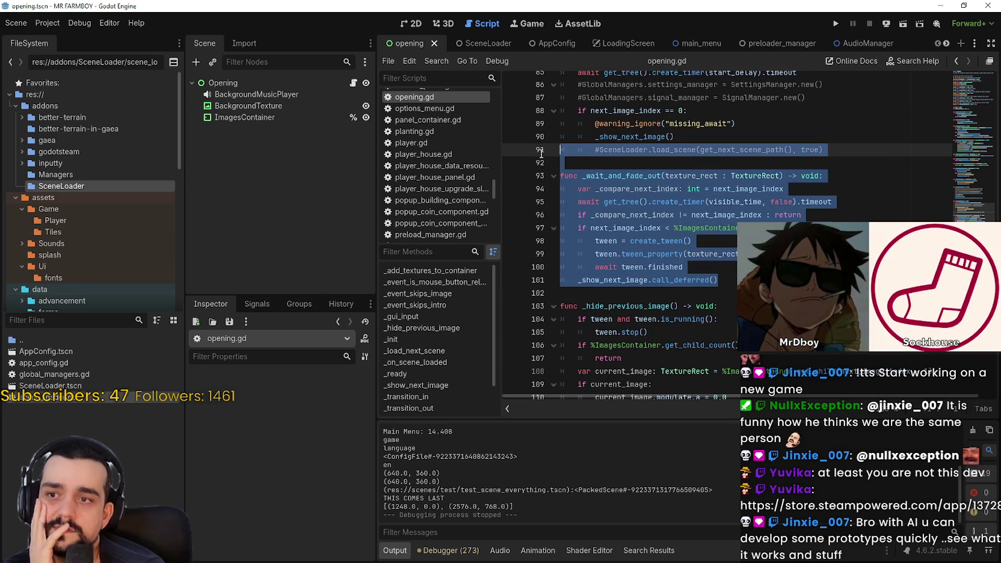
click(682, 299)
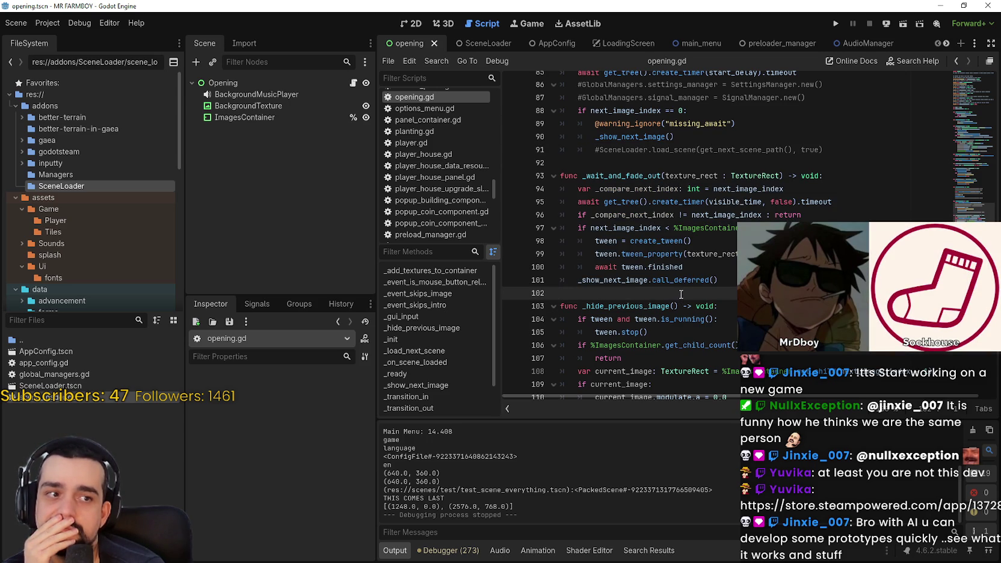
scroll(up, 3)
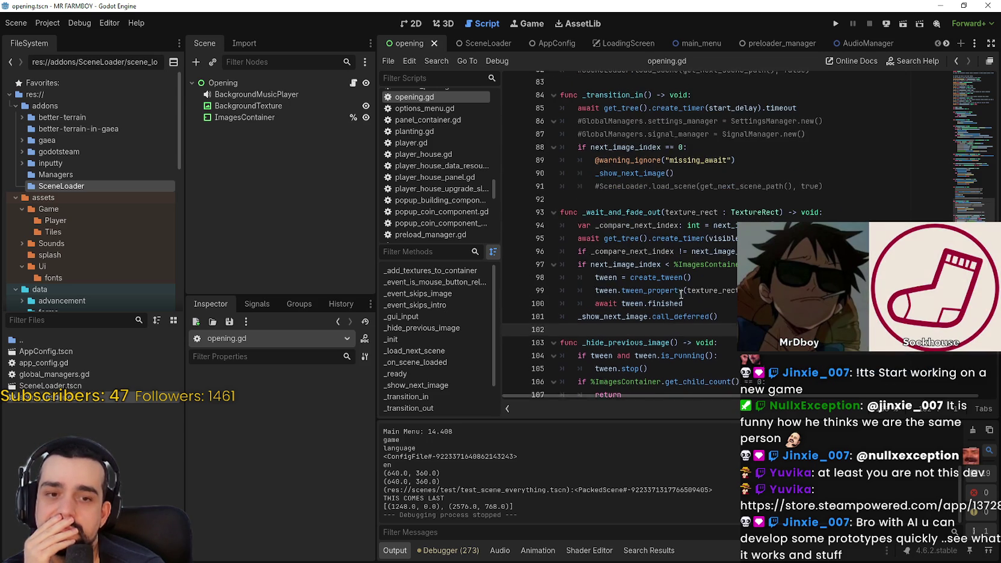
scroll(down, 3)
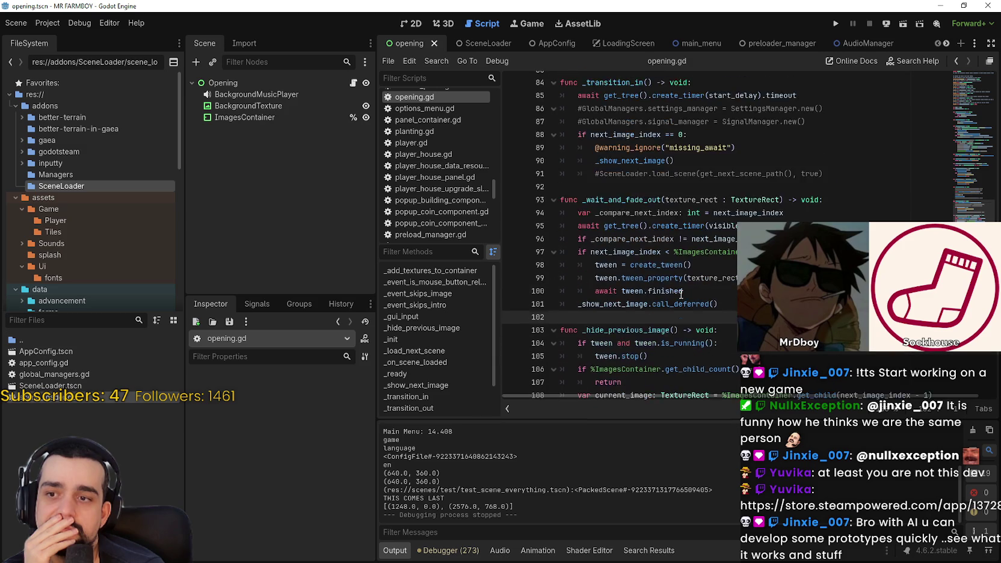
click(681, 317)
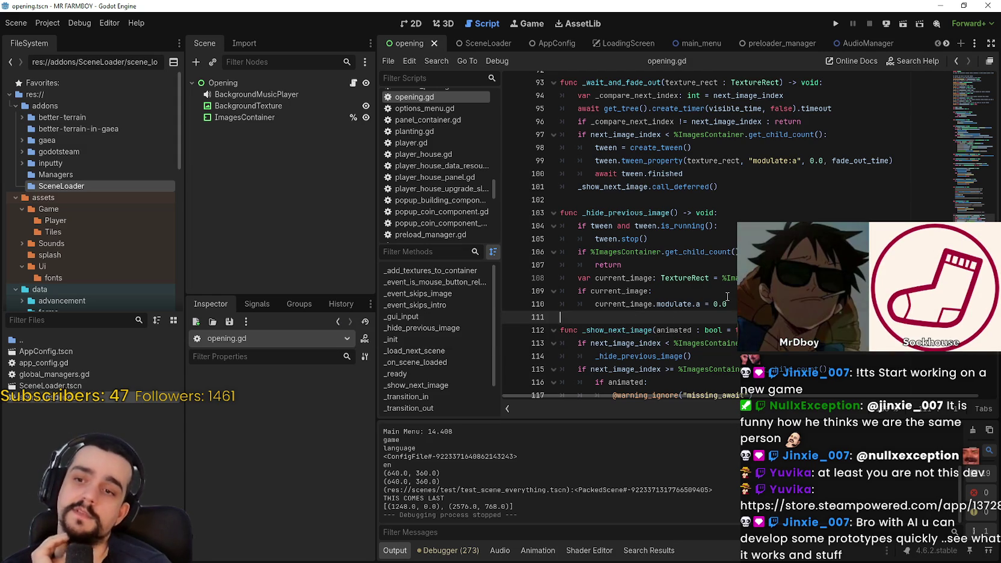
key(Up)
key(Up)
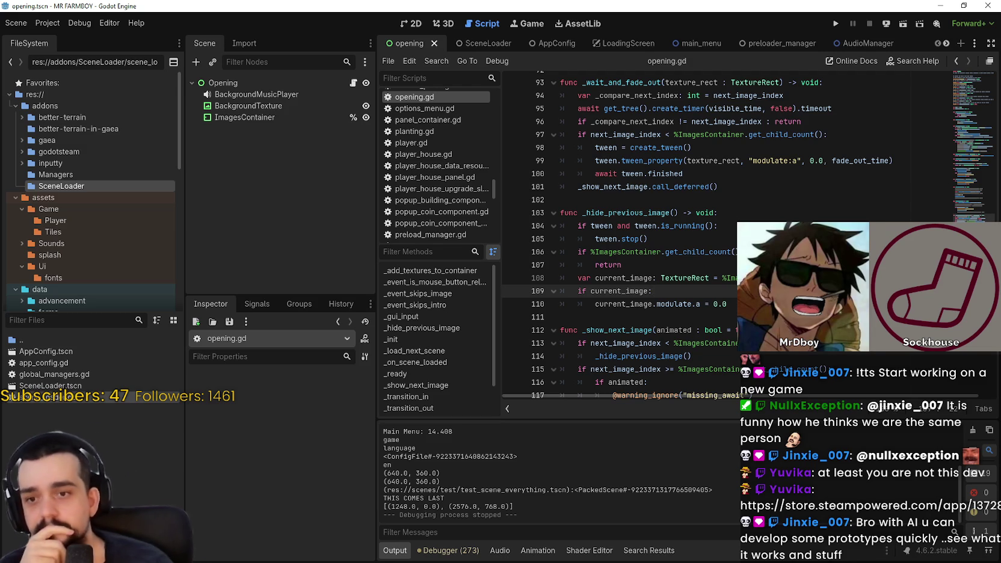
click(739, 212)
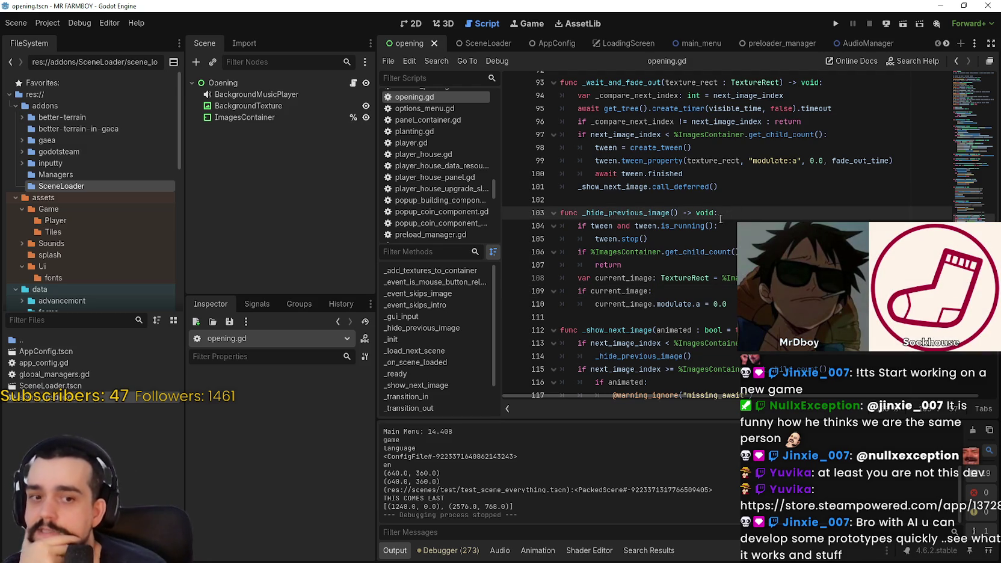
click(696, 310)
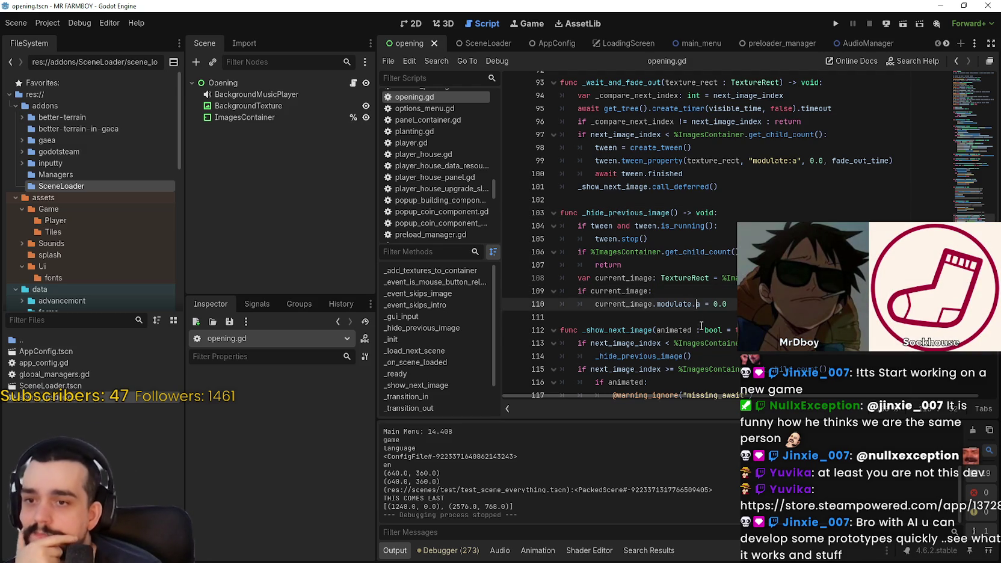
click(701, 316)
click(704, 315)
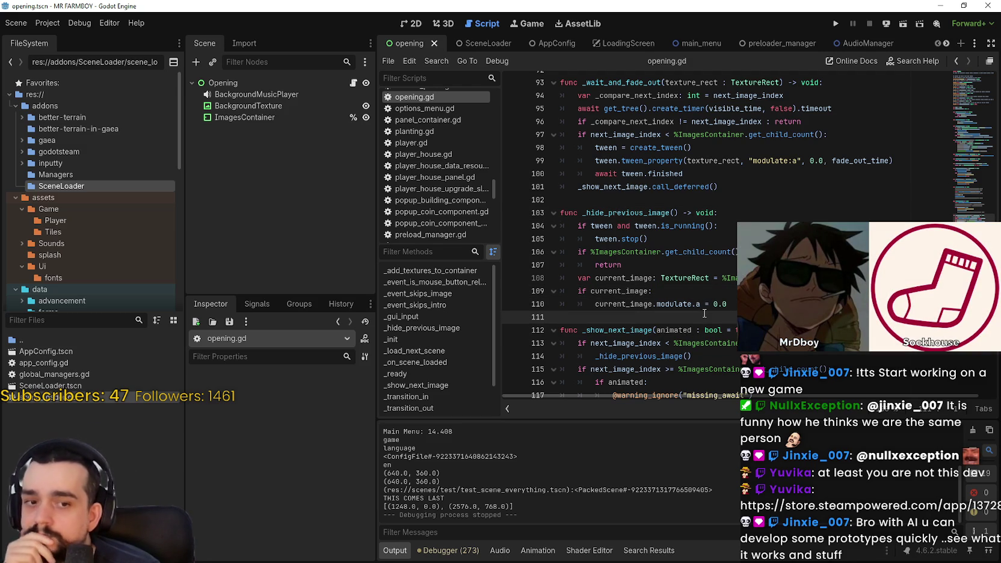
scroll(down, 3)
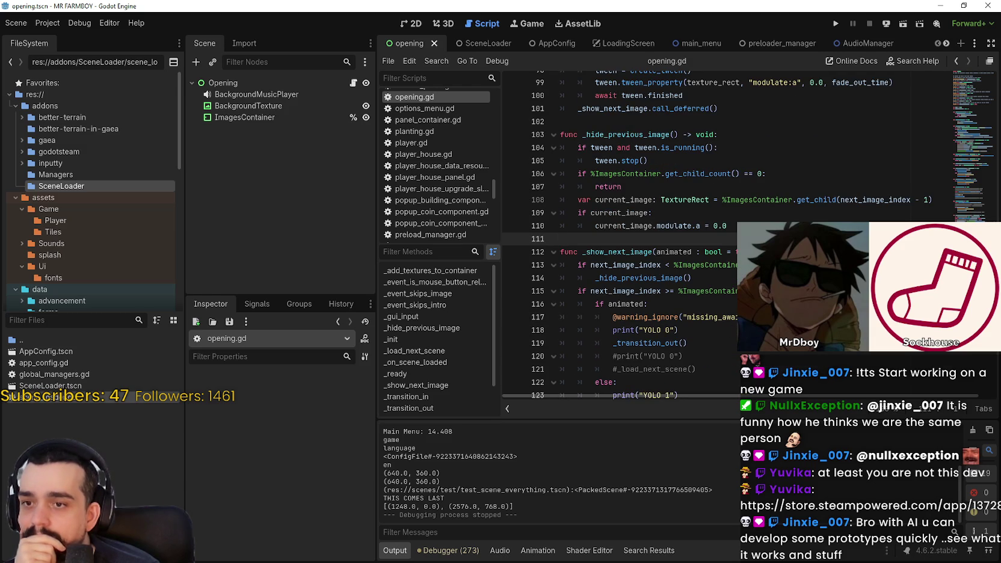
click(698, 369)
scroll(down, 3)
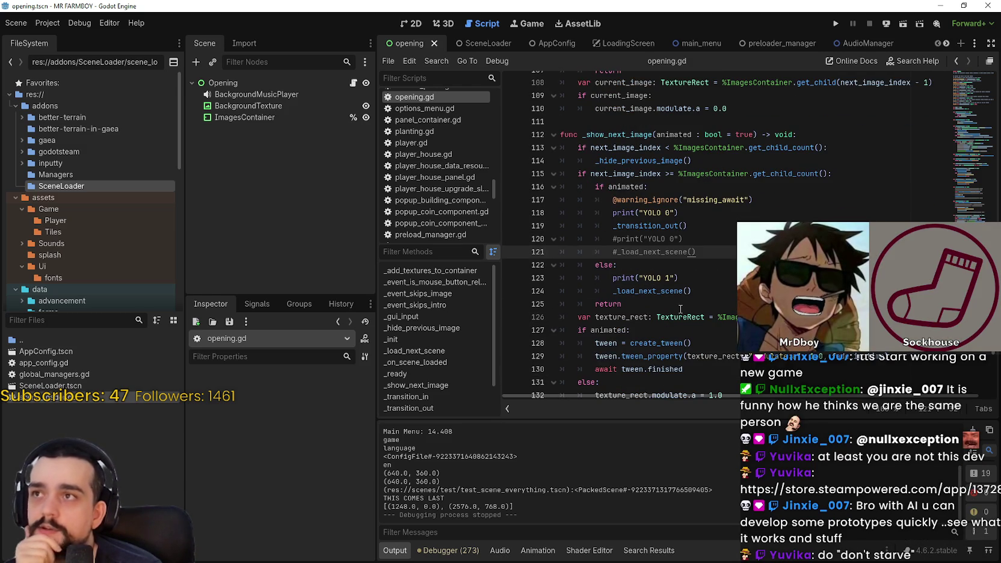
scroll(up, 3)
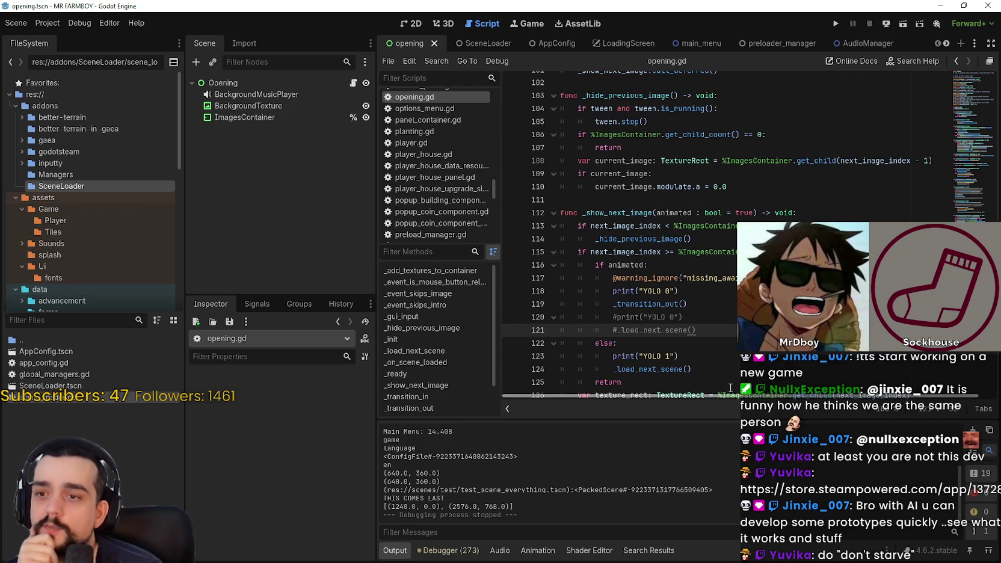
click(714, 354)
drag(714, 354, 561, 356)
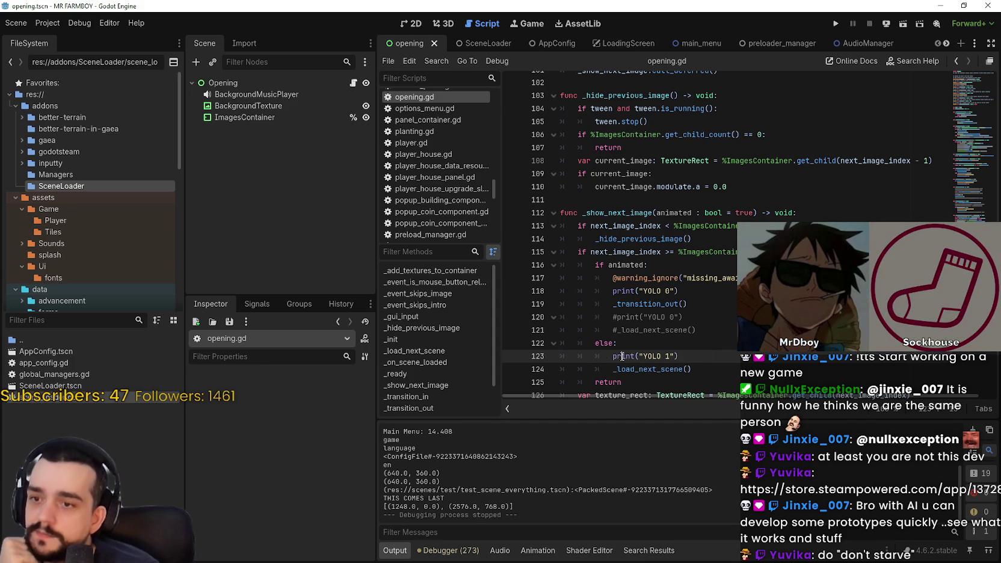
drag(635, 356, 734, 352)
double_click(623, 356)
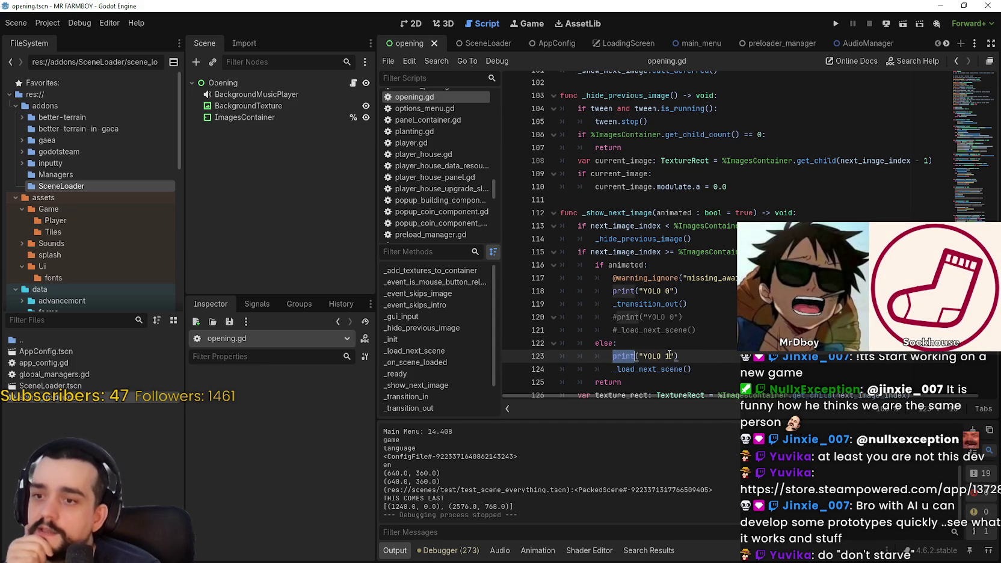
drag(623, 356, 736, 369)
scroll(down, 3)
drag(692, 330, 546, 312)
click(725, 293)
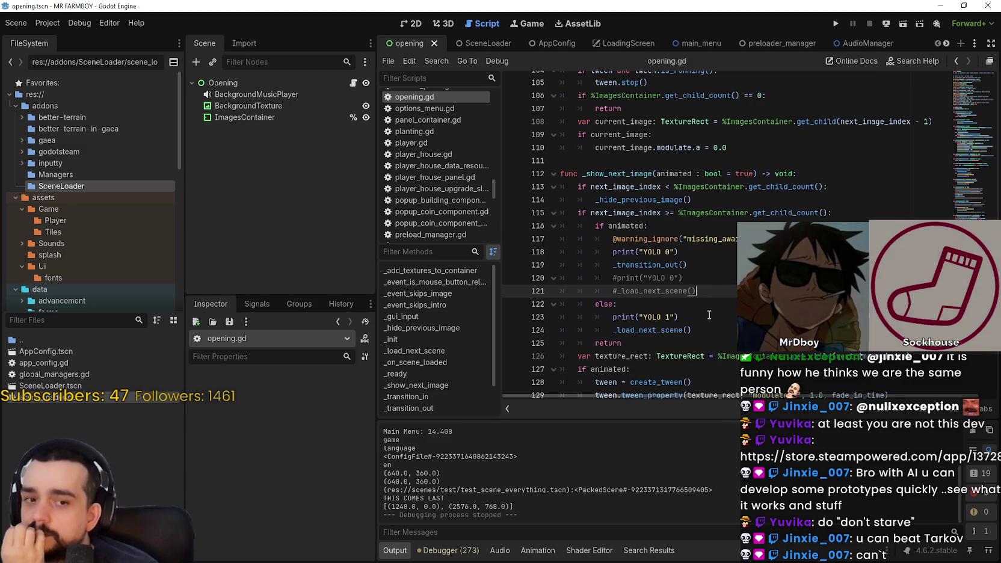
scroll(down, 3)
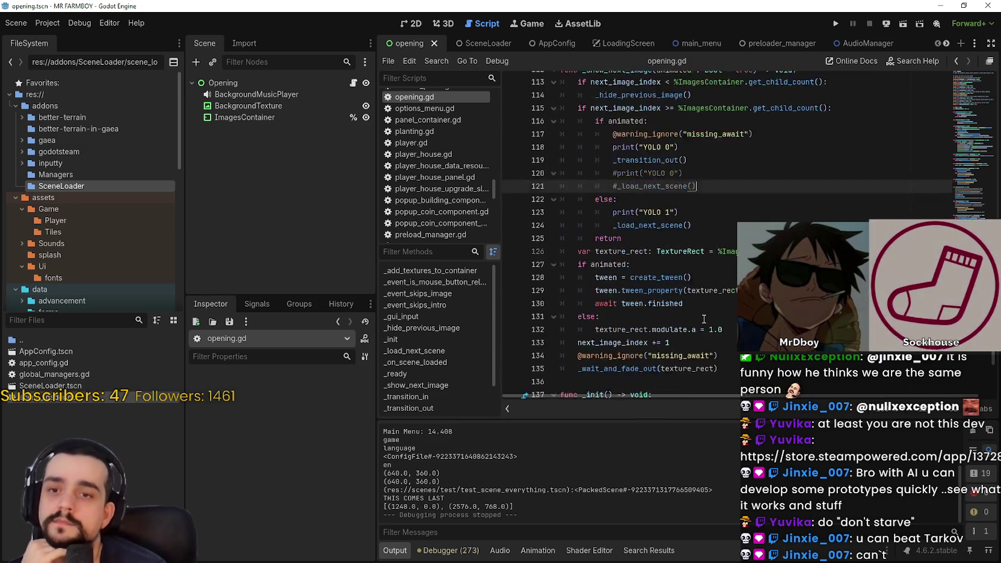
scroll(down, 3)
click(710, 284)
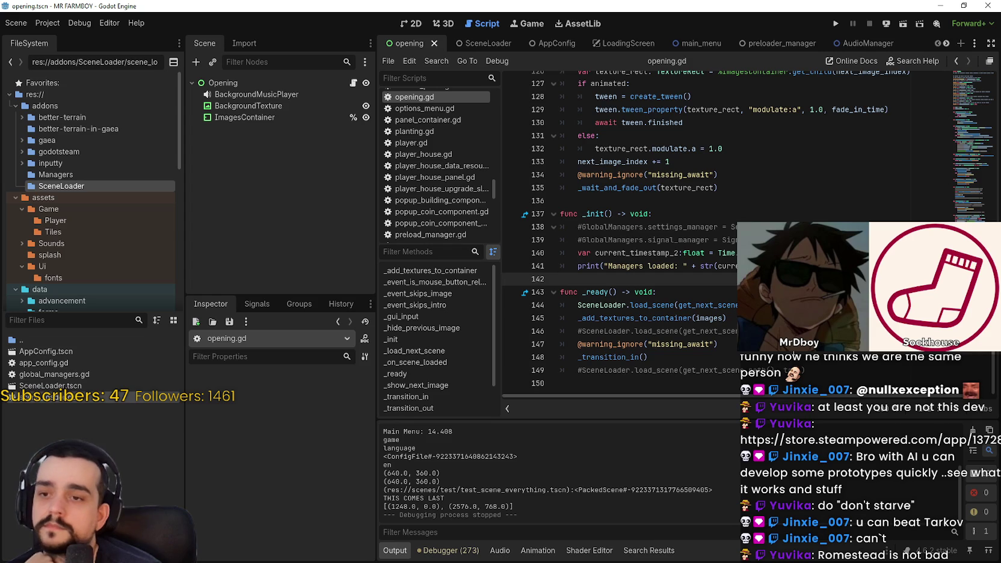
click(560, 331)
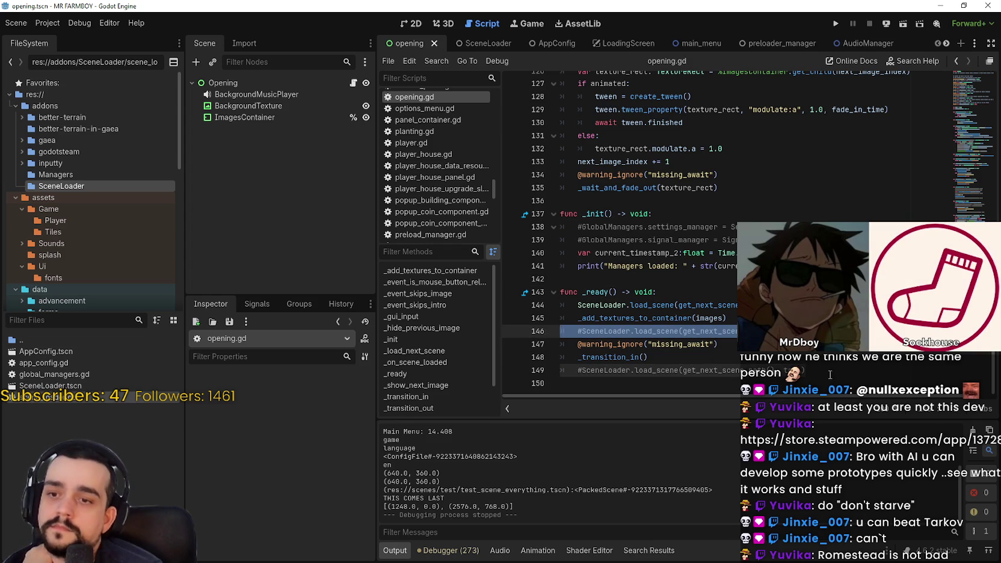
drag(805, 371, 559, 375)
scroll(up, 3)
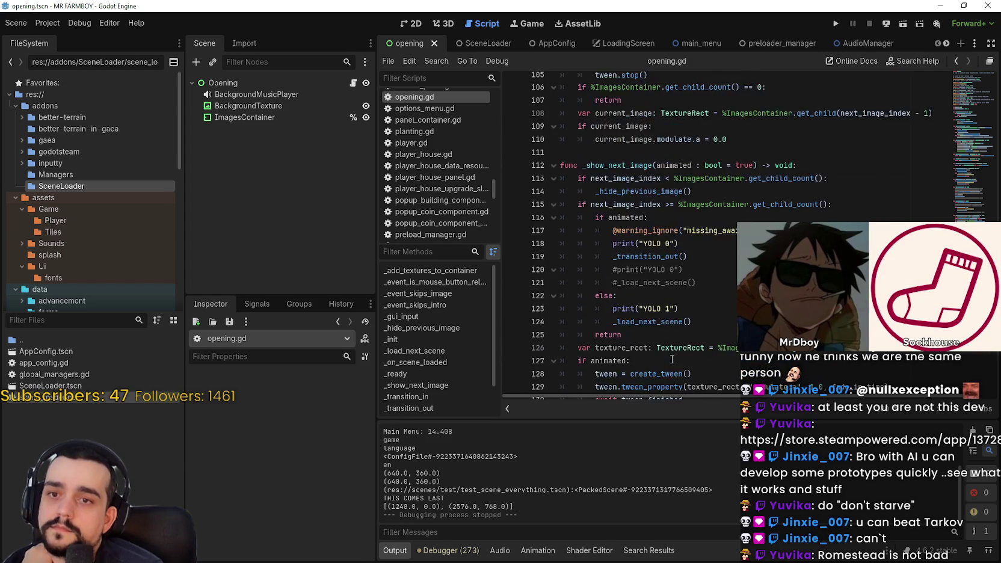
scroll(up, 3)
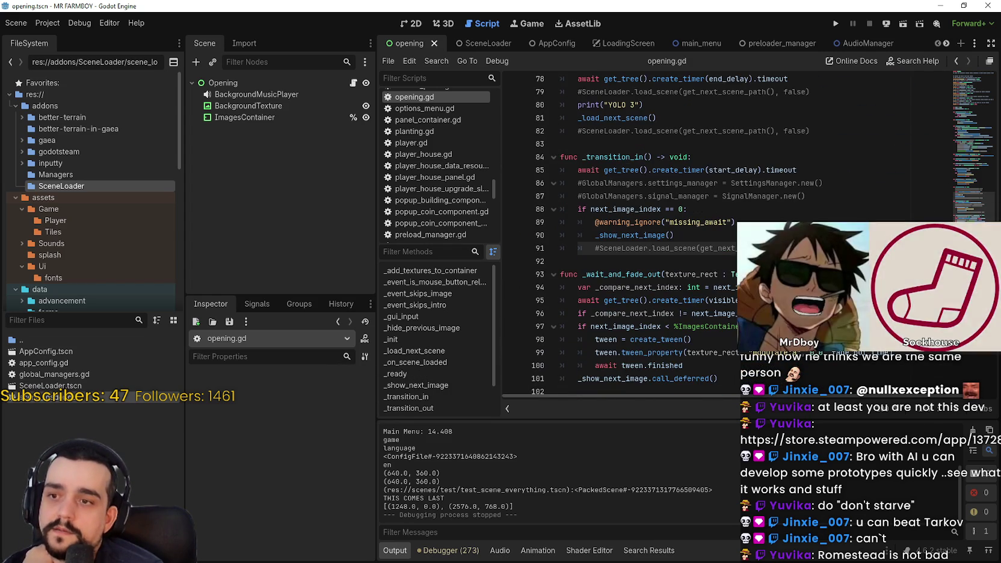
drag(823, 248, 461, 249)
scroll(up, 3)
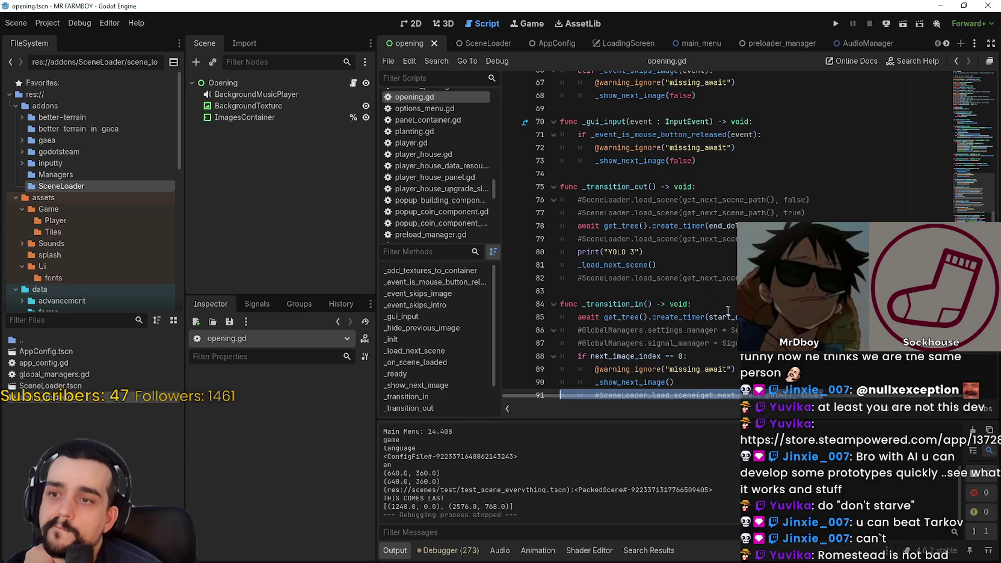
drag(736, 345, 560, 329)
scroll(up, 3)
drag(735, 316, 536, 311)
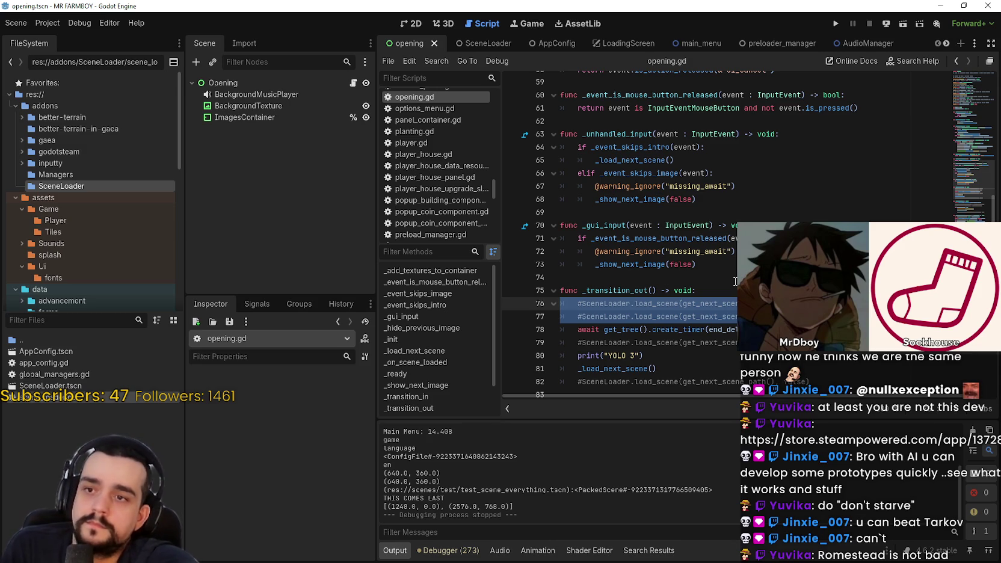
scroll(up, 3)
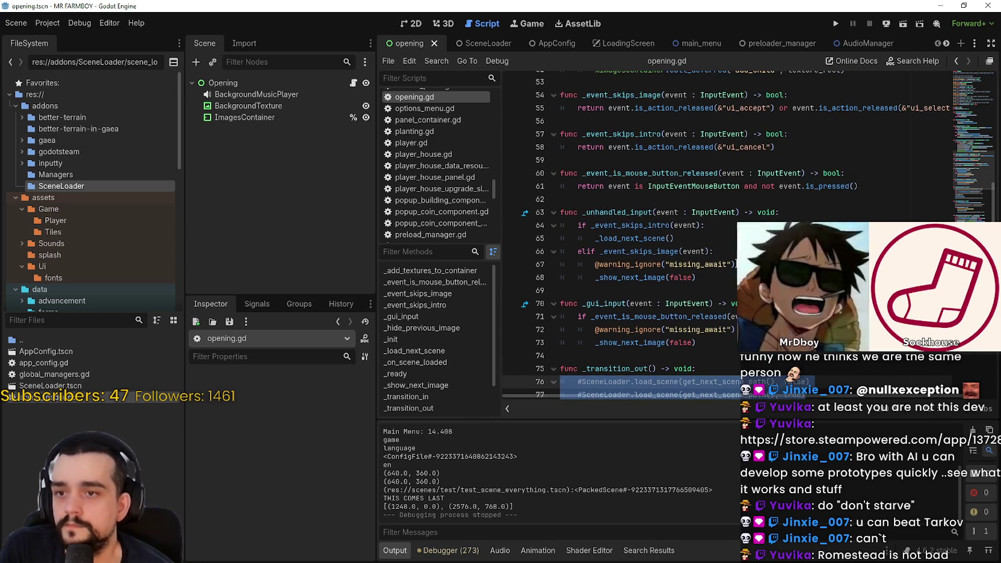
scroll(up, 3)
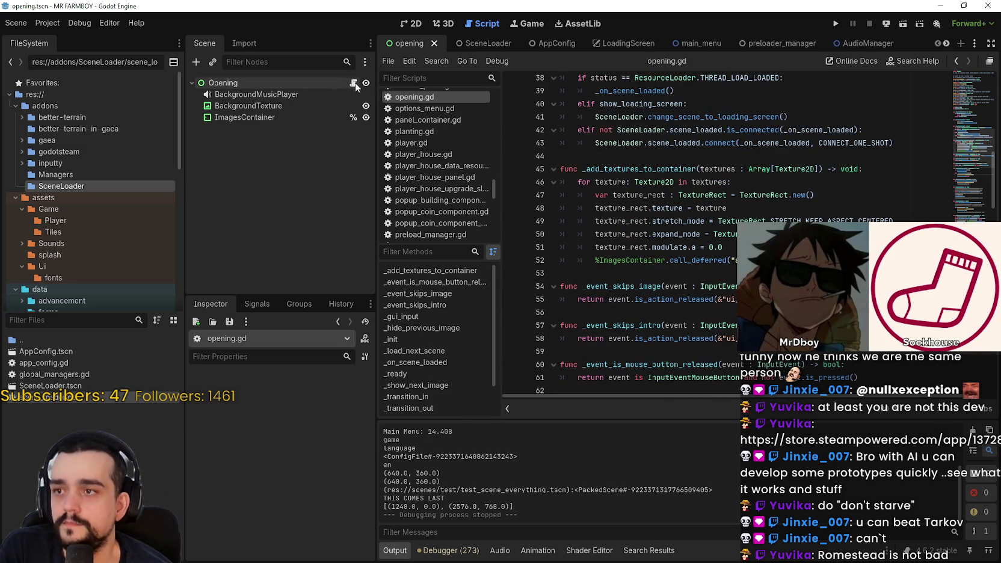
click(560, 313)
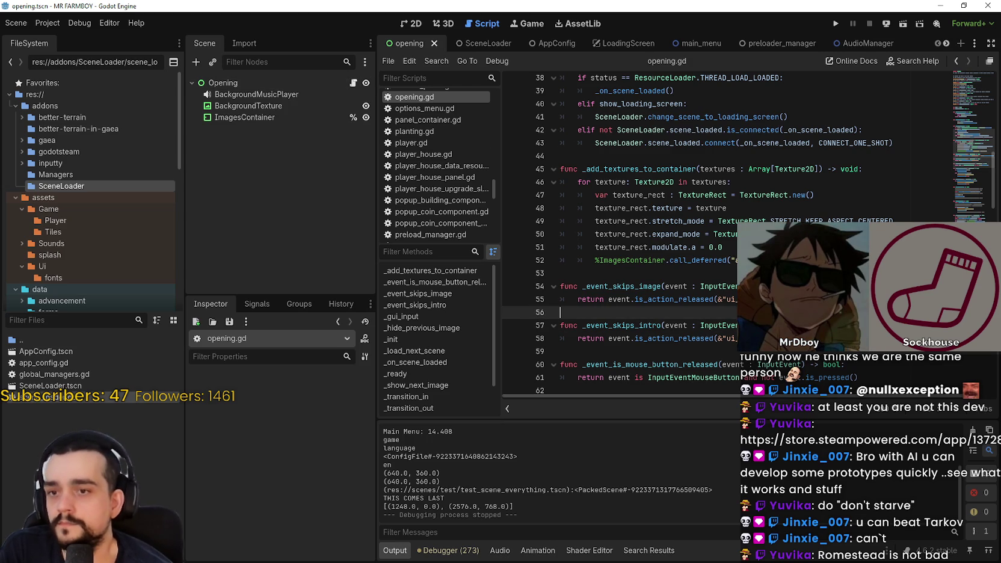
mouse_move(774, 286)
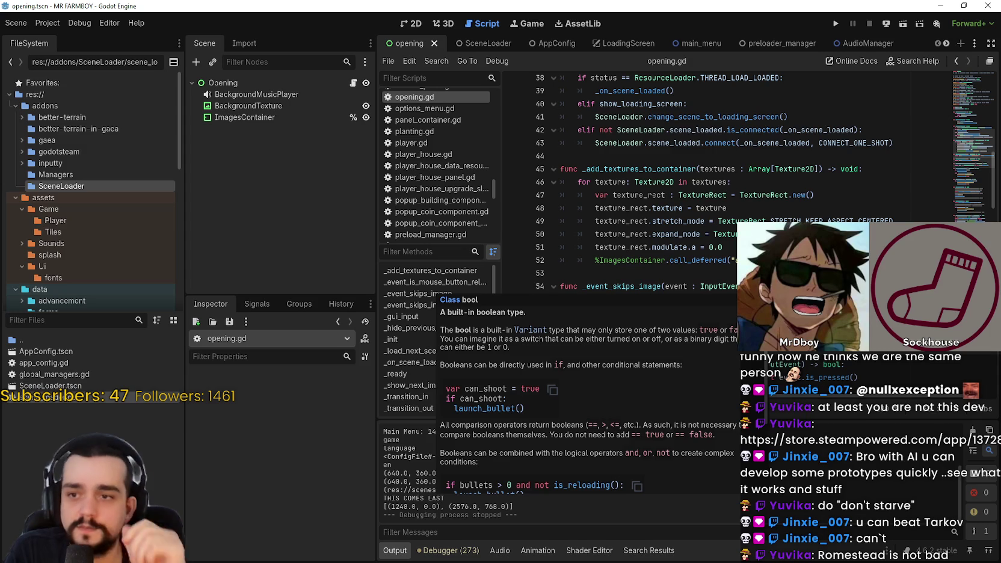
click(560, 273)
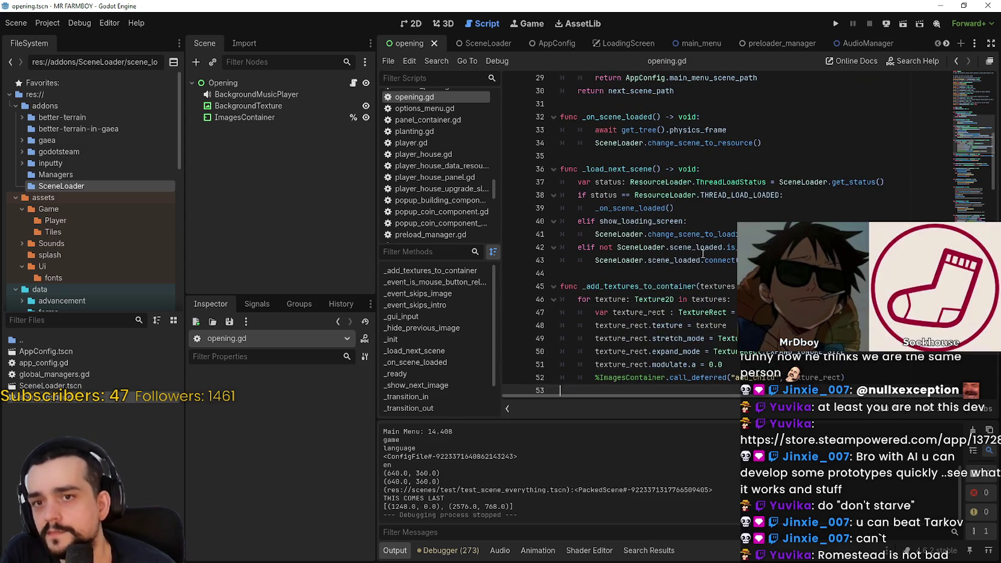
scroll(up, 3)
click(728, 215)
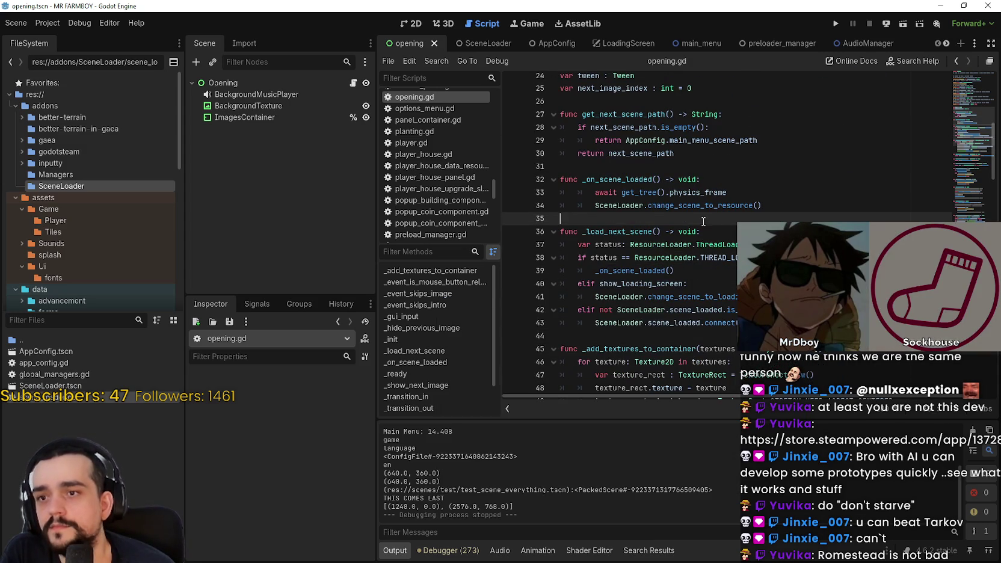
scroll(up, 3)
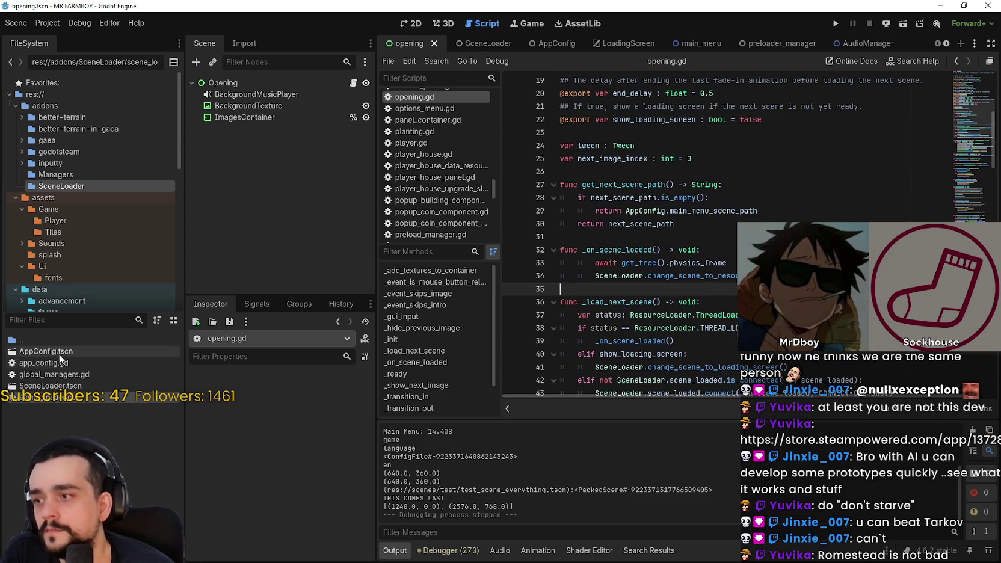
click(45, 351)
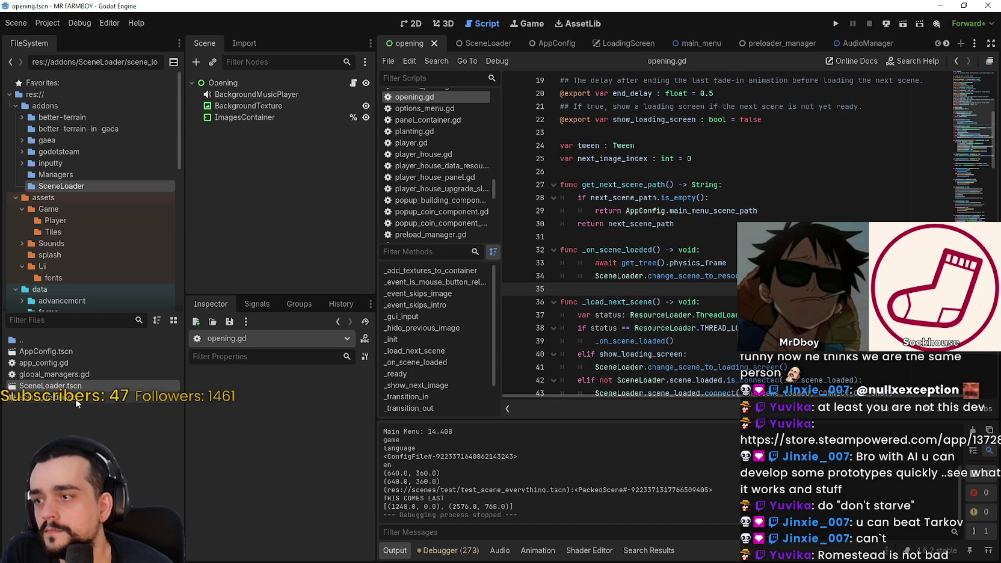
double_click(43, 397)
click(724, 238)
scroll(down, 3)
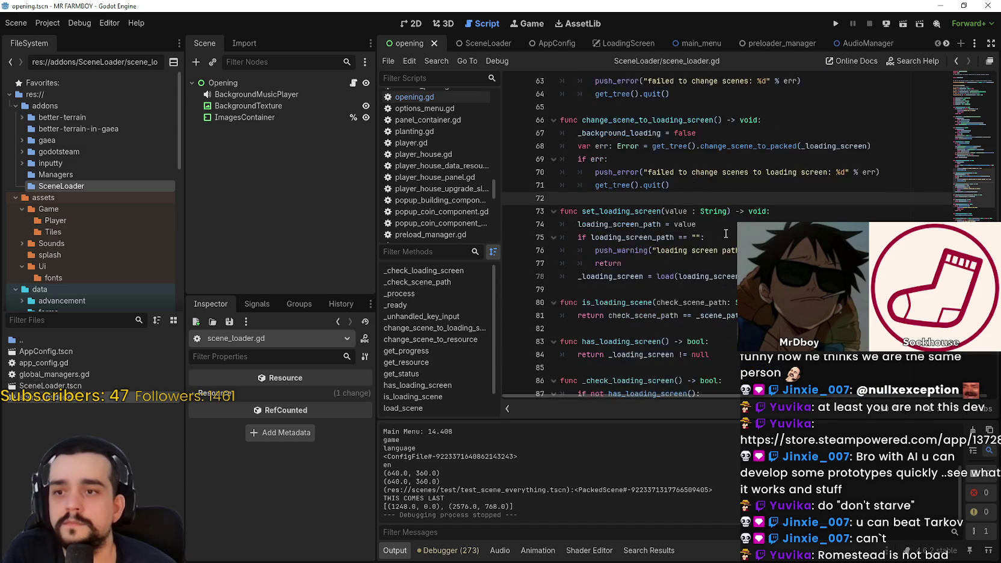
click(730, 211)
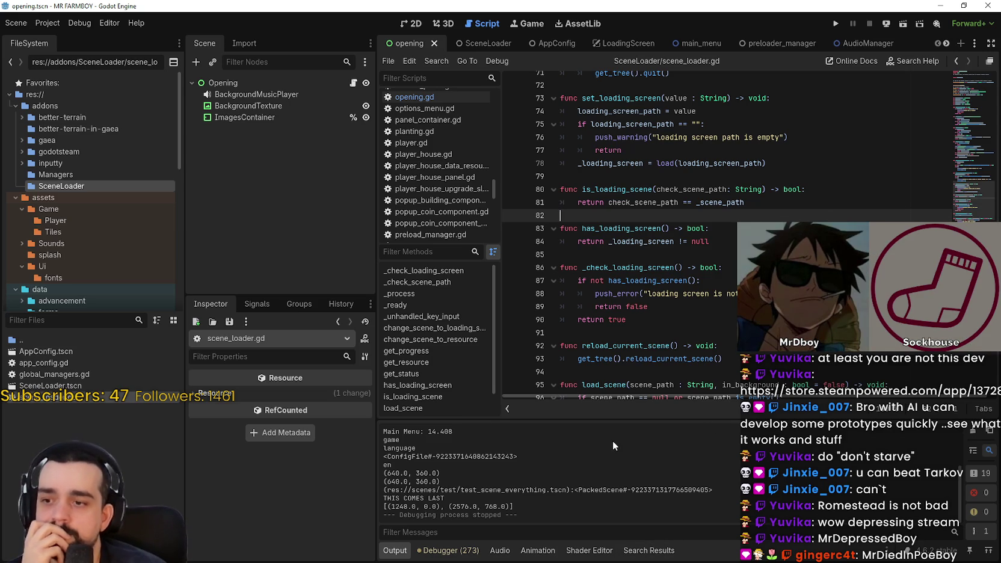
scroll(up, 3)
click(665, 268)
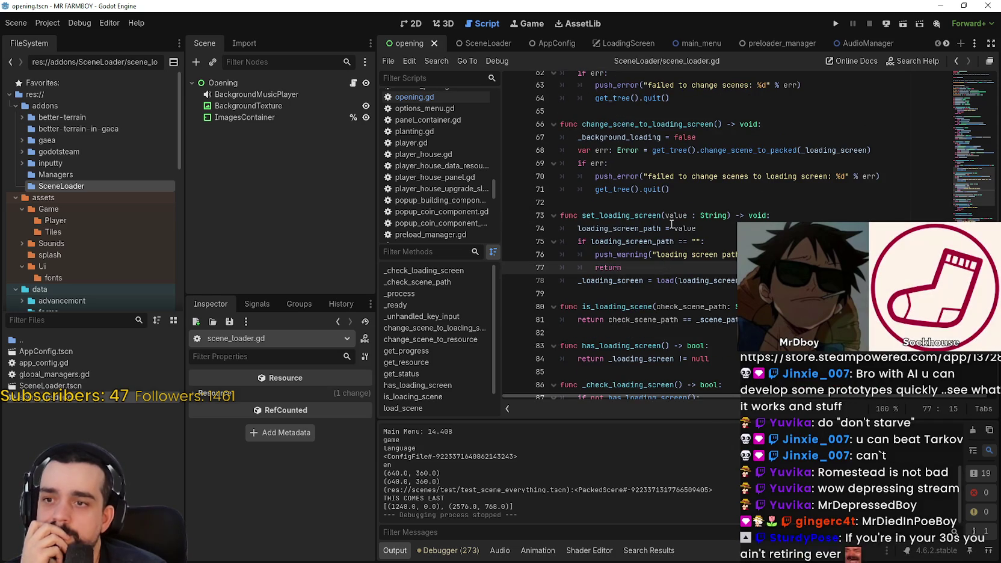
scroll(up, 3)
click(667, 235)
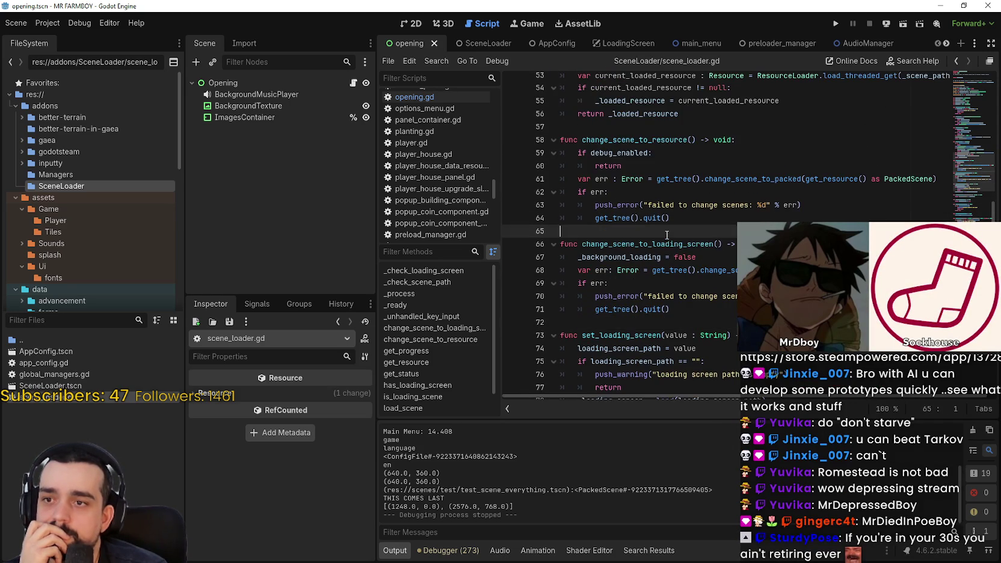
scroll(up, 3)
double_click(659, 204)
scroll(up, 3)
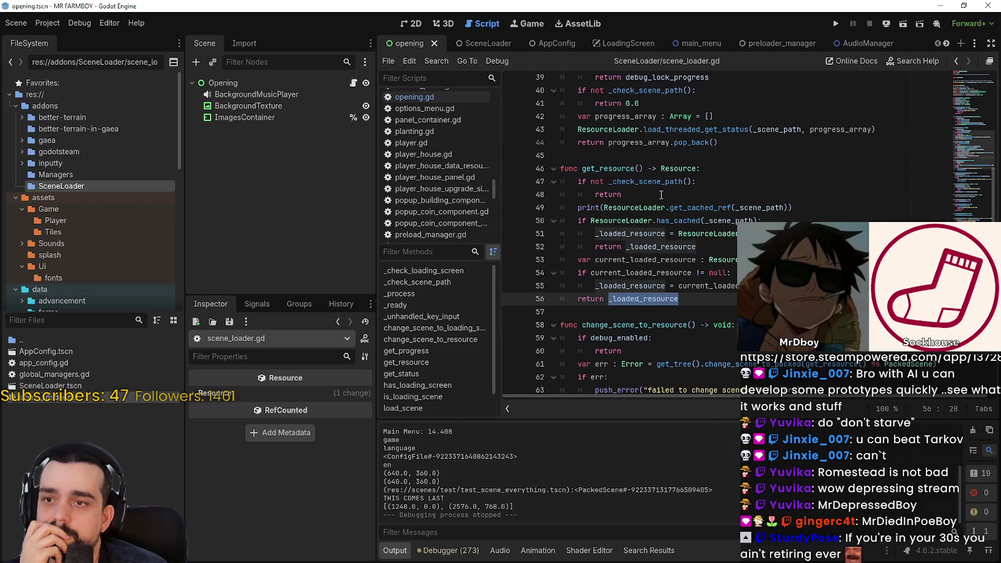
mouse_move(613, 187)
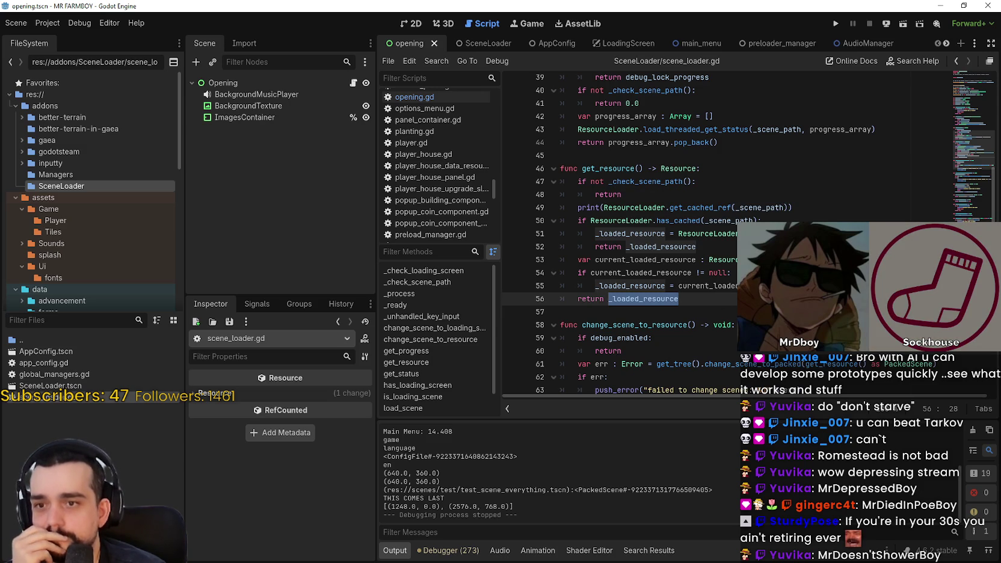
click(752, 286)
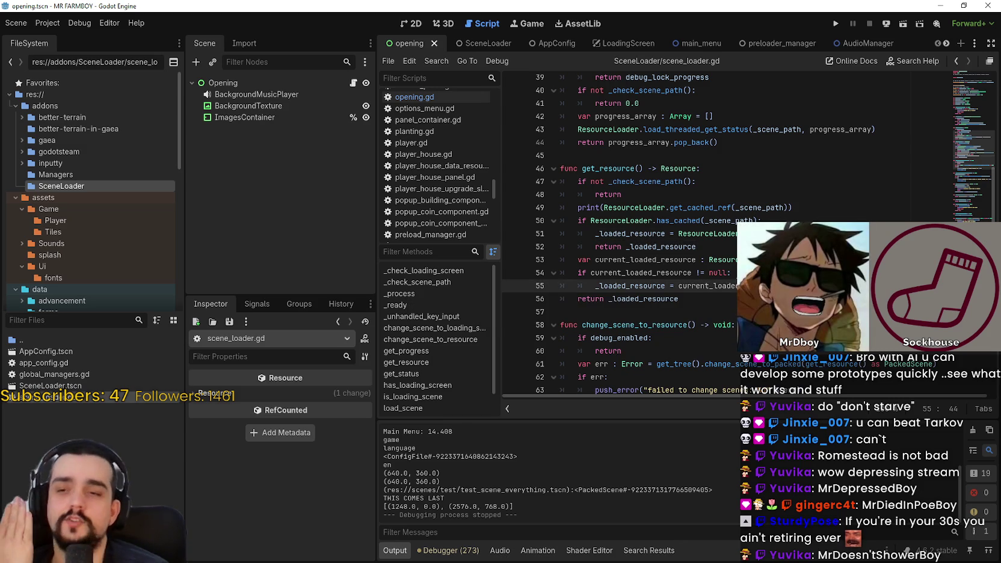
click(662, 208)
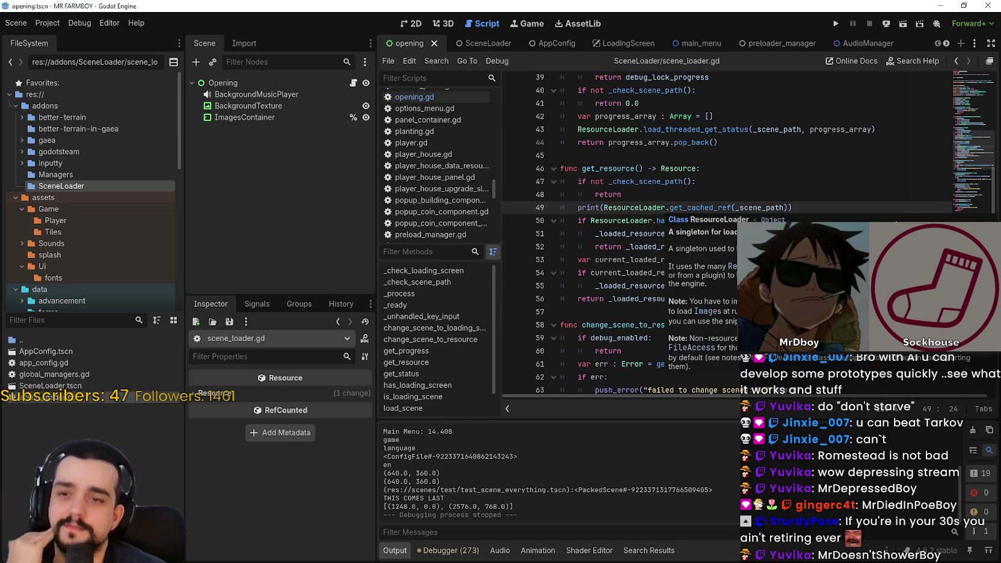
drag(818, 208, 877, 208)
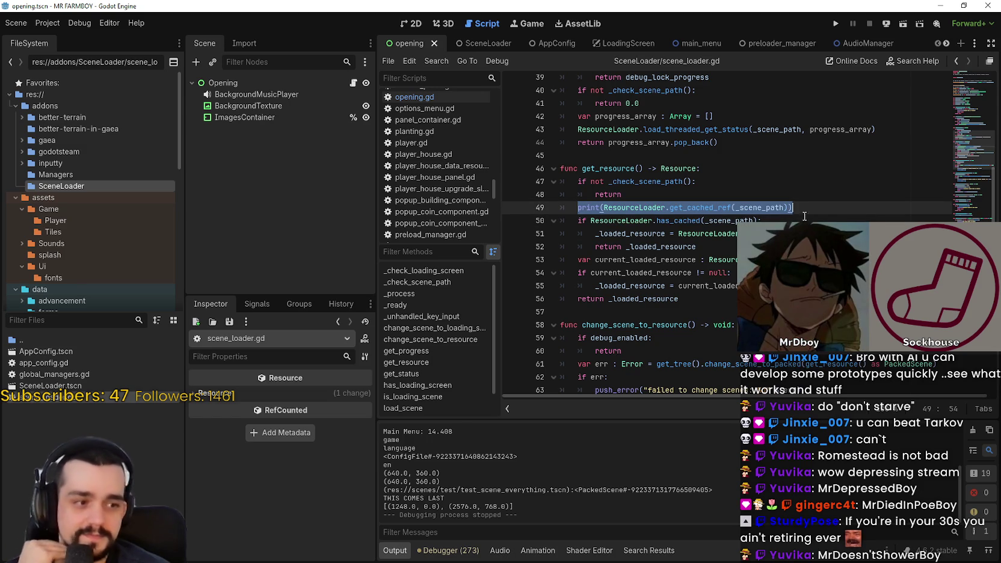
click(722, 192)
scroll(up, 3)
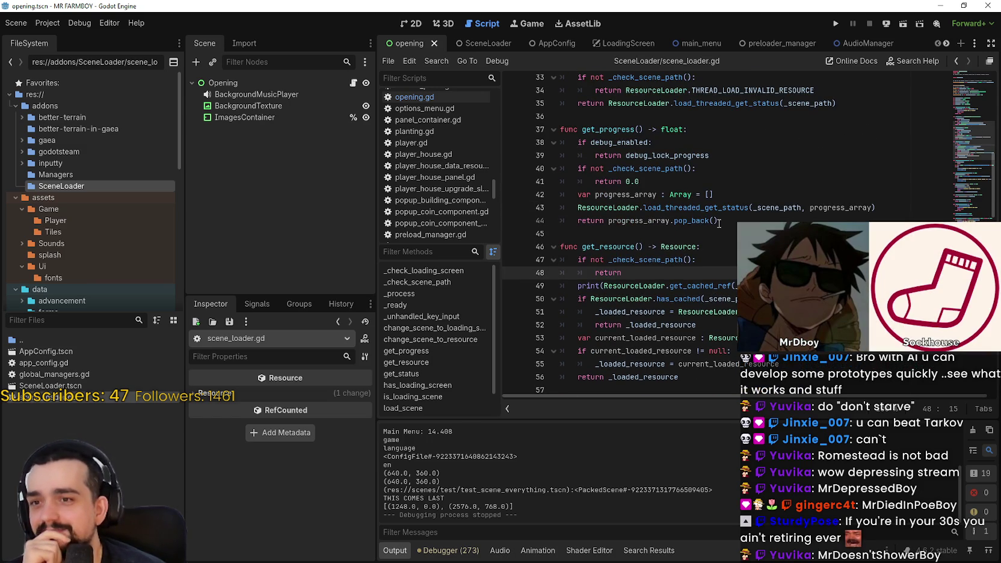
click(718, 220)
drag(718, 221, 578, 208)
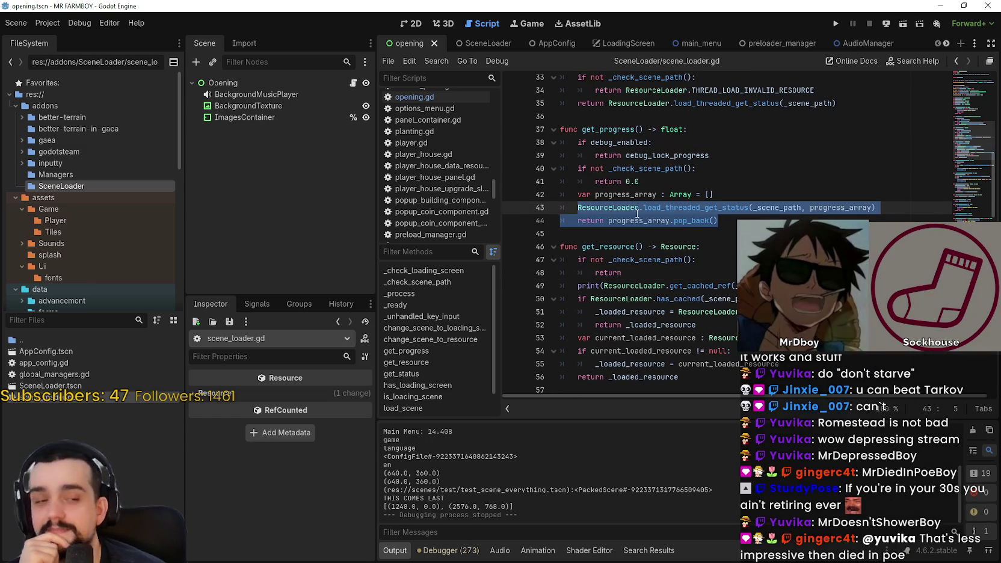
click(717, 169)
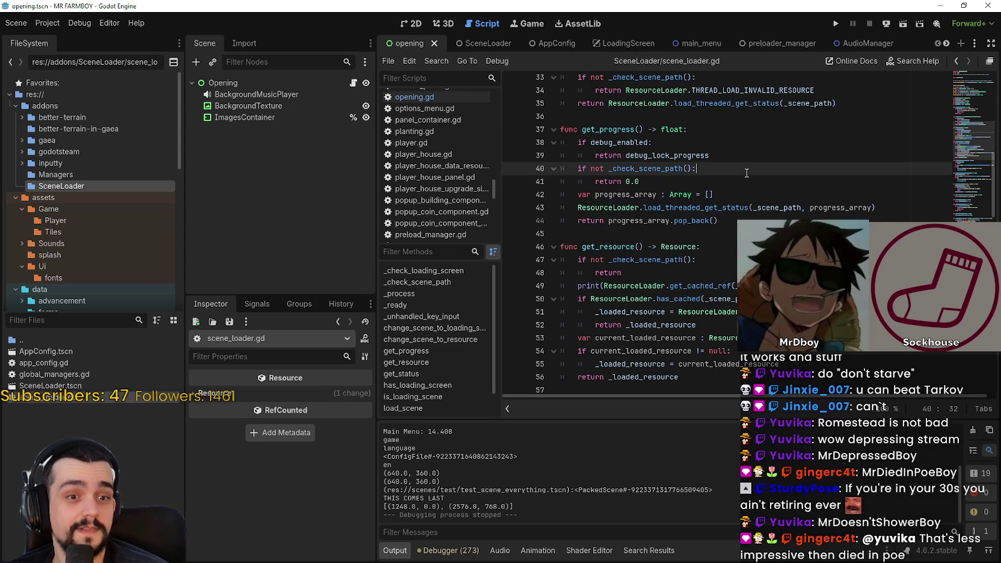
scroll(down, 3)
click(679, 155)
scroll(down, 3)
scroll(up, 3)
mouse_move(746, 220)
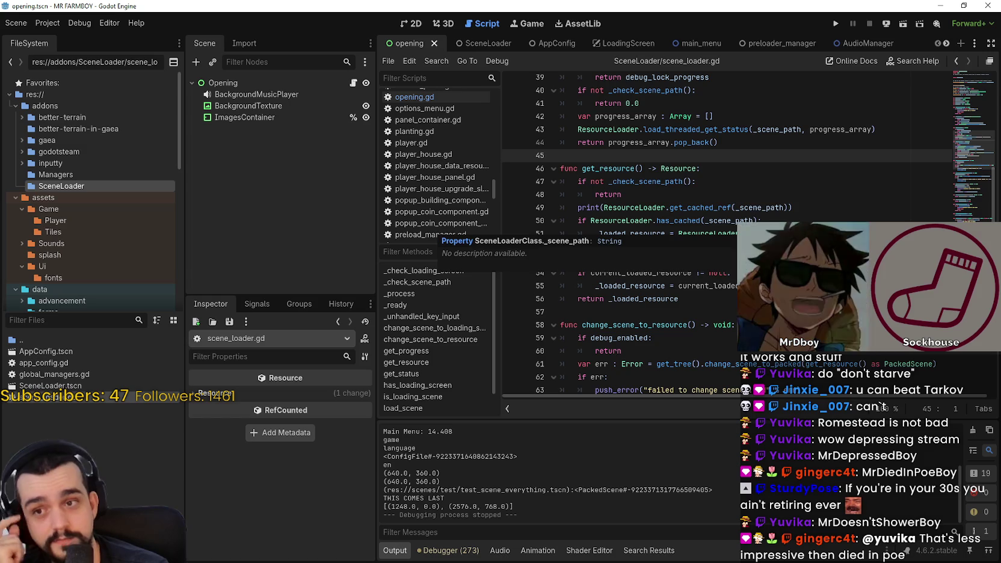
click(691, 207)
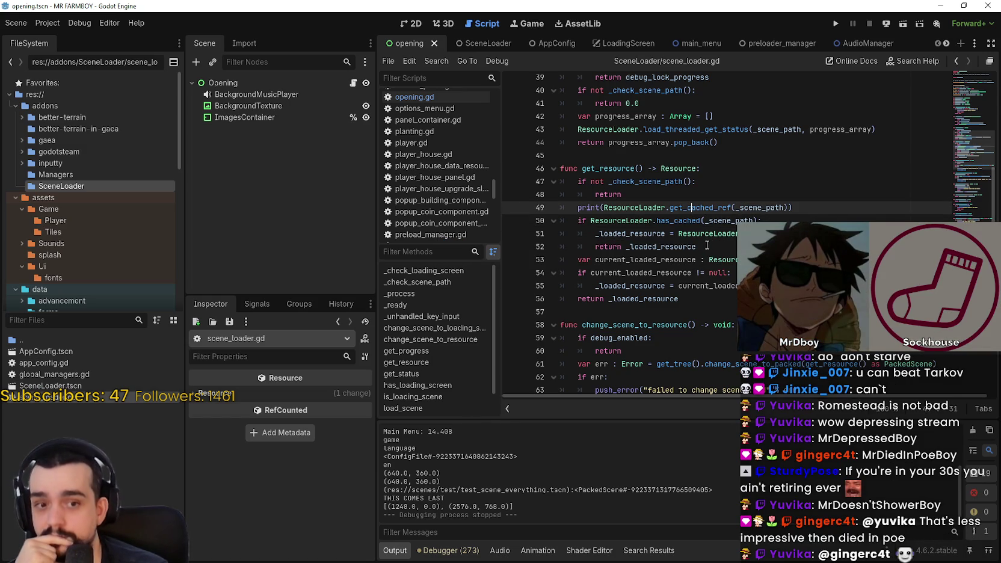
scroll(up, 3)
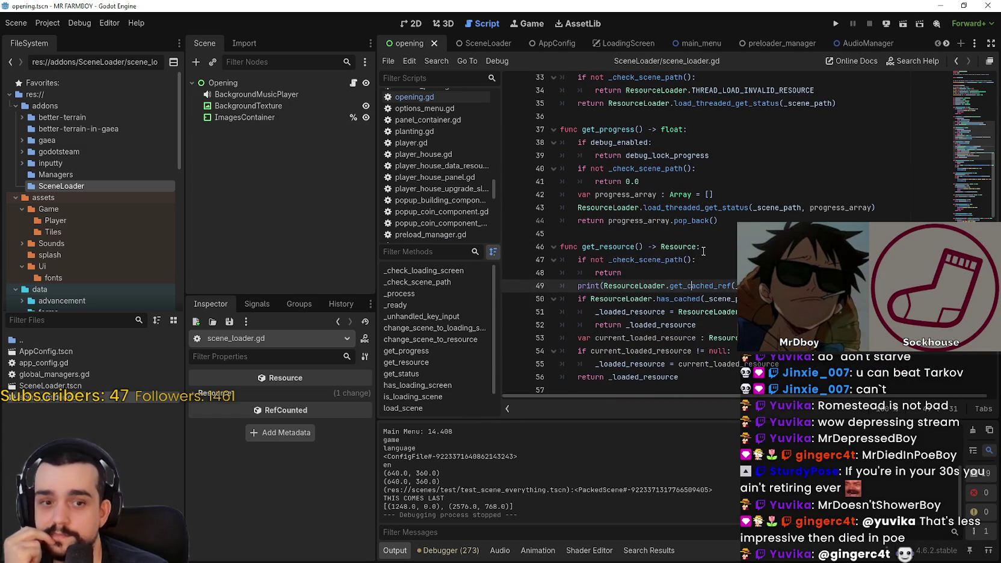
drag(609, 220, 735, 221)
click(737, 221)
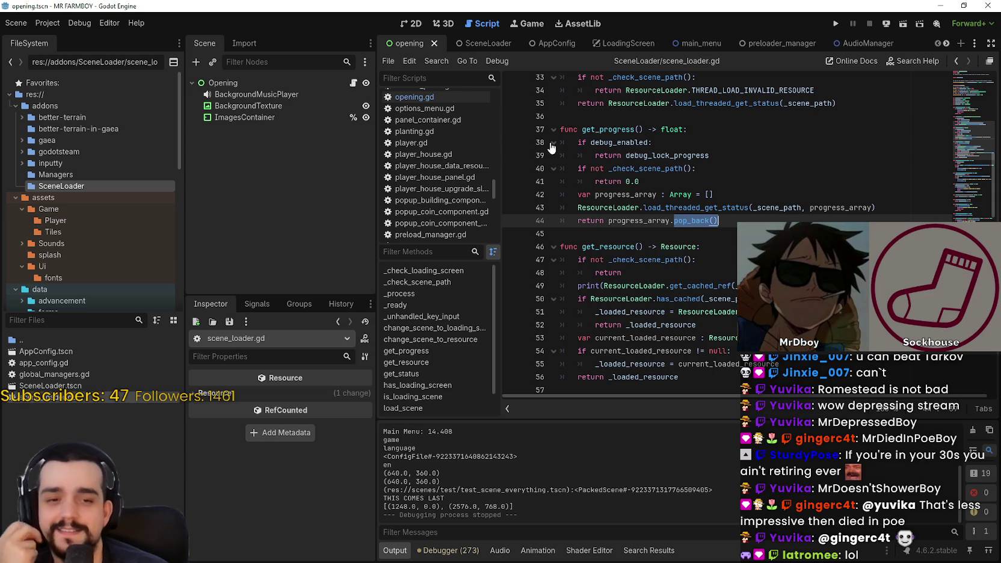
click(708, 182)
scroll(up, 3)
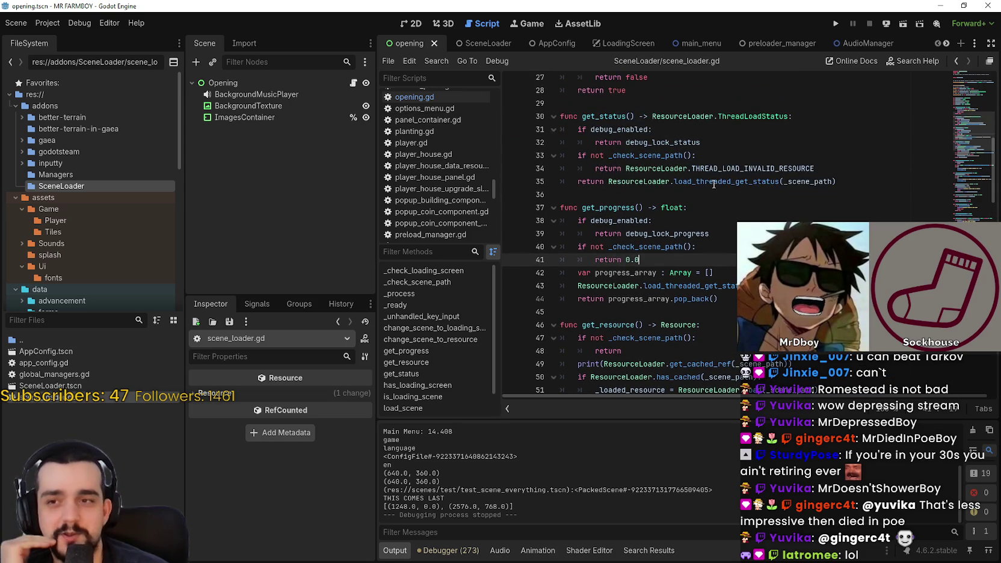
Inspect the load_threaded_get_status calls on lines 35 and 43, then switch to the browser
click(714, 182)
click(860, 182)
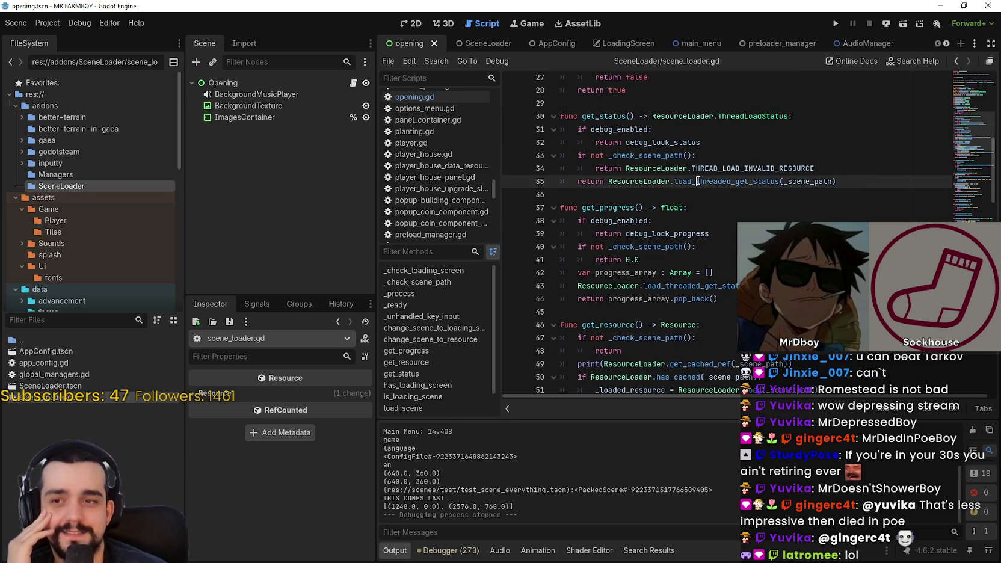
double_click(698, 181)
click(710, 181)
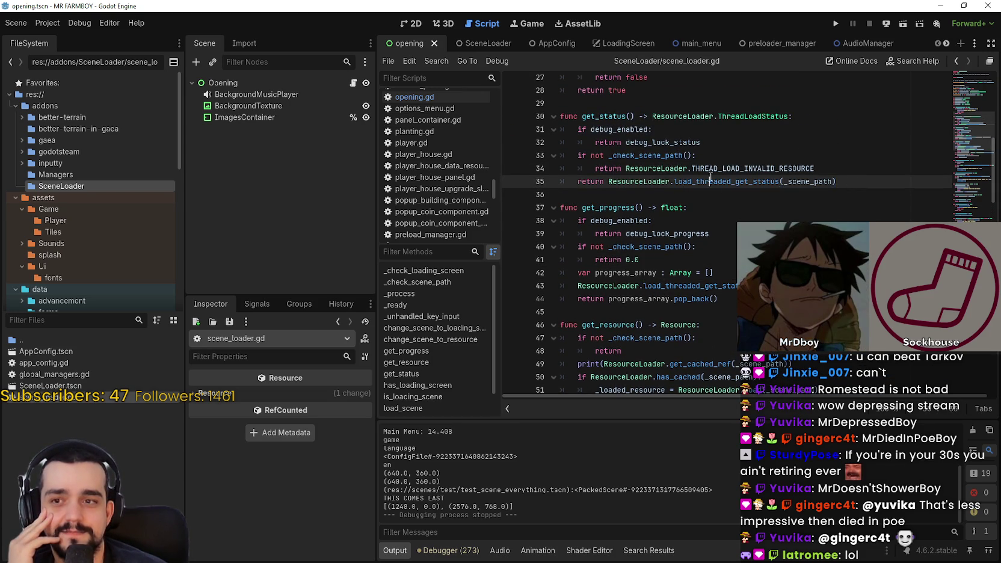
drag(711, 181, 842, 183)
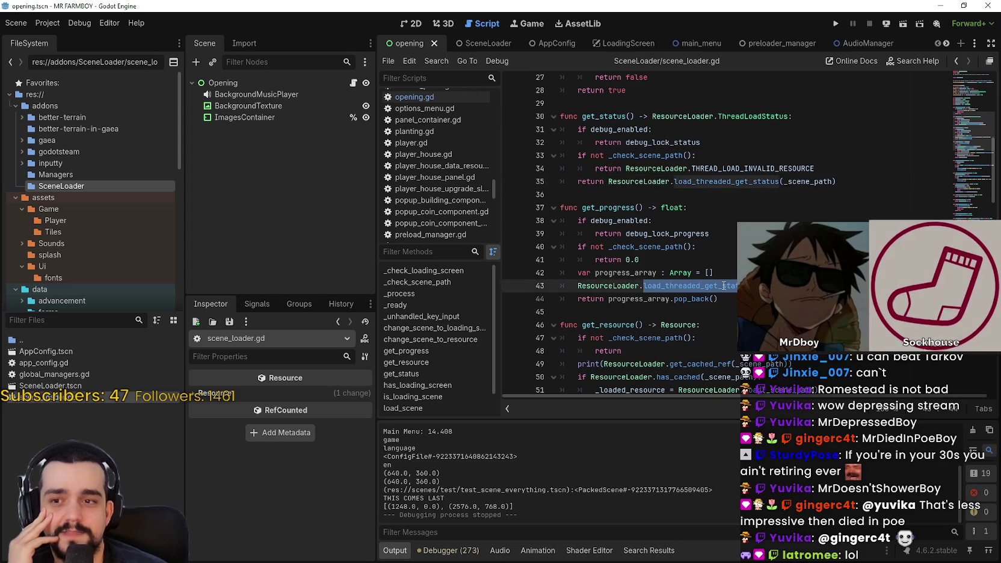
double_click(724, 286)
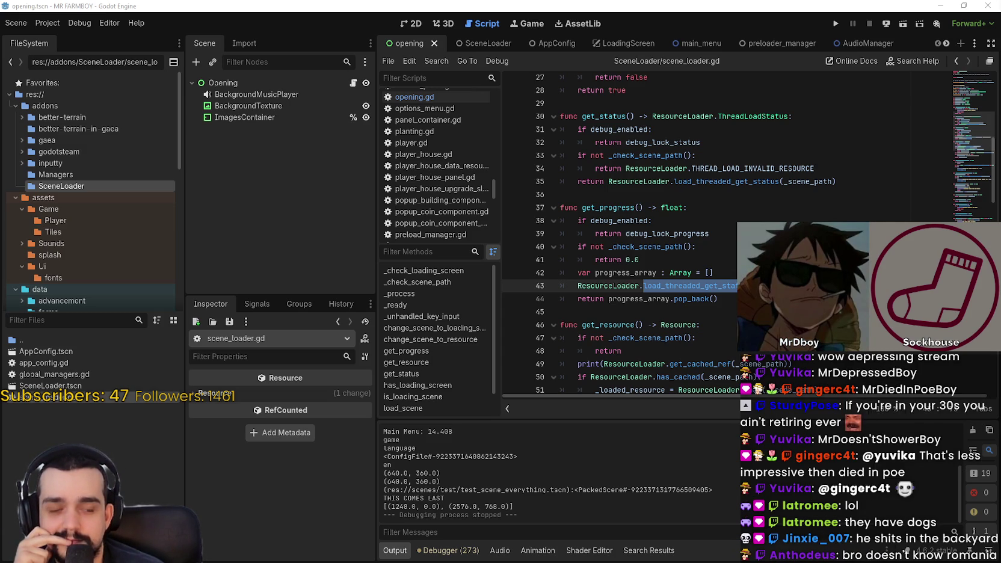
key(alt+Tab)
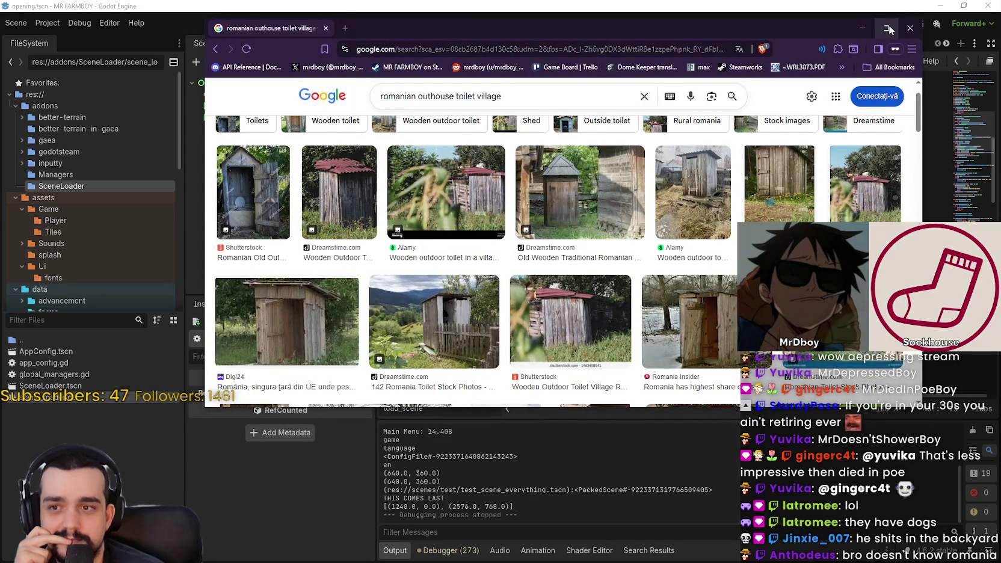
Maximize the browser and preview the Dreamstime, Alamy and Shutterstock outdoor toilet images
click(888, 28)
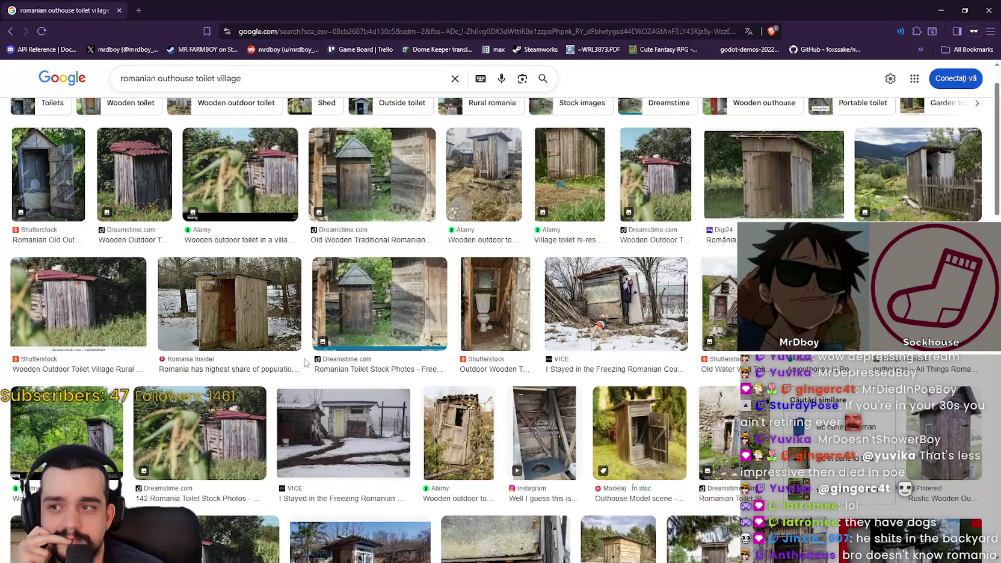
click(134, 173)
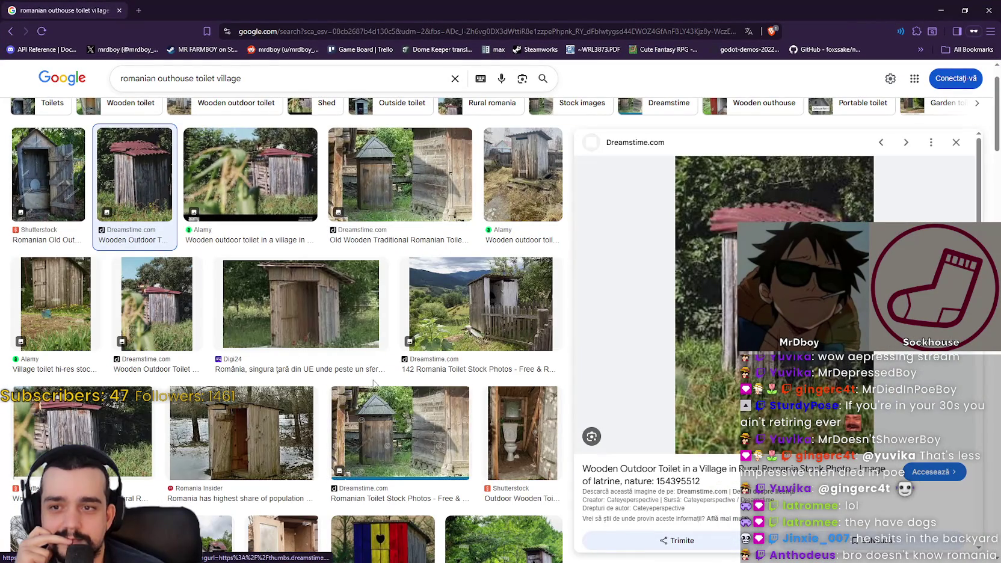
click(508, 170)
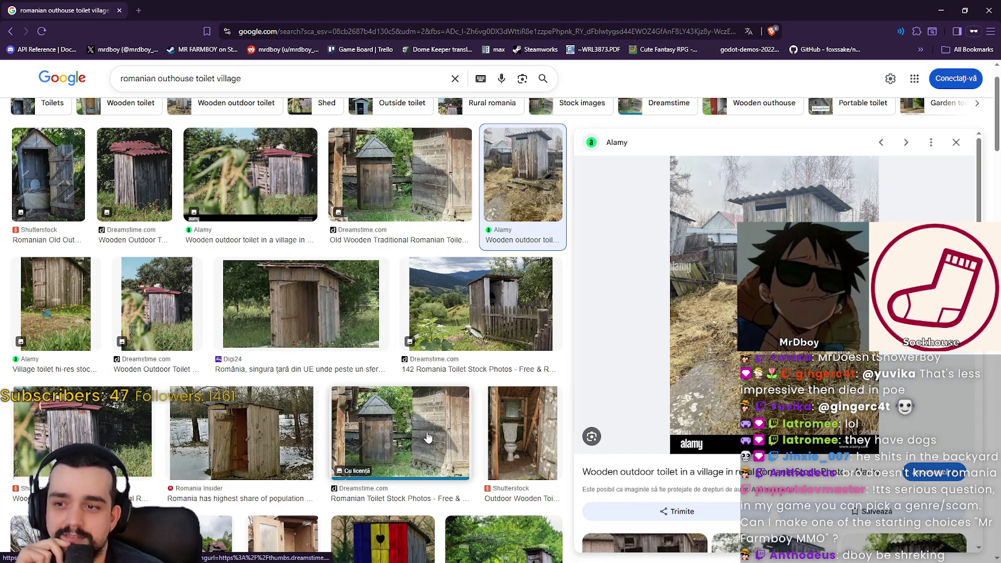
scroll(down, 3)
scroll(up, 3)
click(46, 173)
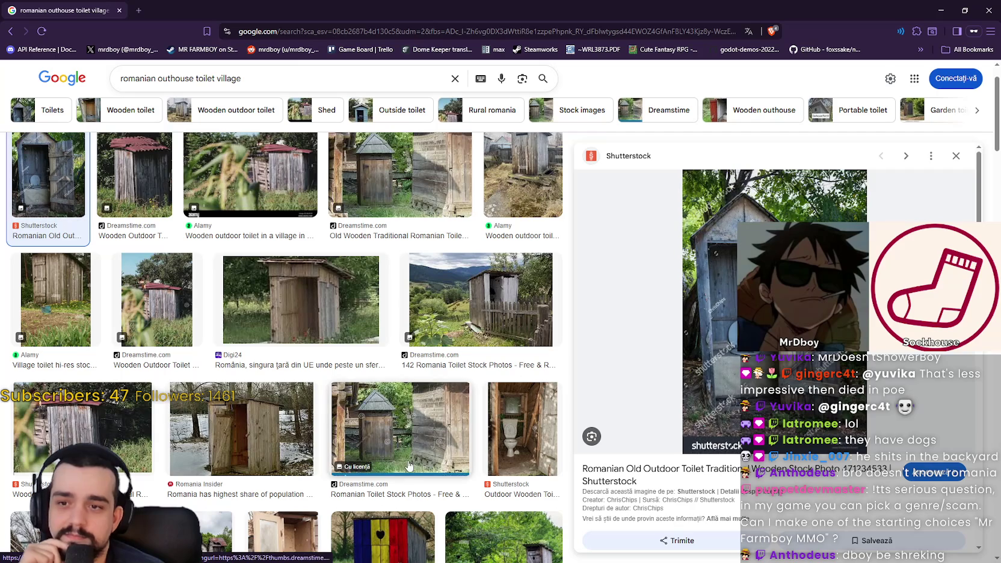
Open the Shutterstock Romanian old outdoor toilet image in a new tab, then return to results
right_click(750, 351)
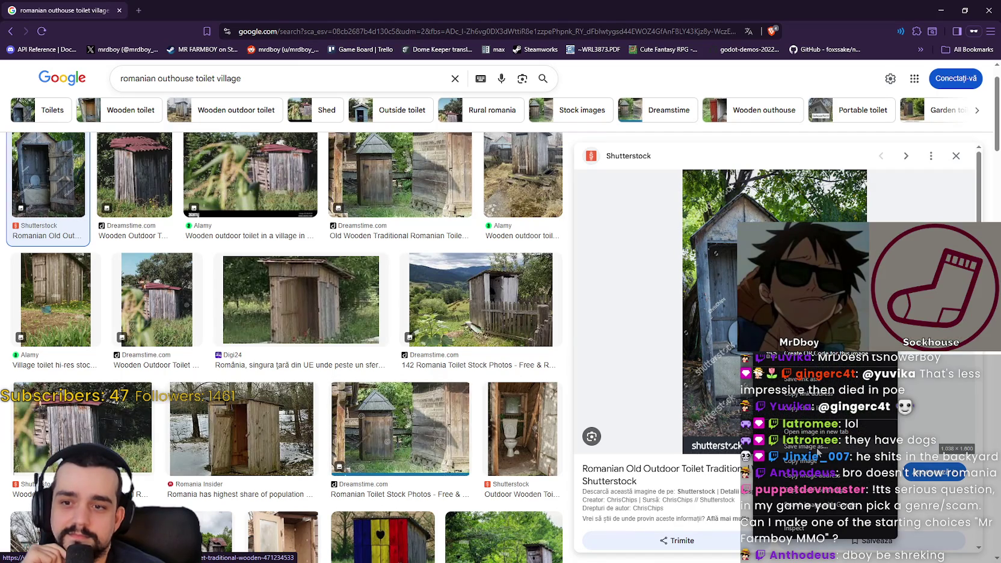
click(813, 432)
click(205, 11)
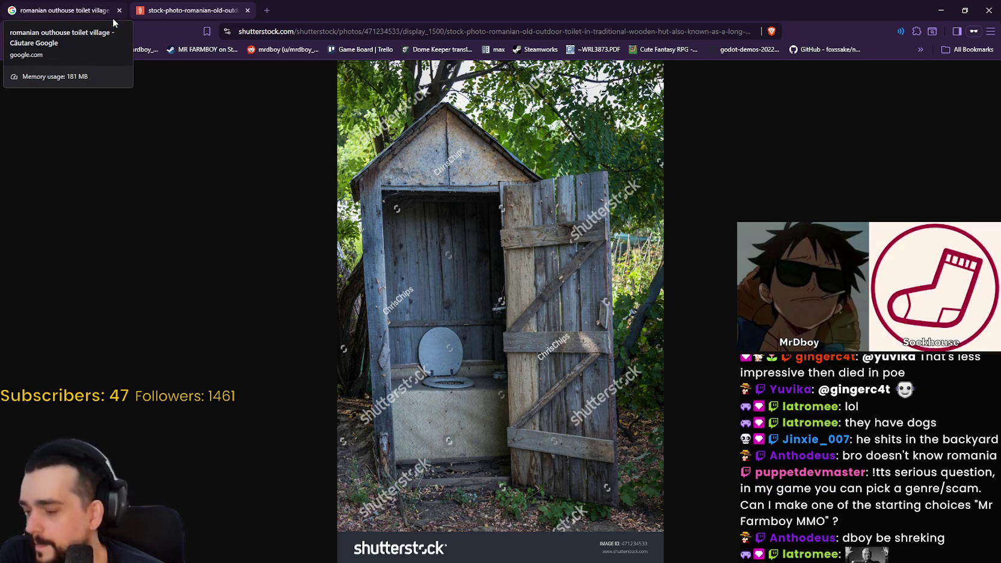
click(112, 19)
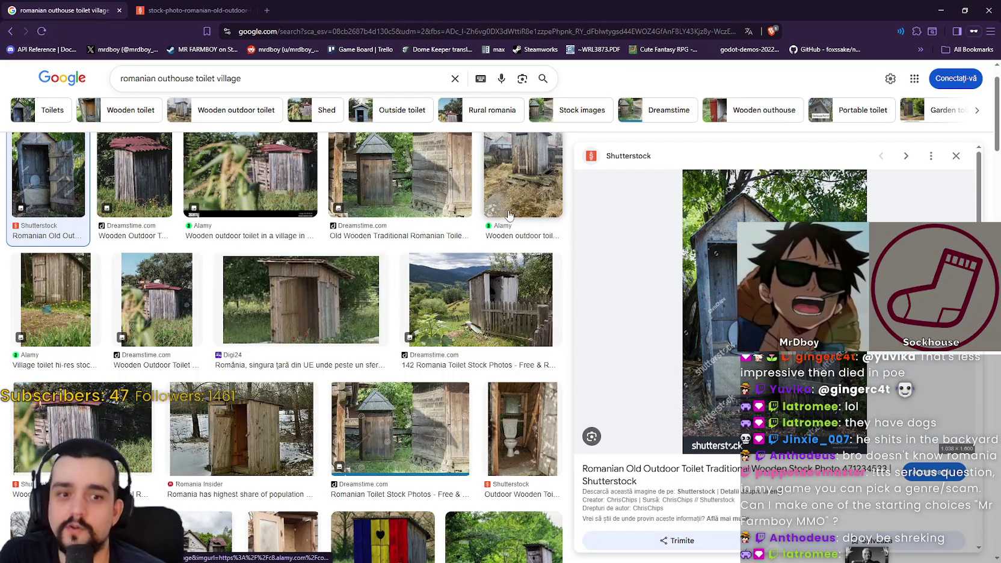
Preview the Alamy outhouse, VICE snowy outhouse and Instagram outhouse results
scroll(down, 3)
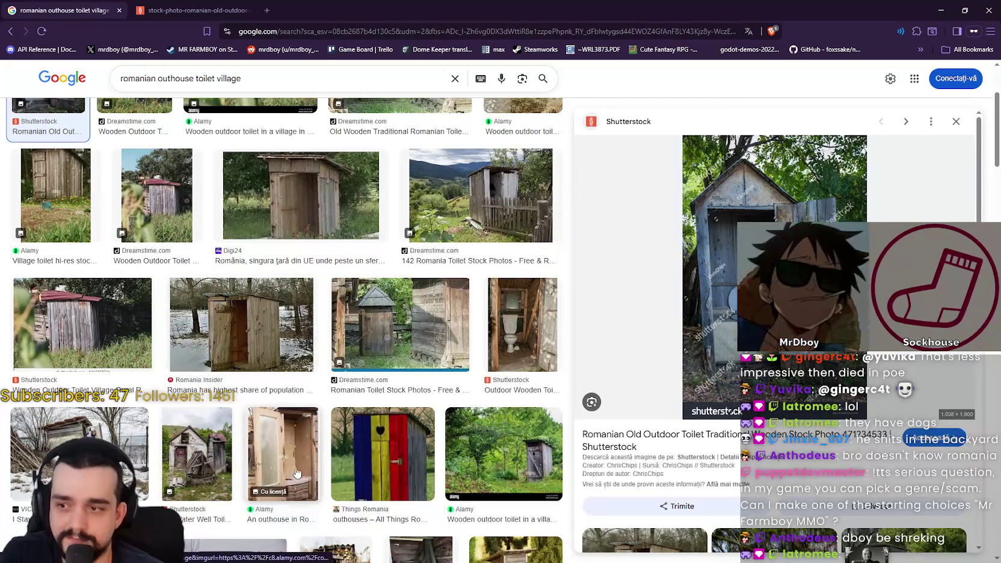
click(298, 433)
scroll(down, 3)
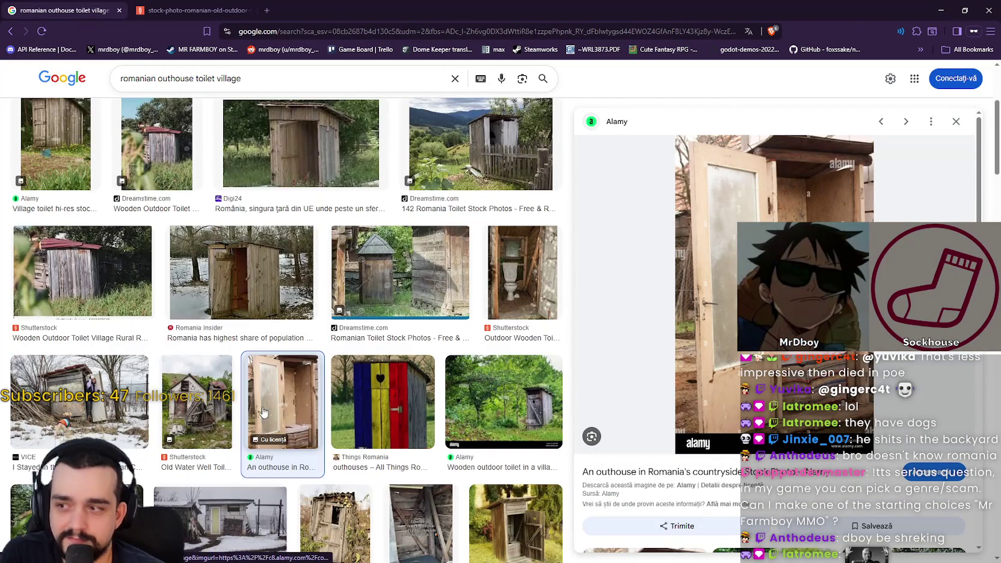
click(83, 301)
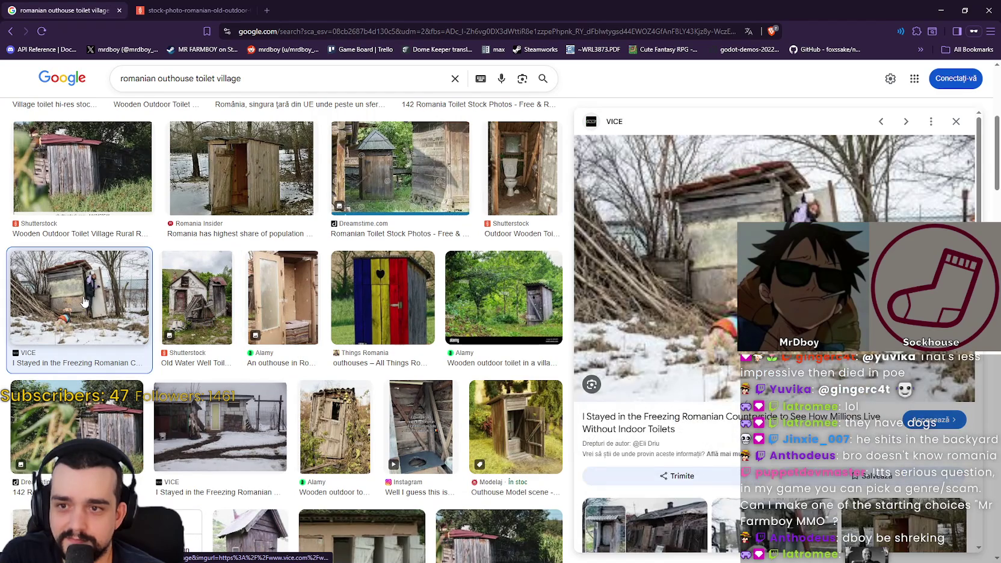
scroll(down, 3)
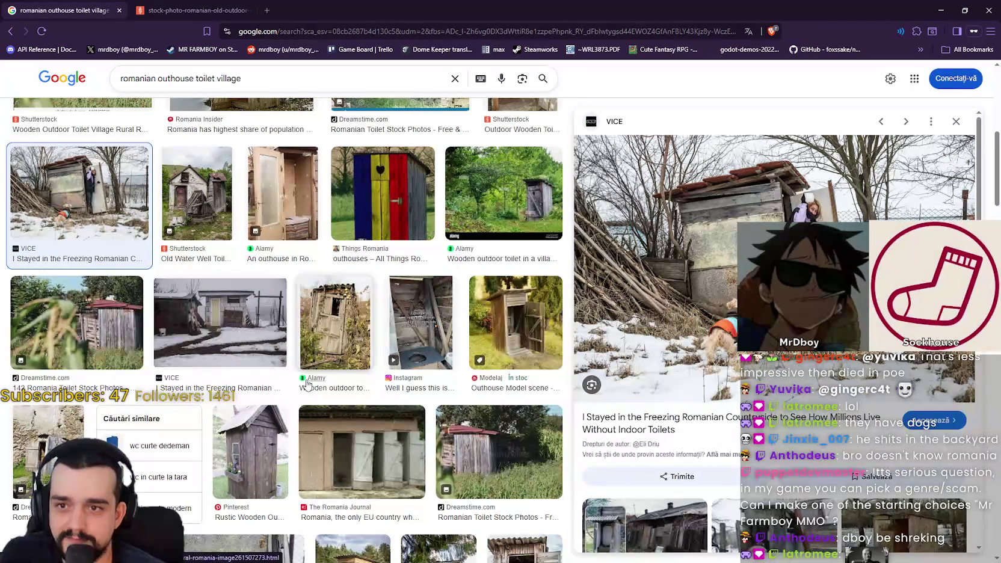
scroll(down, 3)
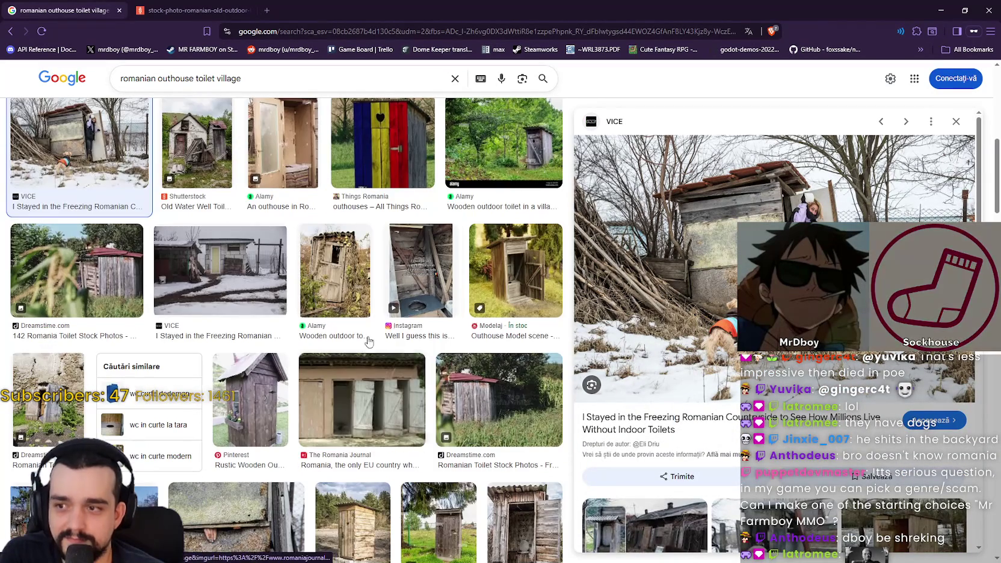
click(415, 281)
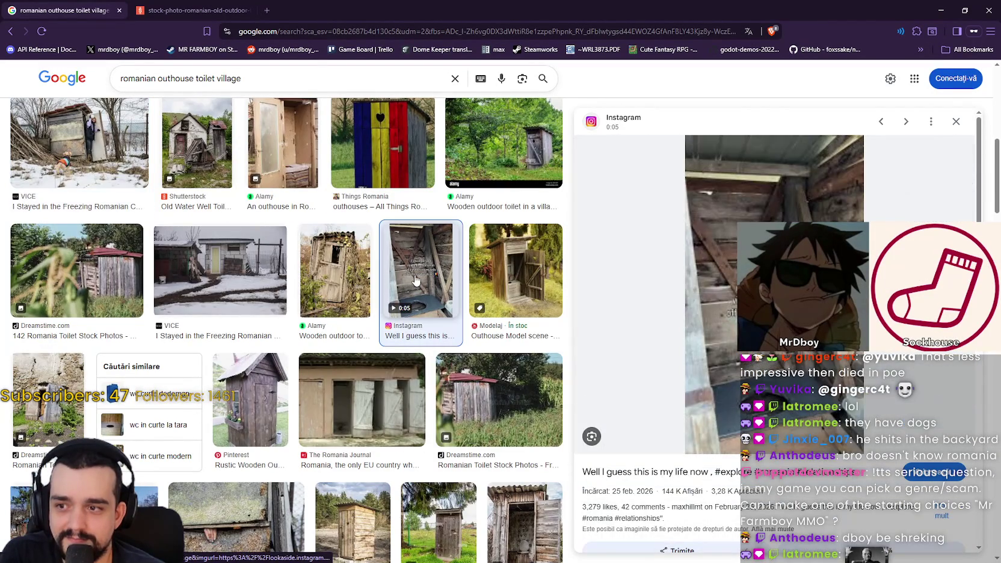
Preview the Slavic village toilet photo, then the 'Old Wooden Outhouse Toilet Open Door' photo
scroll(down, 3)
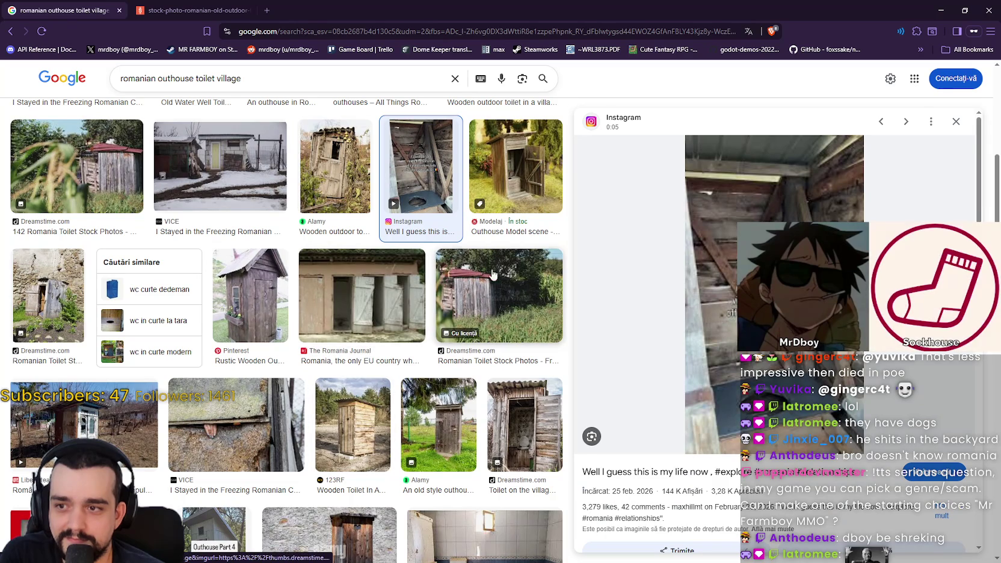
scroll(down, 3)
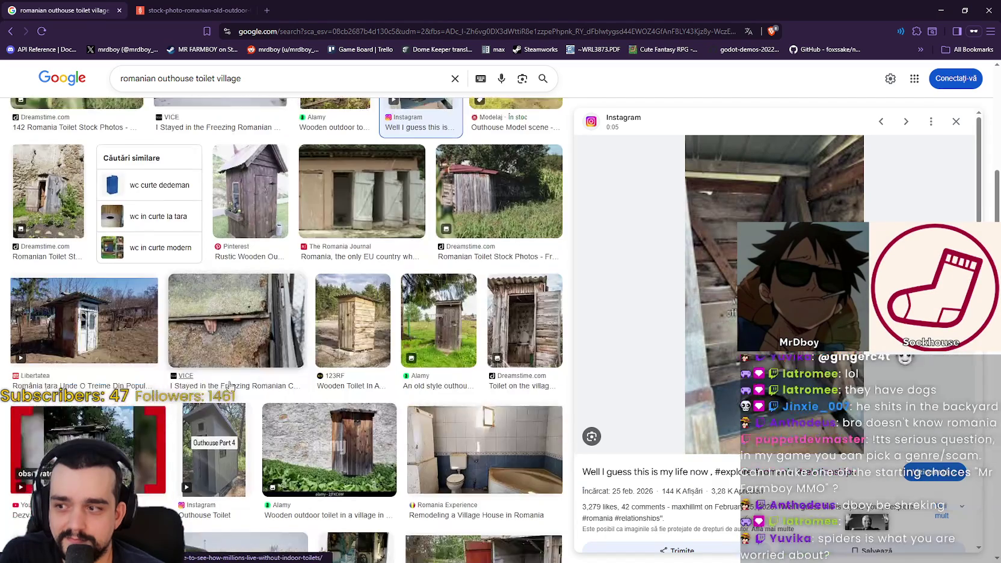
scroll(down, 3)
click(121, 383)
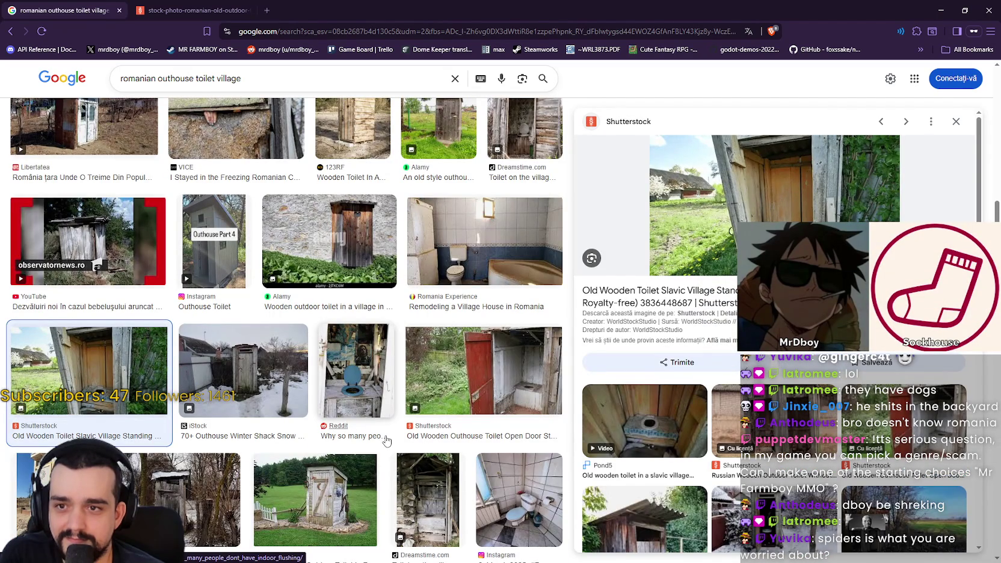
scroll(down, 3)
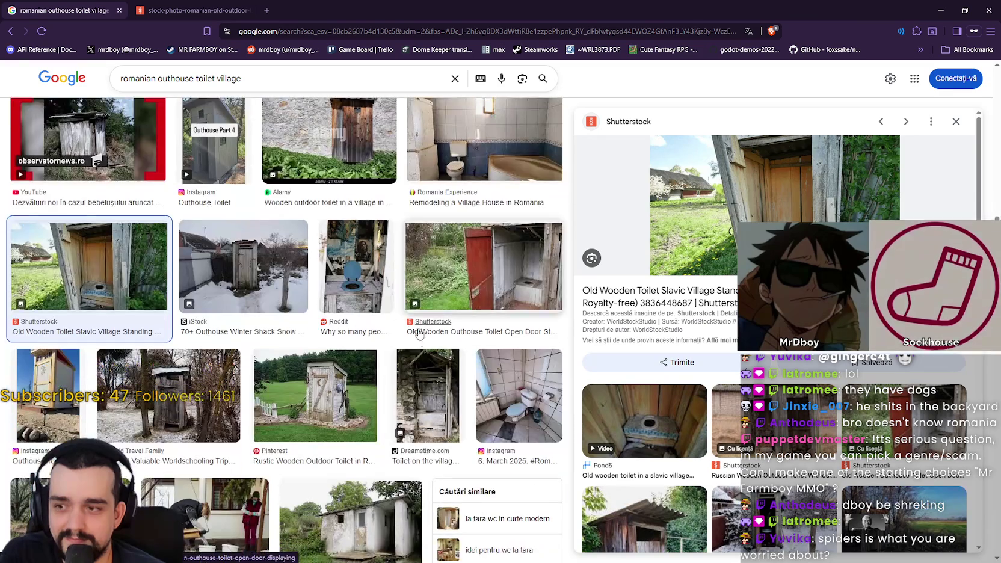
scroll(down, 3)
click(482, 163)
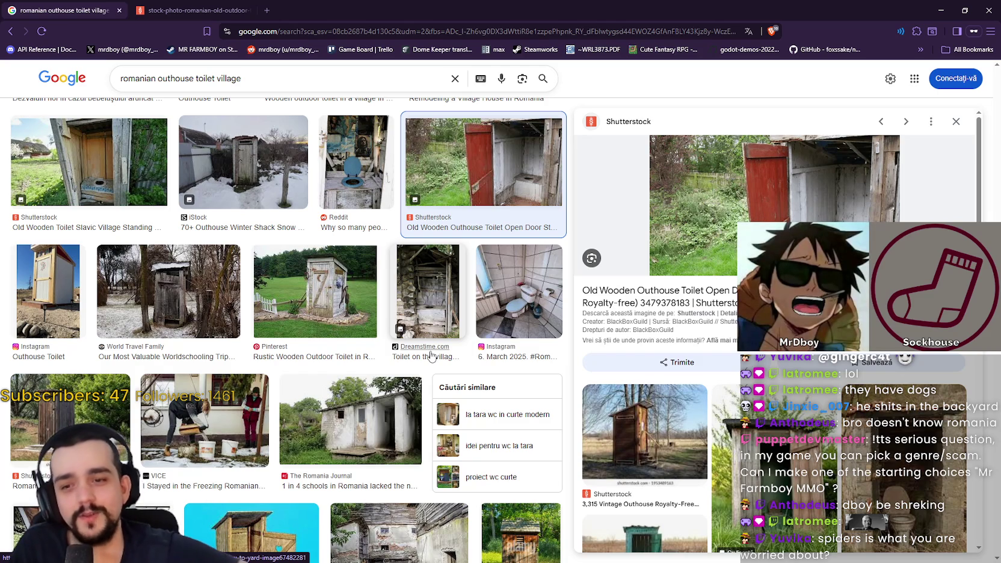
Scroll further down the results and compare the BBC and DepositPhotos outhouse photos
scroll(down, 3)
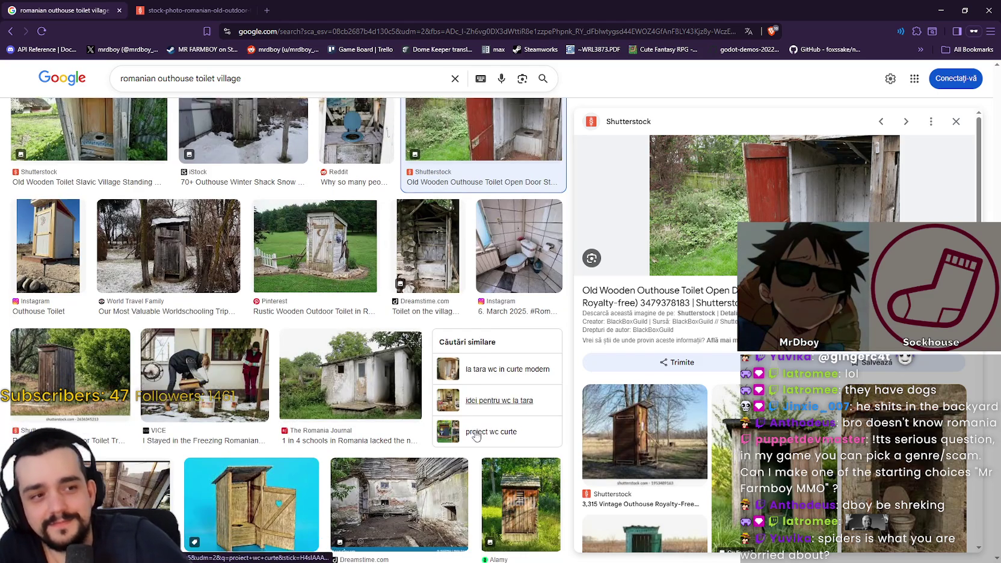
scroll(down, 3)
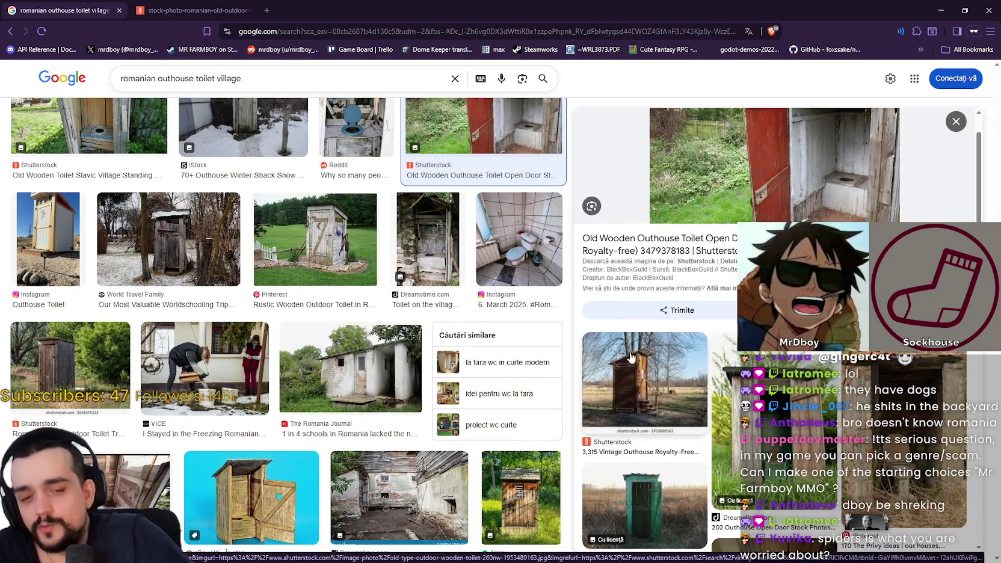
scroll(down, 3)
scroll(down, 3)
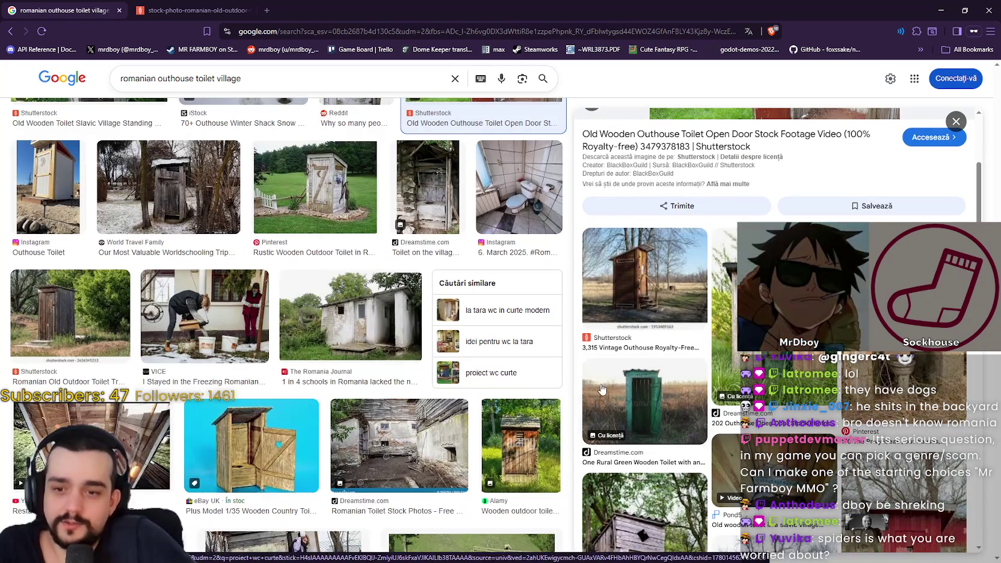
scroll(down, 3)
scroll(down, 3)
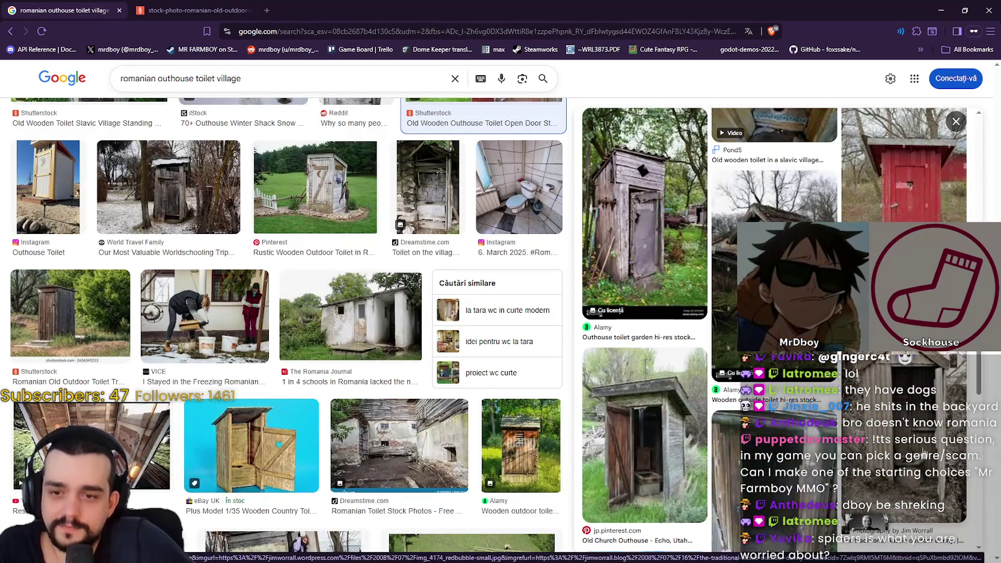
scroll(down, 3)
scroll(down, 3)
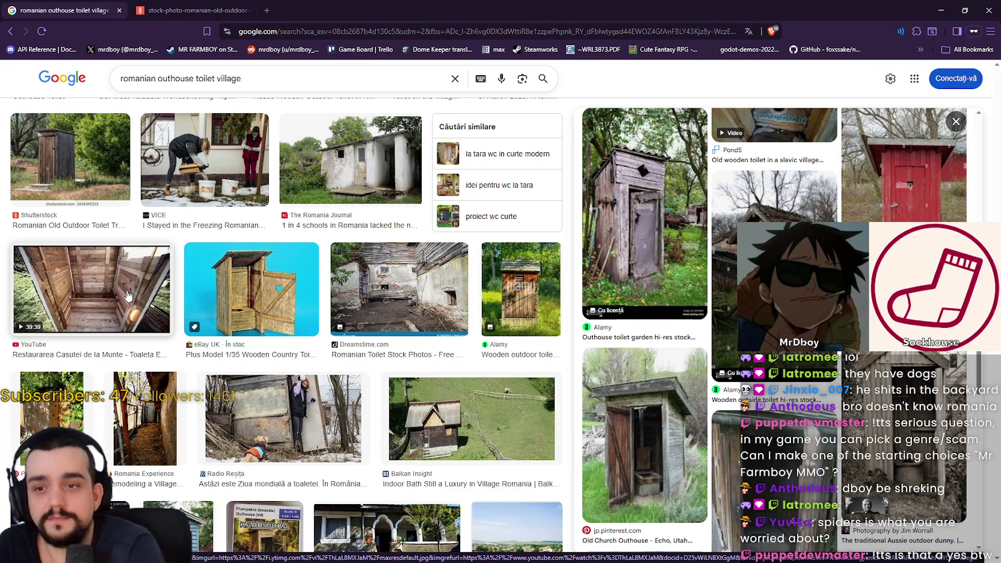
scroll(down, 3)
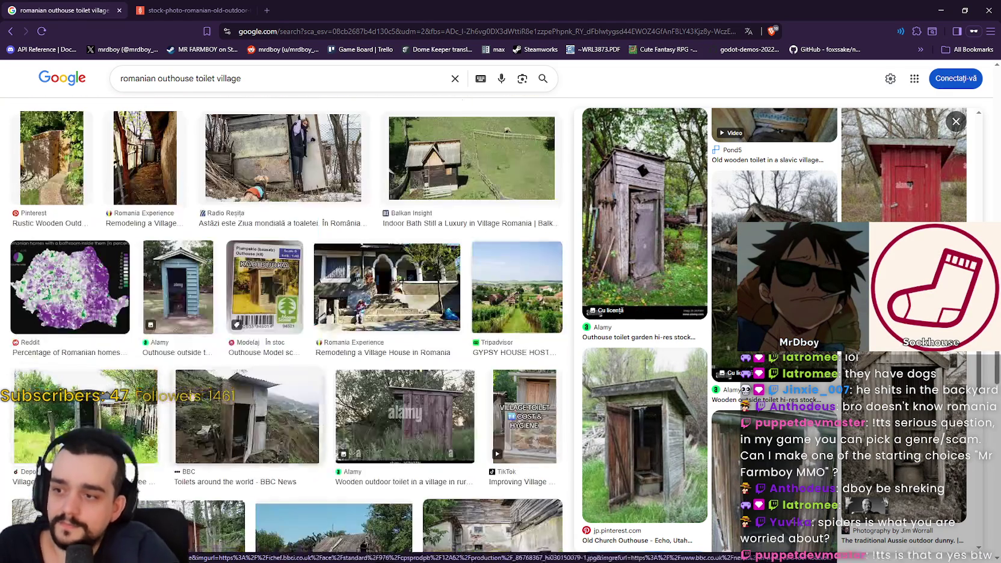
scroll(down, 3)
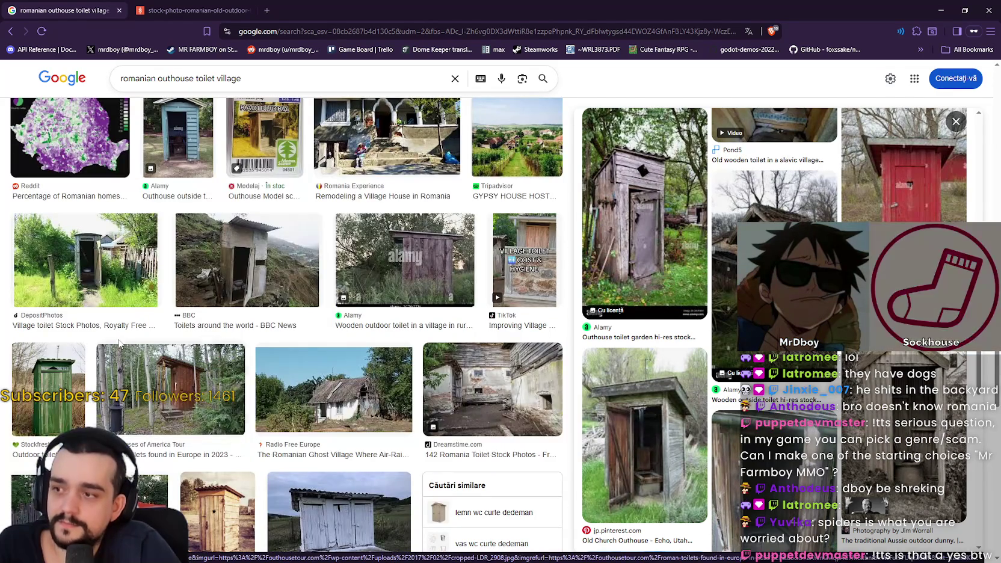
click(243, 285)
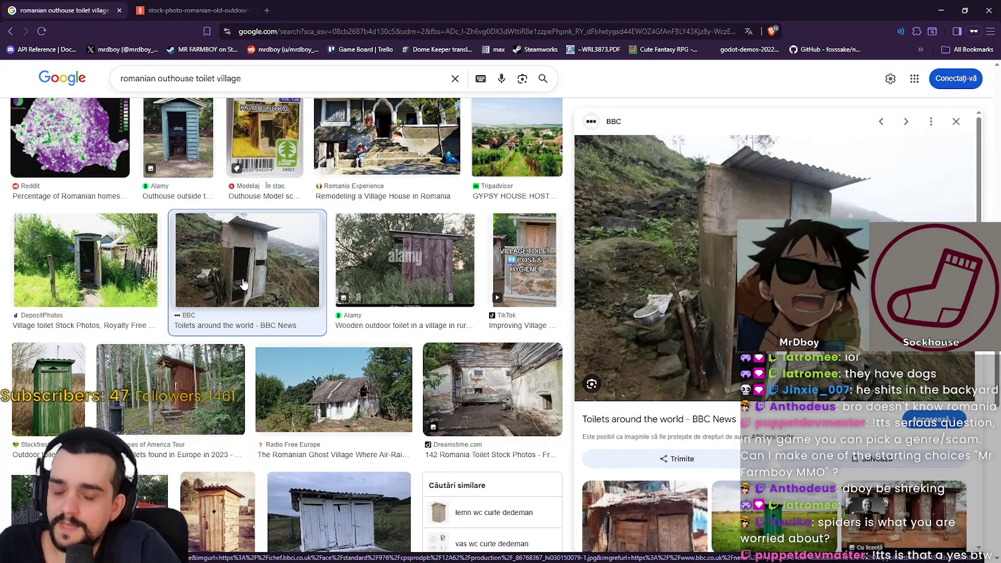
click(101, 271)
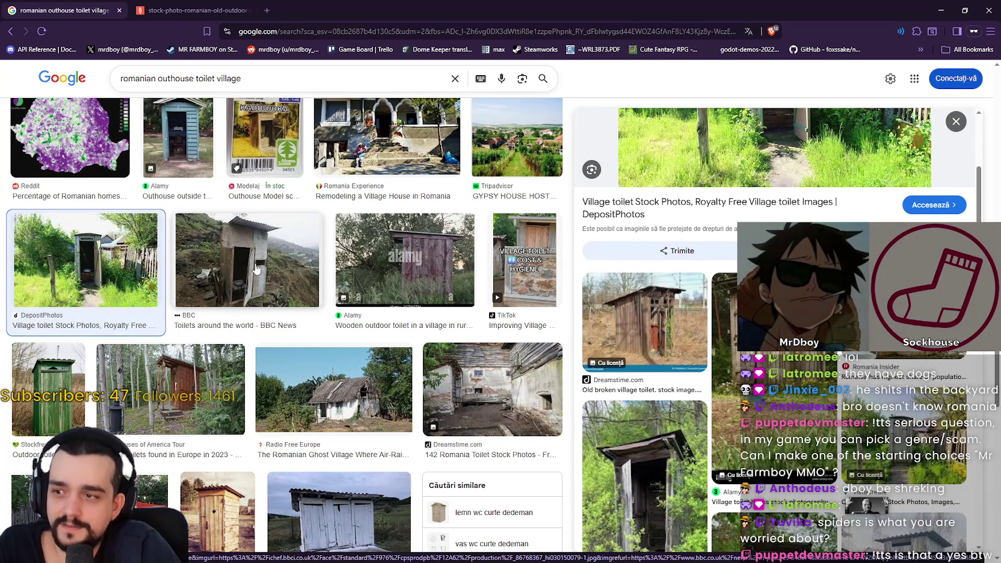
click(257, 270)
Preview the first Shutterstock Romanian outhouse photo, then close the browser with both tabs
scroll(down, 3)
scroll(down, 3)
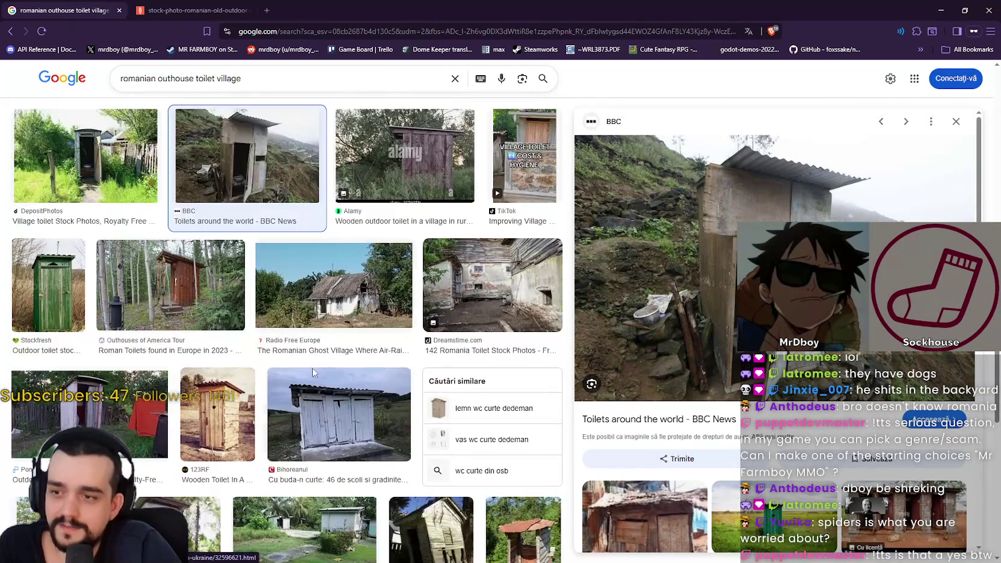
scroll(down, 3)
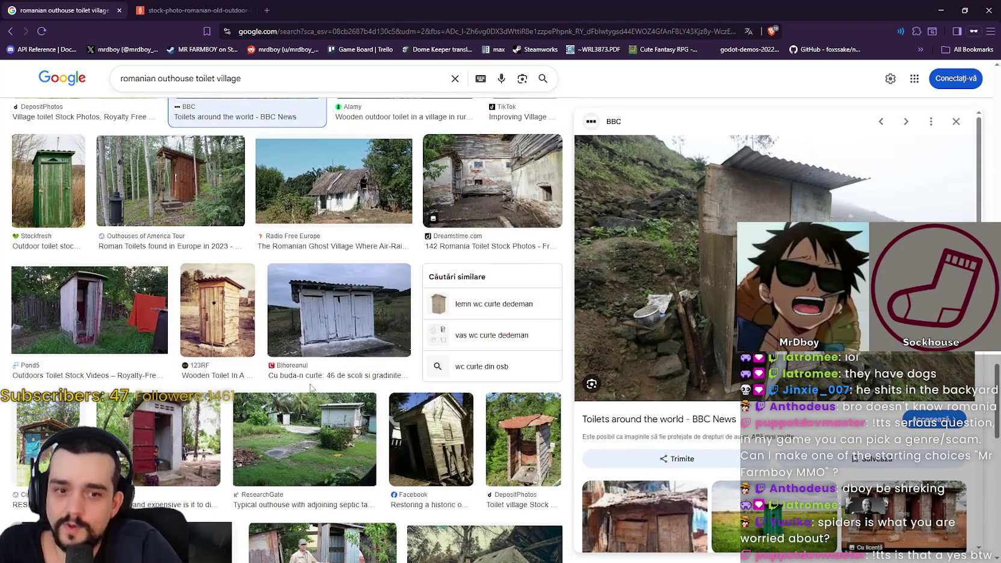
scroll(down, 3)
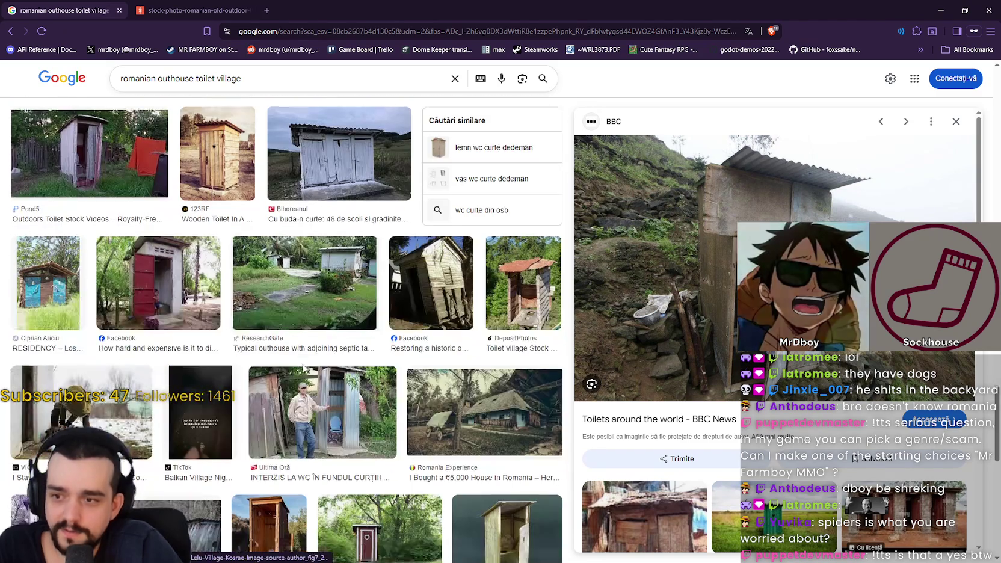
scroll(down, 3)
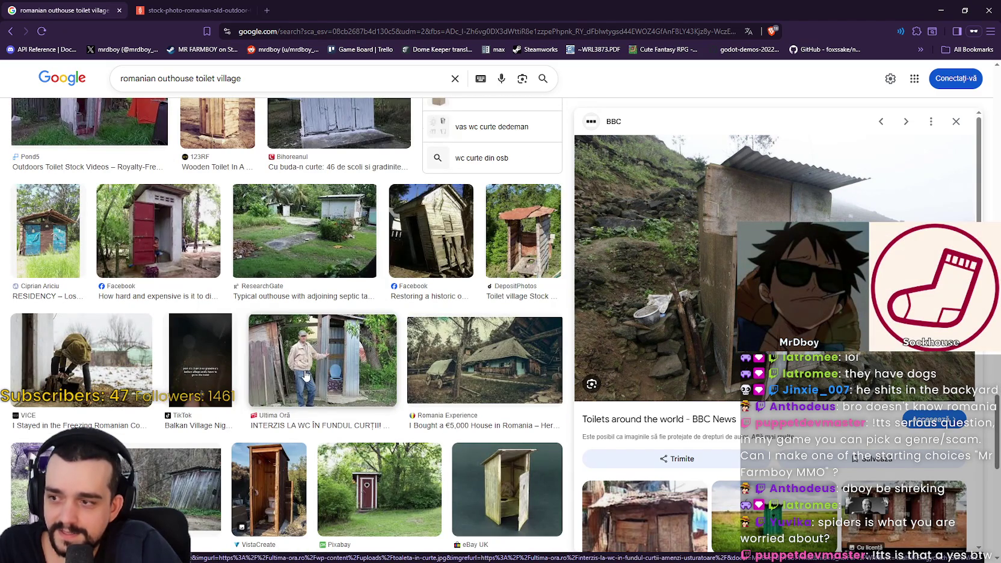
scroll(up, 3)
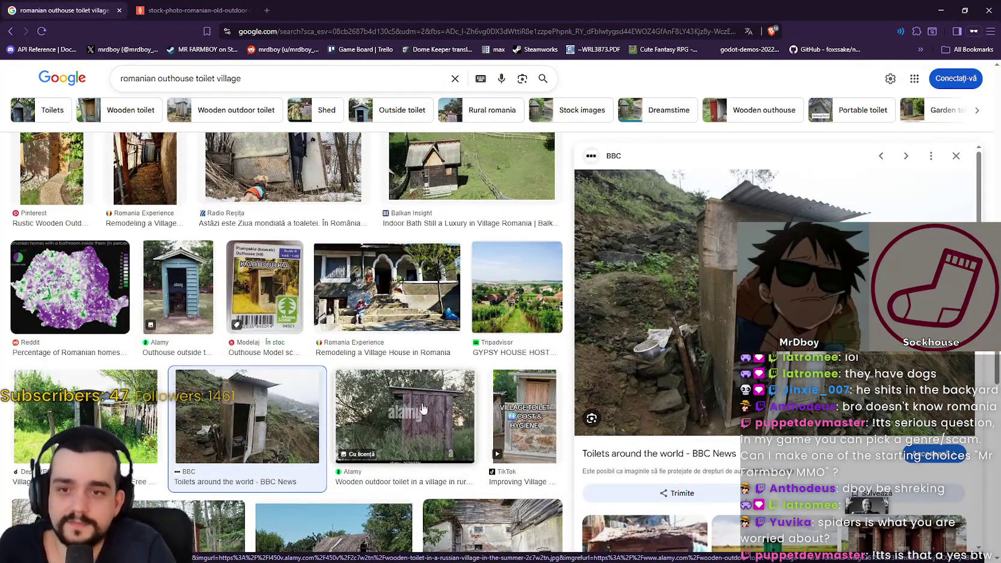
scroll(down, 3)
scroll(down, 3)
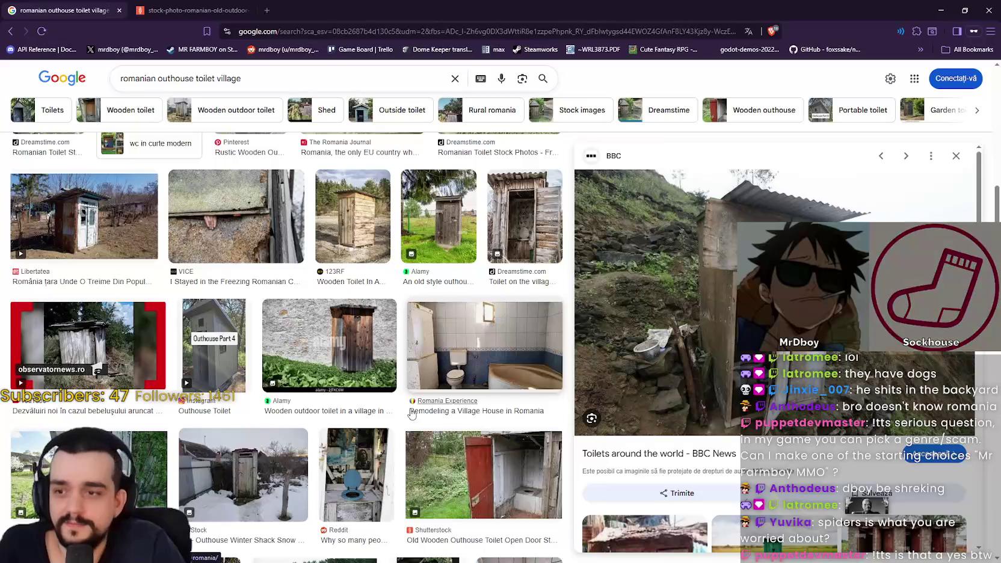
scroll(down, 3)
scroll(up, 3)
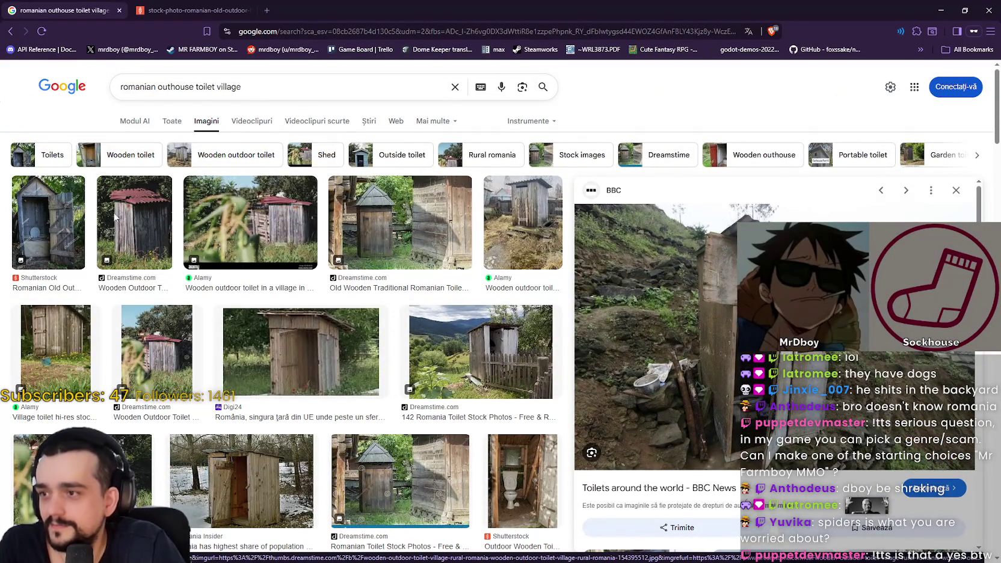
click(49, 223)
click(989, 11)
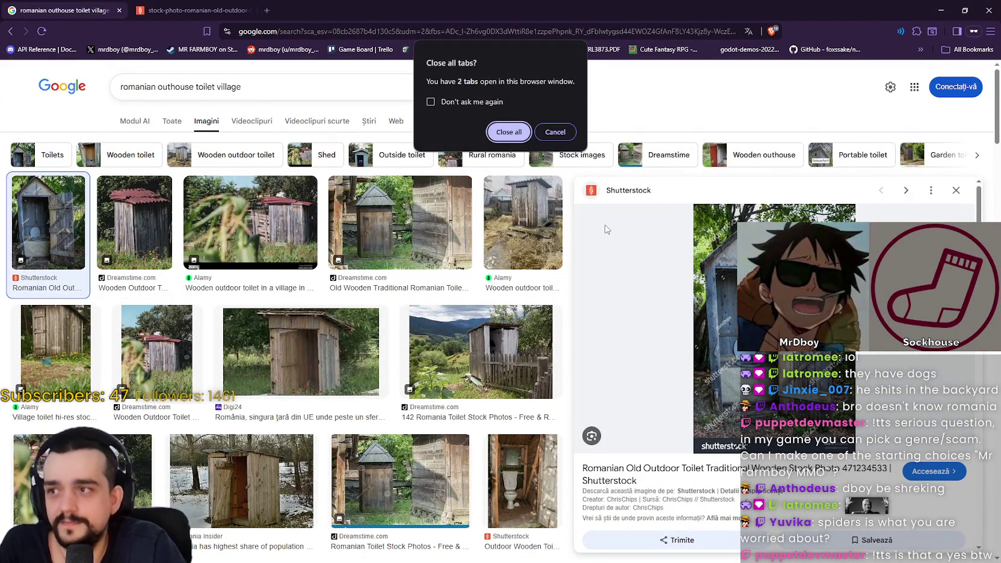
click(511, 133)
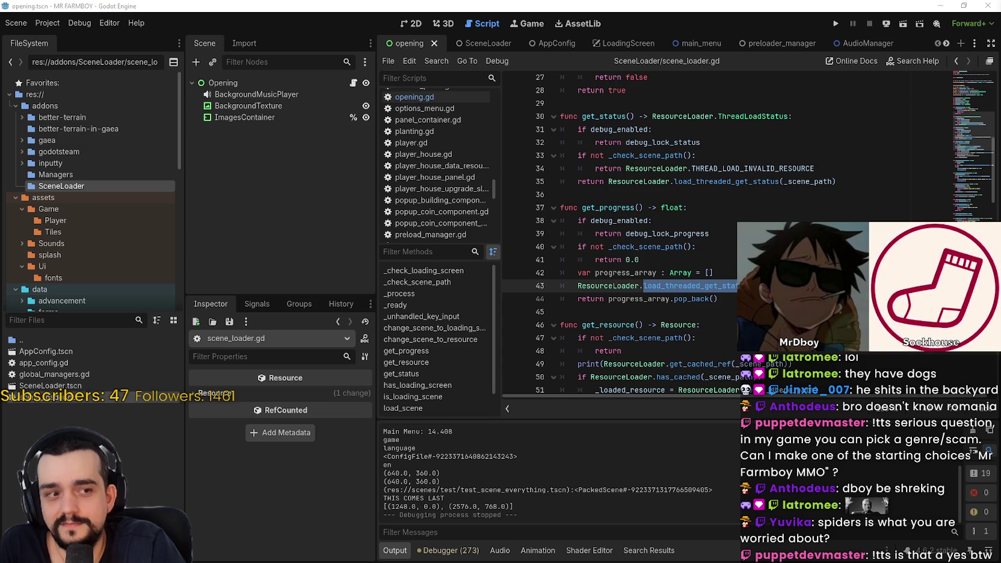
Review get_status in scene_loader.gd, which returns THREAD_LOAD_INVALID_RESOURCE when the scene path check fails
click(639, 259)
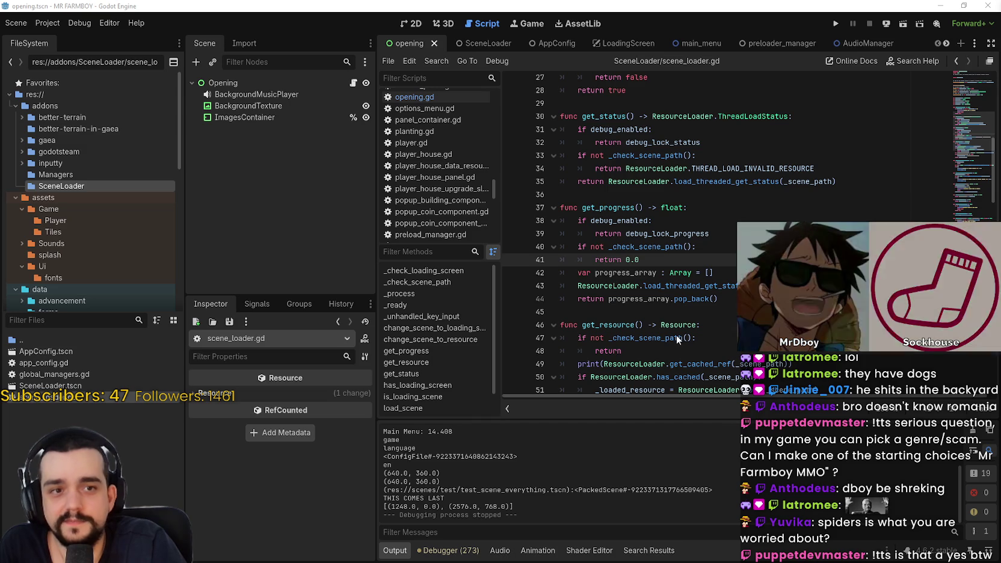
click(663, 169)
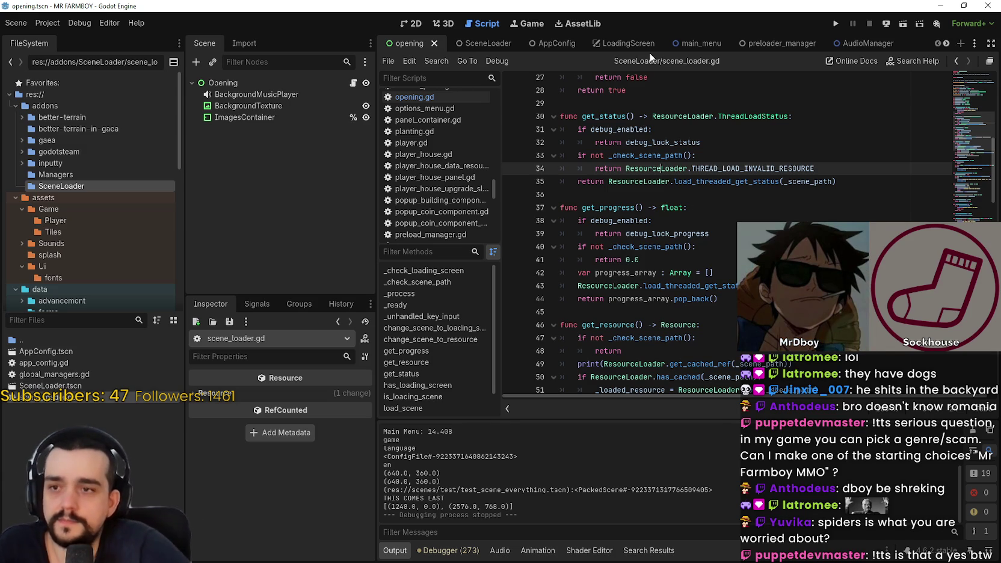
click(668, 192)
scroll(up, 3)
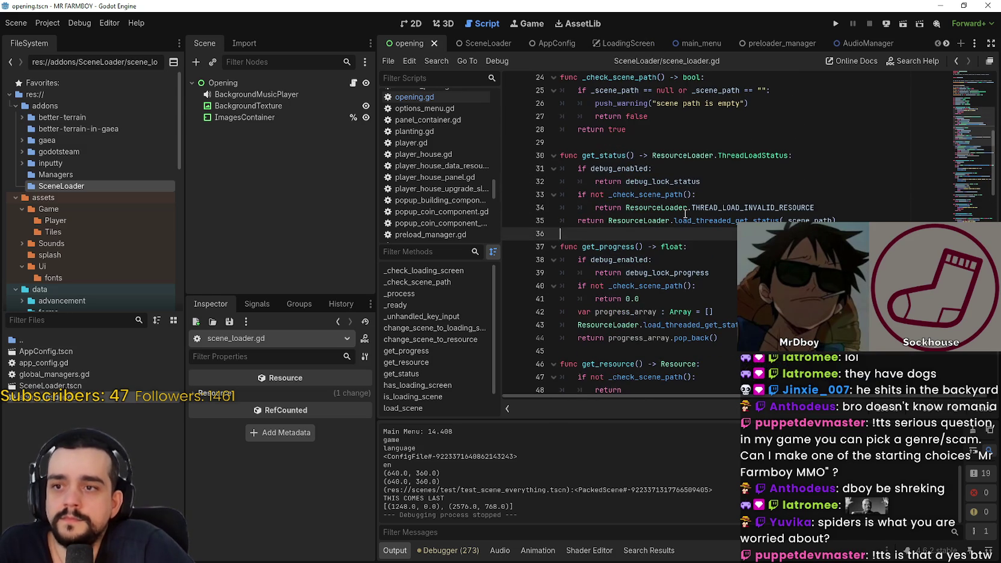
scroll(up, 3)
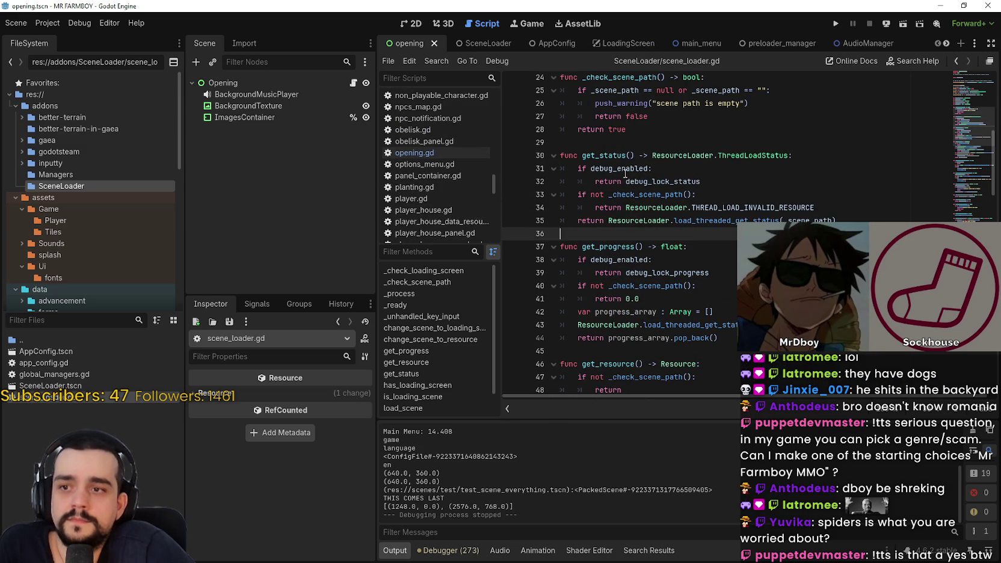
Look over opening.gd around line 23 and select the Opening node to inspect it
click(621, 144)
click(447, 155)
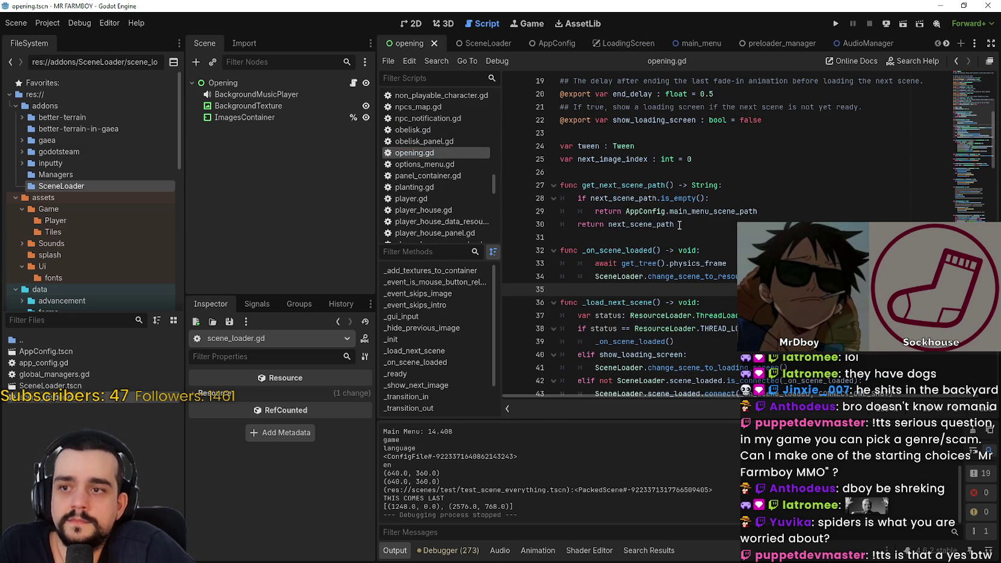
click(676, 250)
scroll(up, 3)
click(666, 169)
scroll(up, 3)
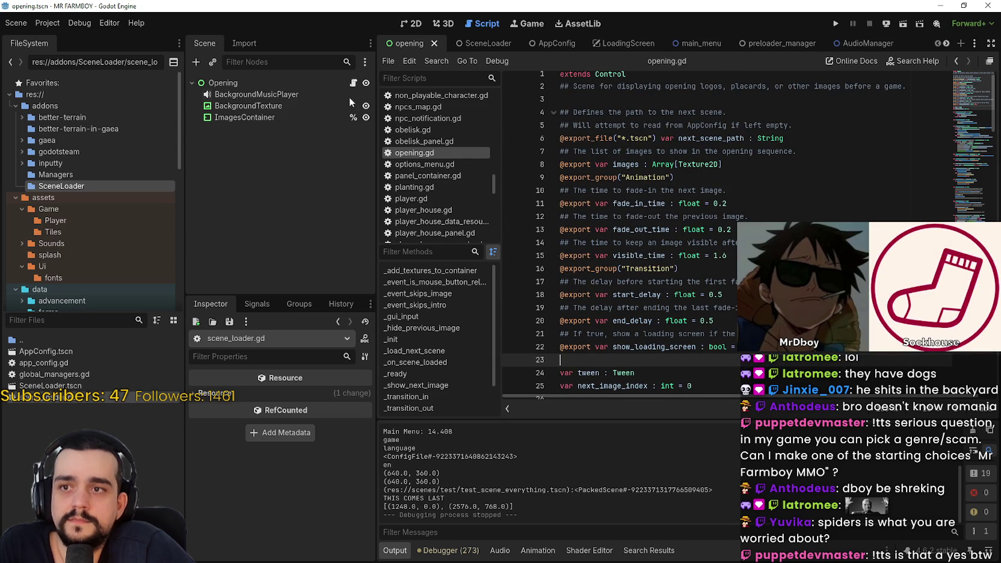
click(223, 83)
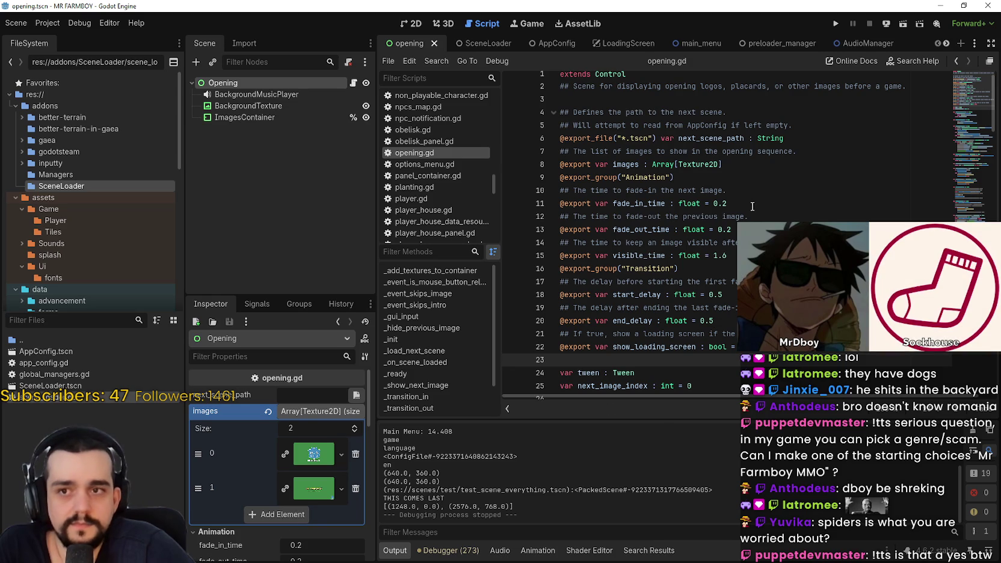
Browse the open script tabs, then run the MR FARMBOY game with F5
click(946, 44)
click(947, 44)
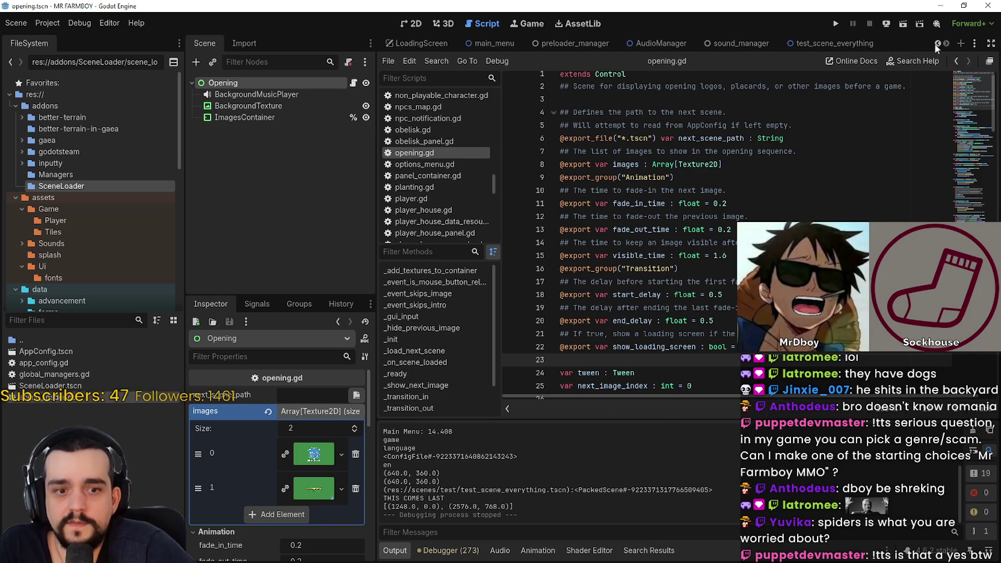
click(938, 45)
click(938, 44)
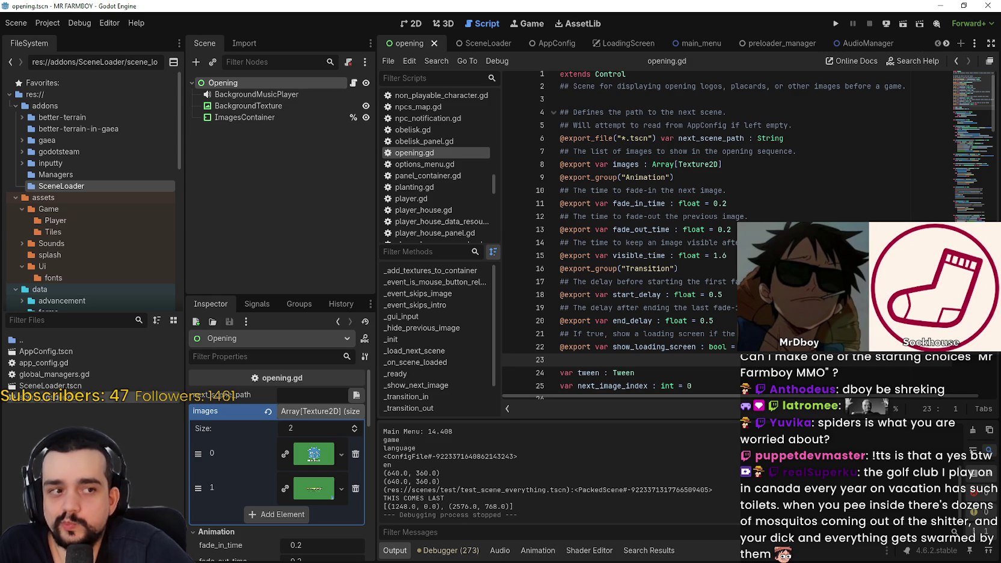
click(710, 243)
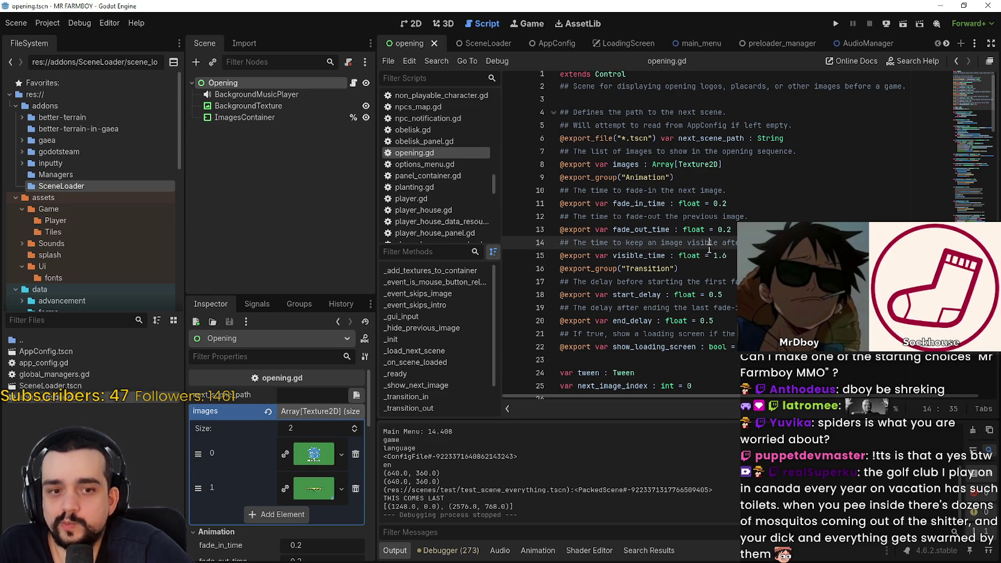
click(947, 44)
click(948, 43)
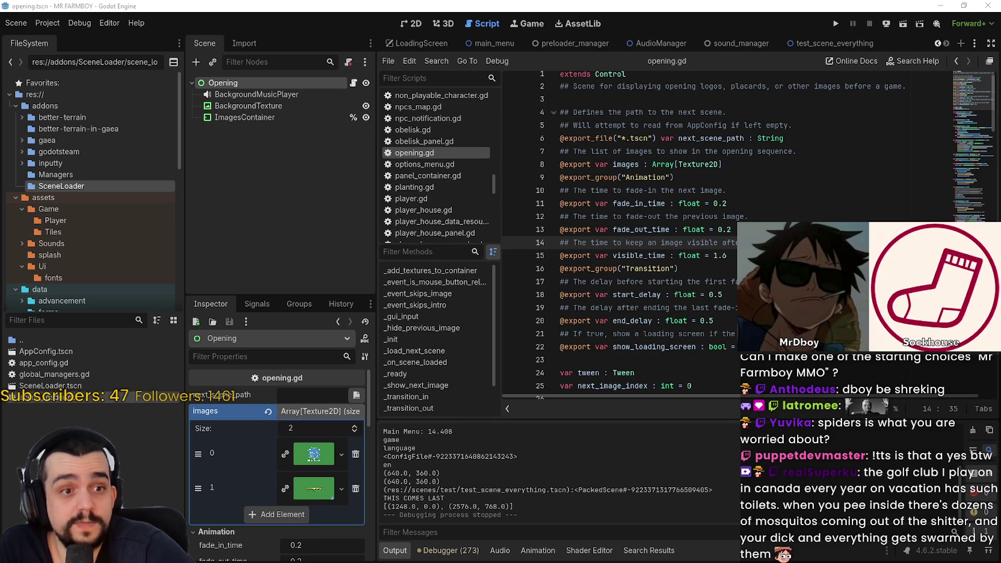
key(F5)
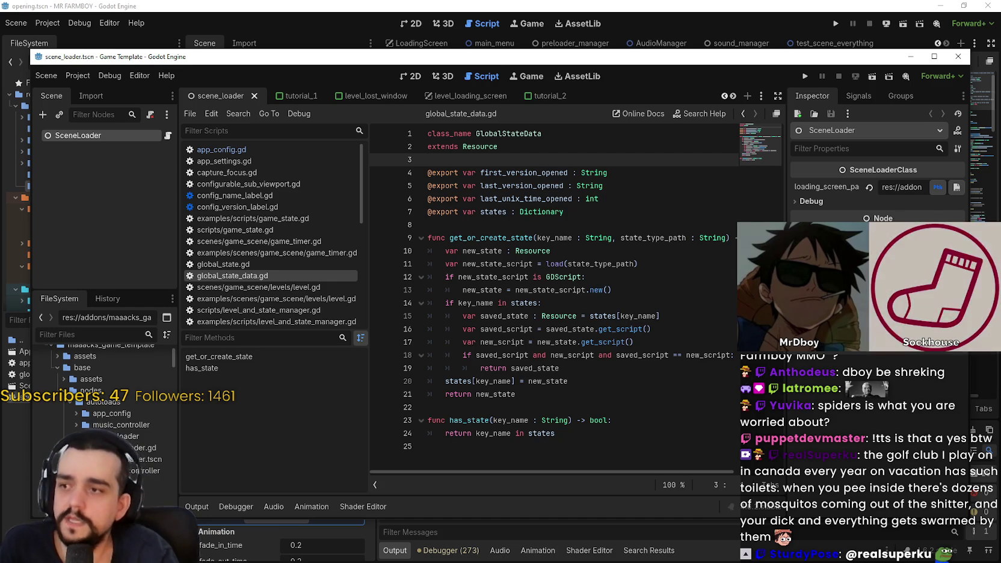
Maximize the Game Template editor and enlarge the FileSystem dock and left panels
click(935, 56)
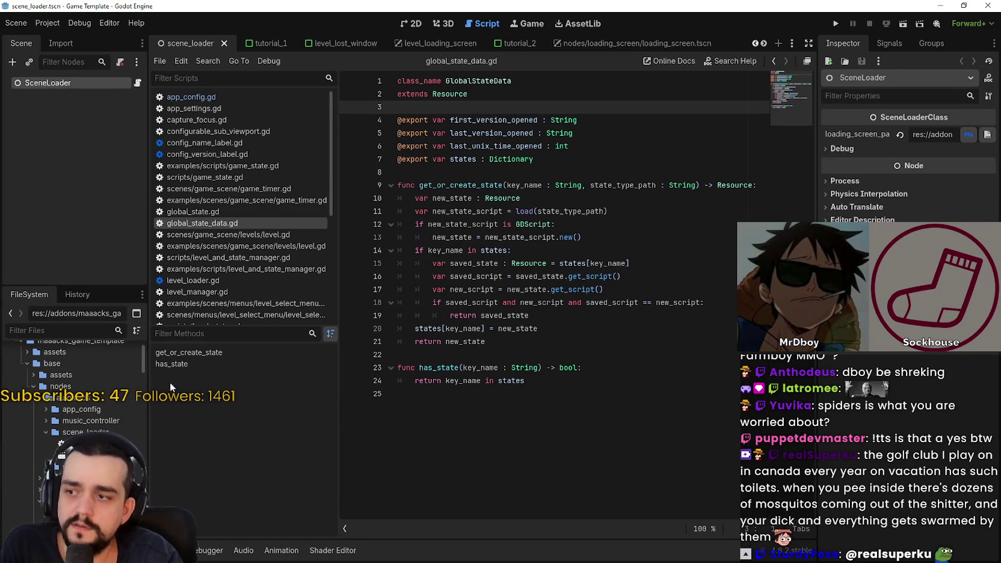
drag(94, 285, 78, 167)
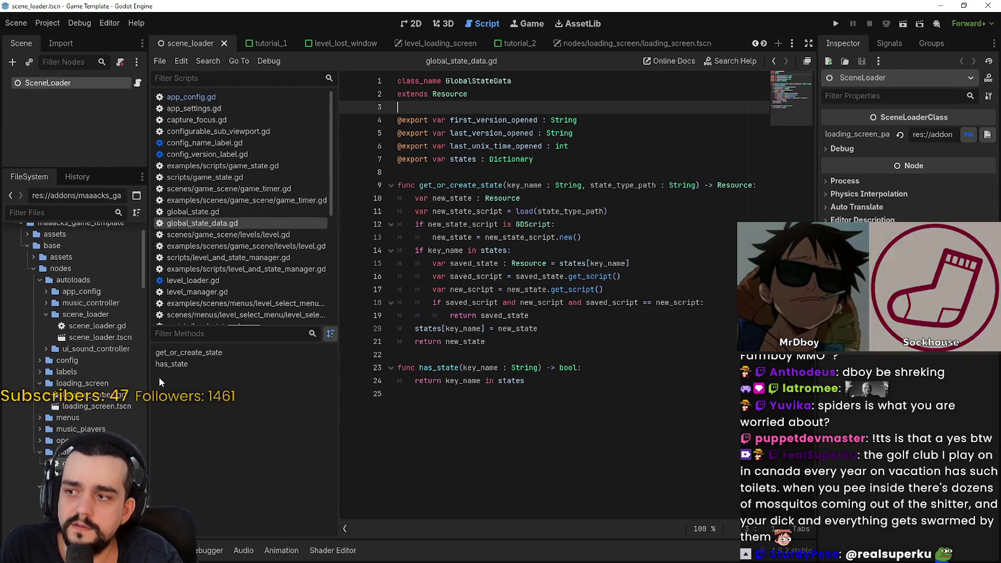
drag(148, 380, 175, 380)
scroll(down, 3)
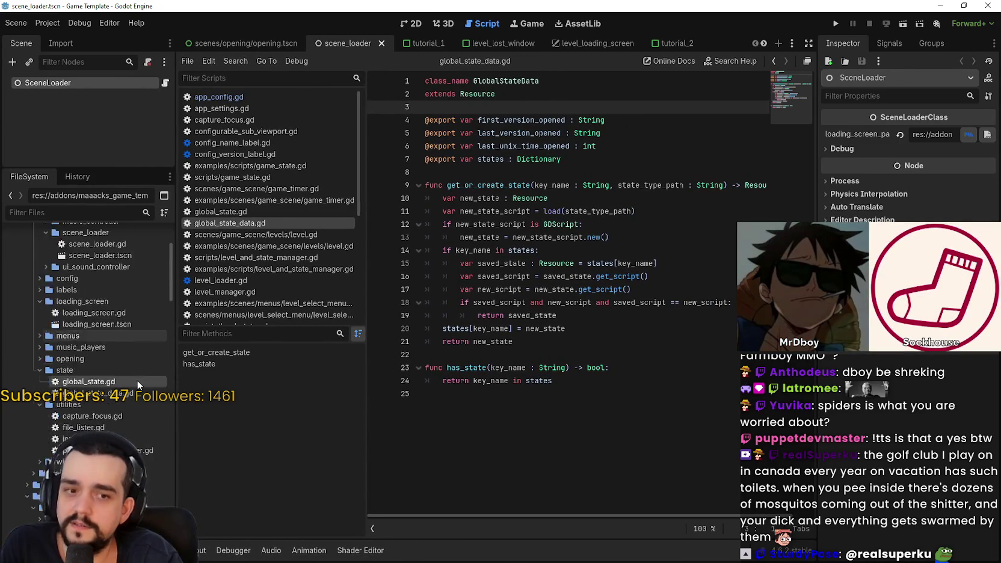
scroll(up, 3)
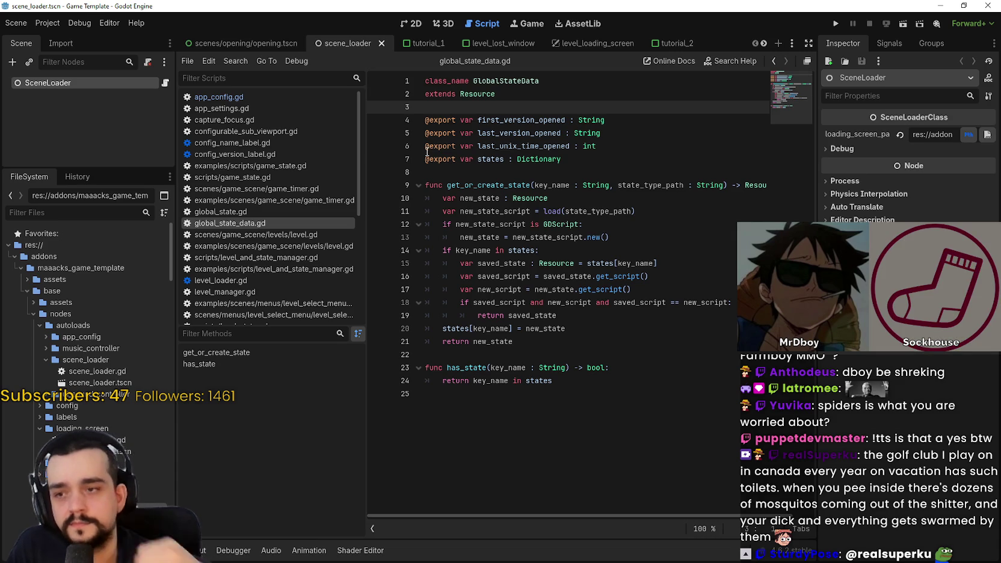
click(495, 159)
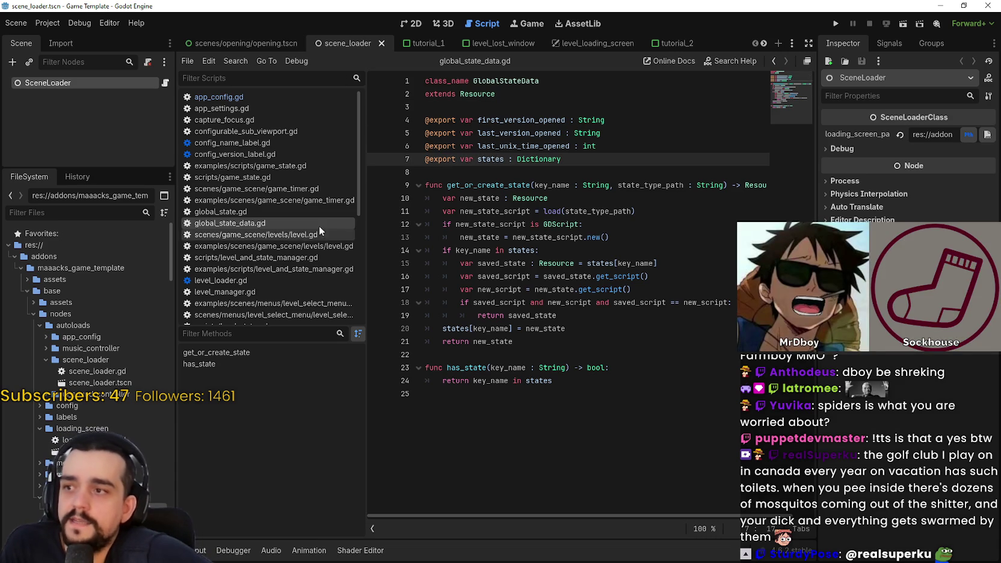
Cycle through the open scene tabs to reach the level and main menu scenes
click(764, 43)
click(763, 43)
click(764, 43)
click(764, 43)
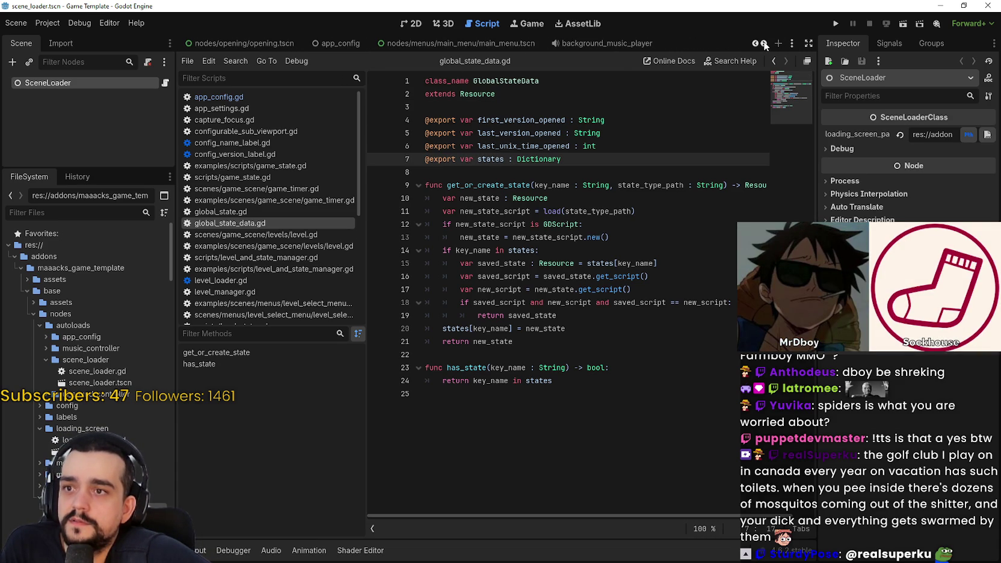
click(764, 43)
click(763, 43)
click(763, 43)
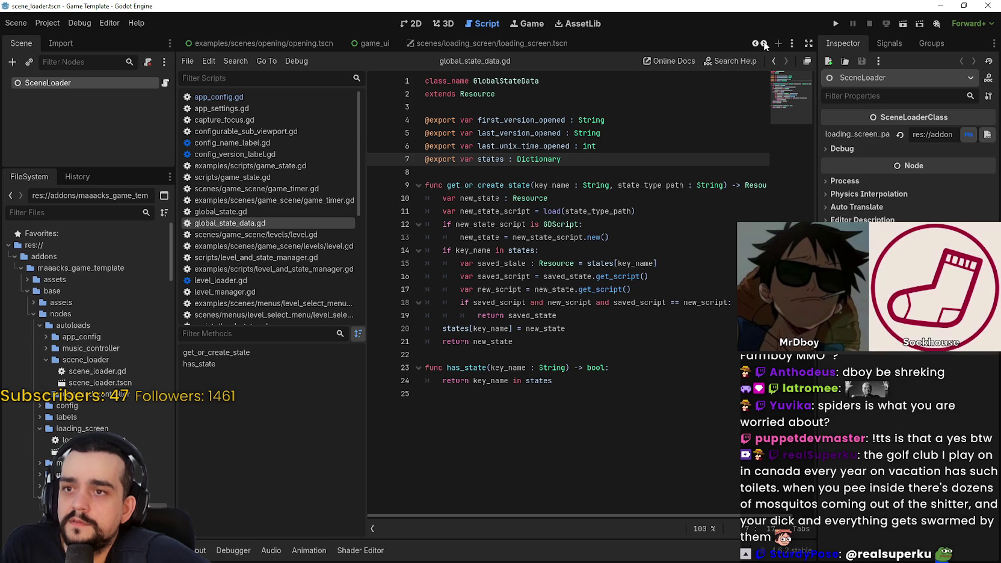
click(763, 43)
click(764, 44)
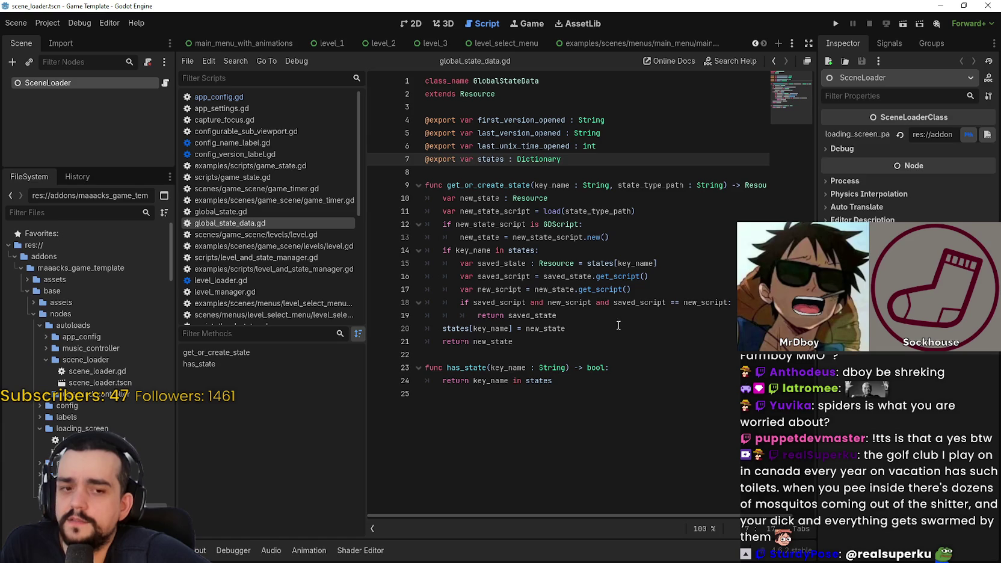
click(595, 352)
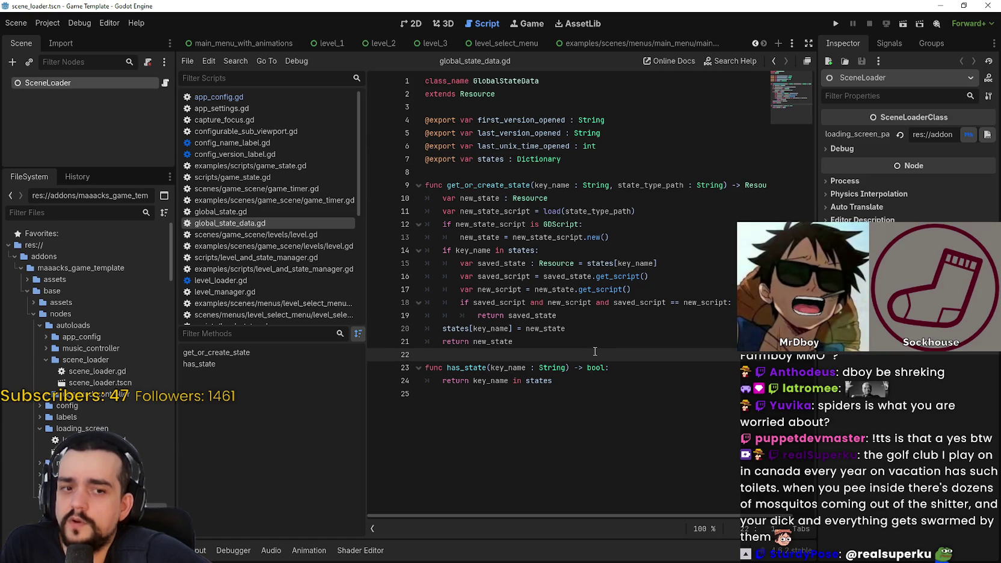
click(572, 340)
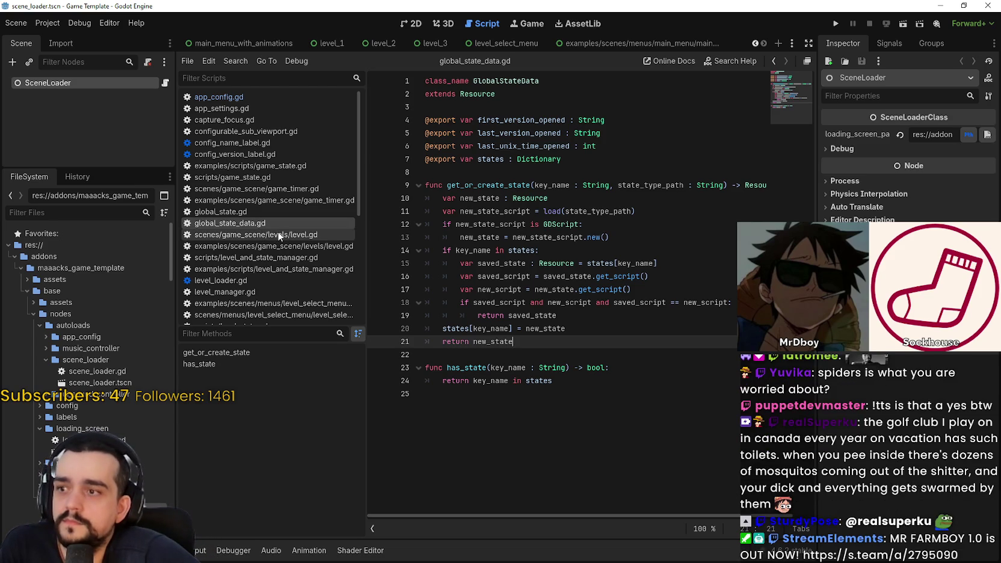
Scroll global_state_data.gd back to the top and switch to the example main menu scene
scroll(down, 3)
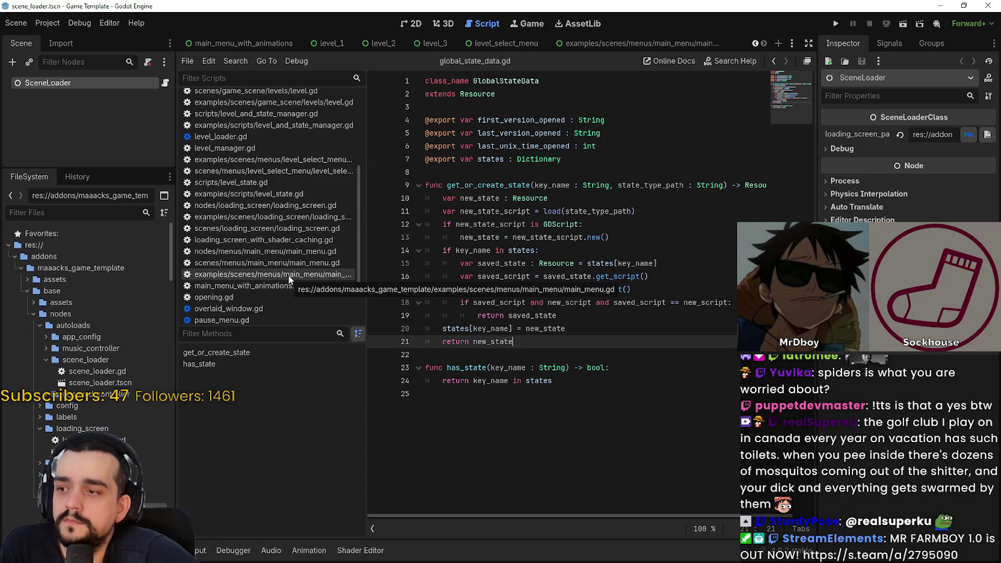
scroll(down, 3)
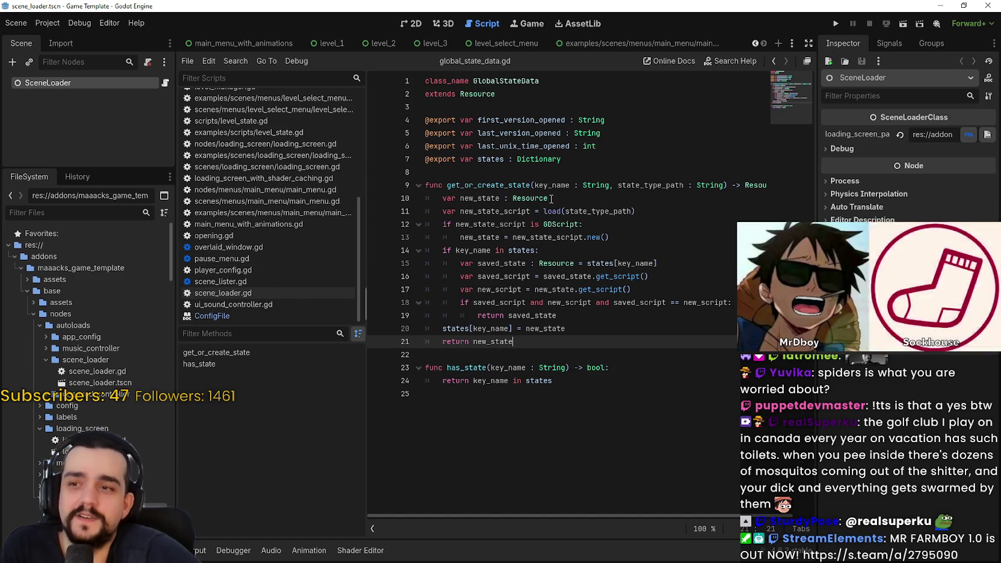
click(578, 172)
scroll(up, 3)
scroll(up, 3)
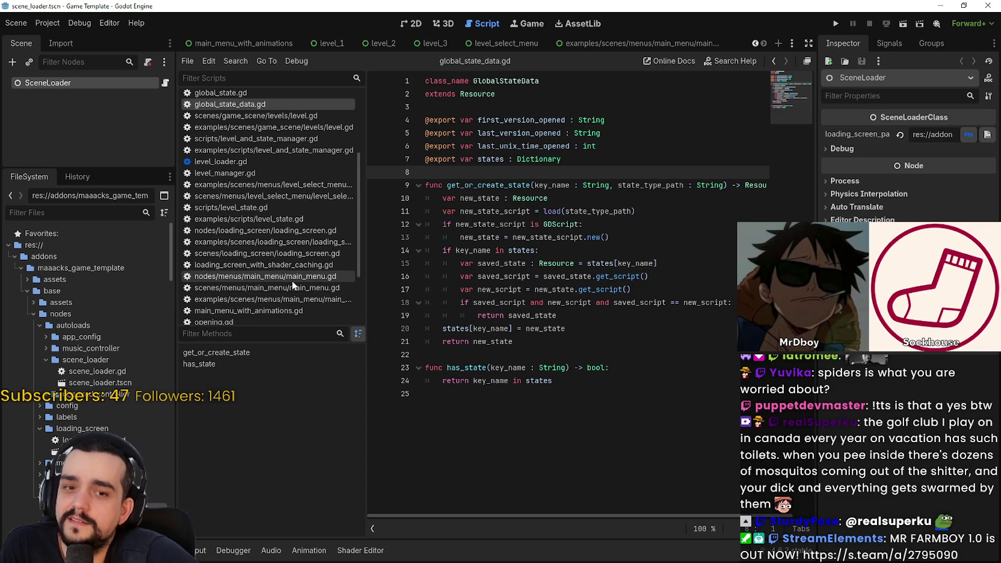
scroll(up, 3)
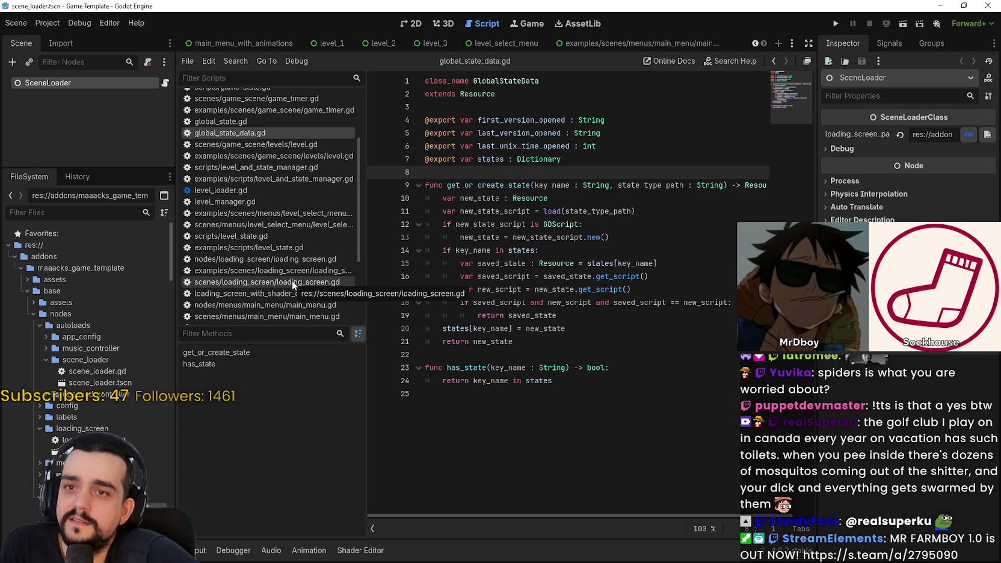
scroll(up, 3)
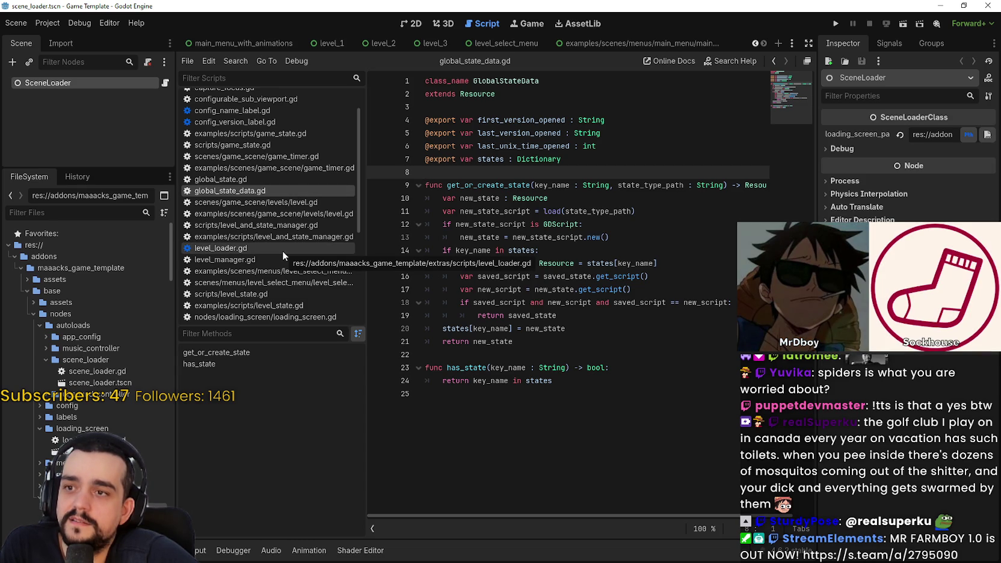
scroll(down, 3)
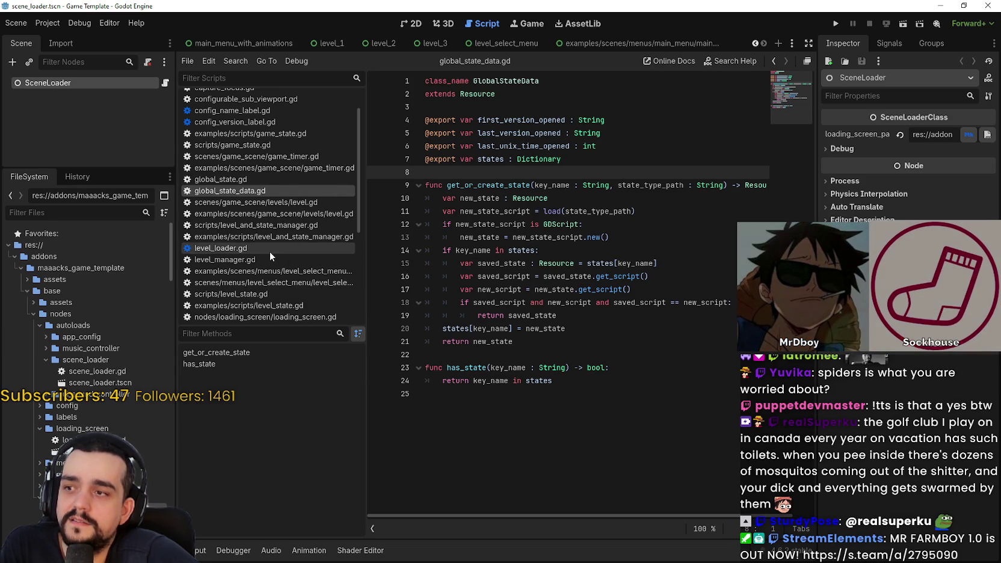
scroll(up, 3)
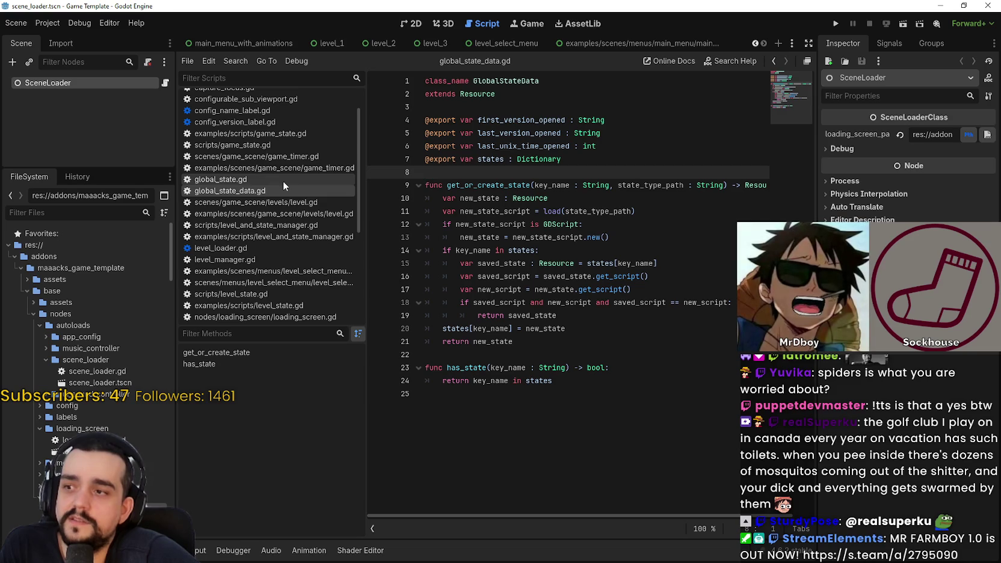
scroll(up, 3)
key(Up)
key(Up)
key(Up)
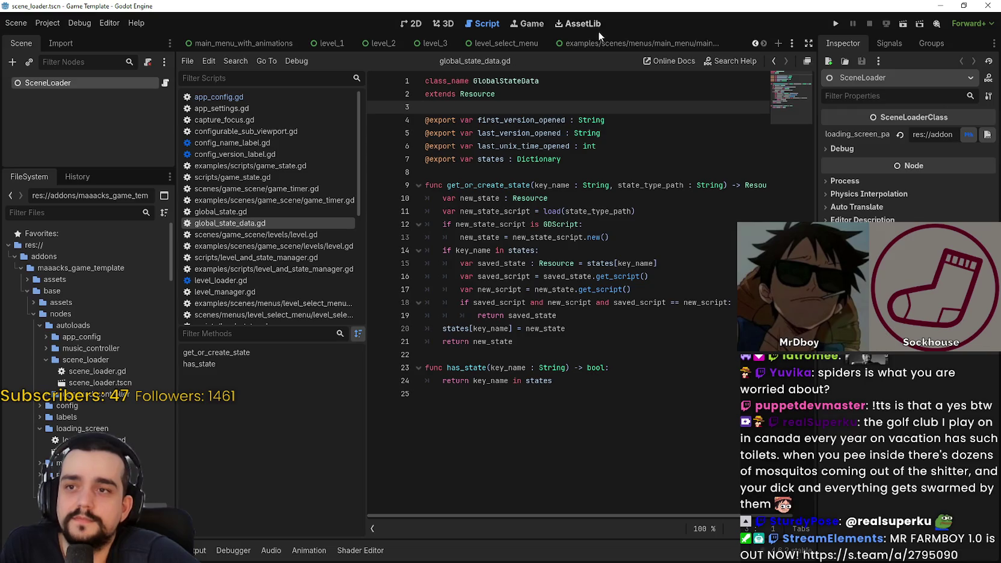
click(600, 41)
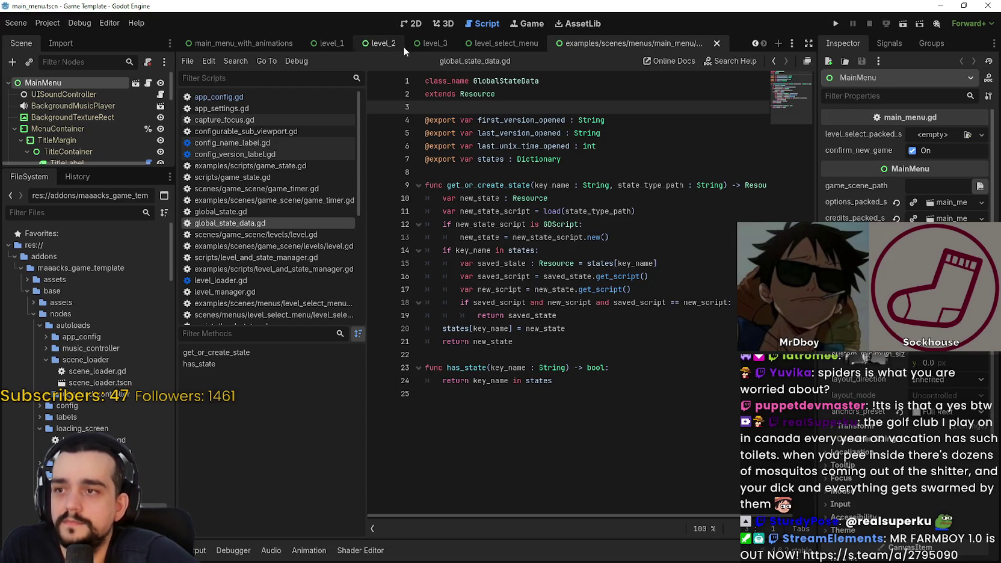
Open level.gd from the level_1 scene and check the level settings in the Inspector
click(299, 41)
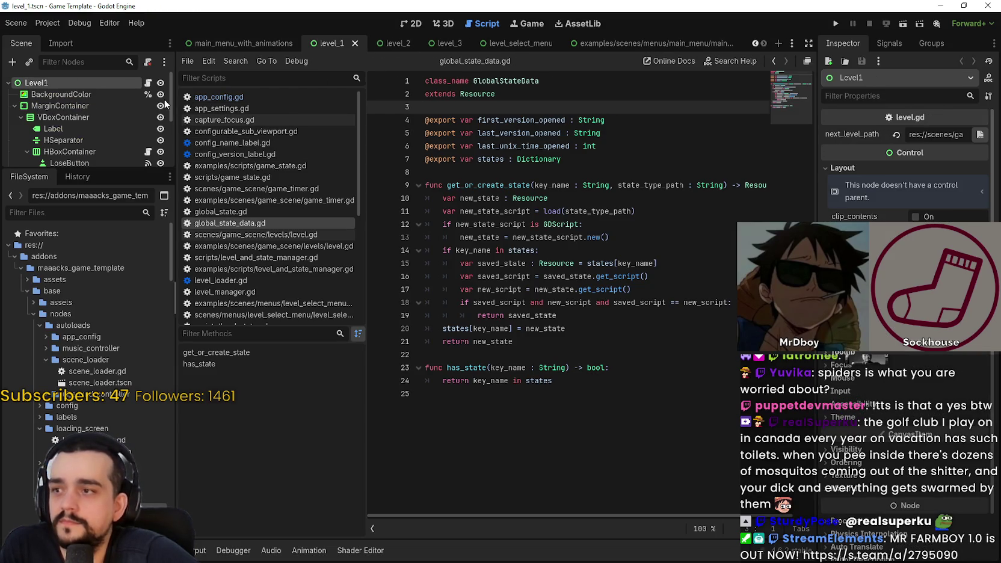
click(256, 235)
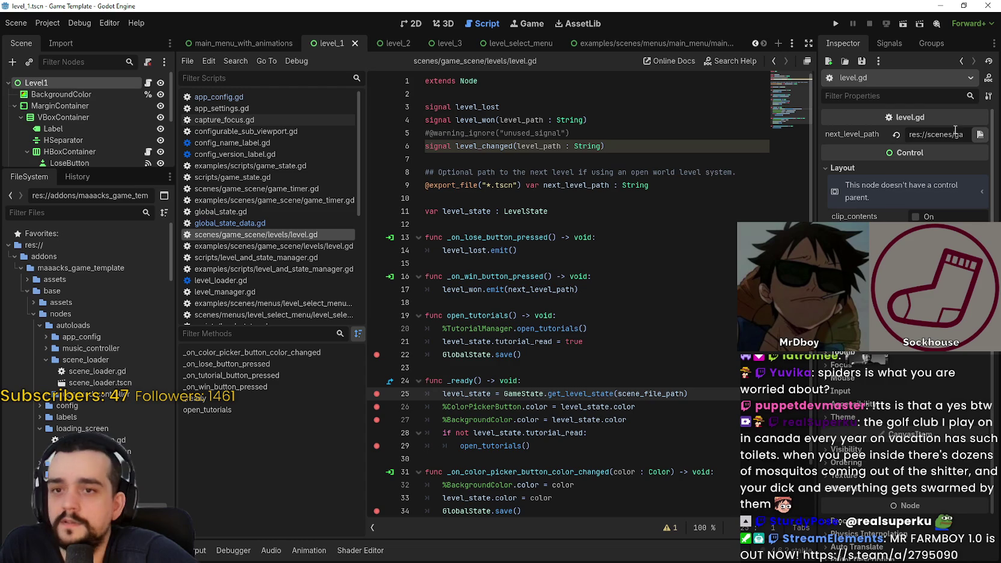
drag(817, 222, 792, 253)
click(660, 349)
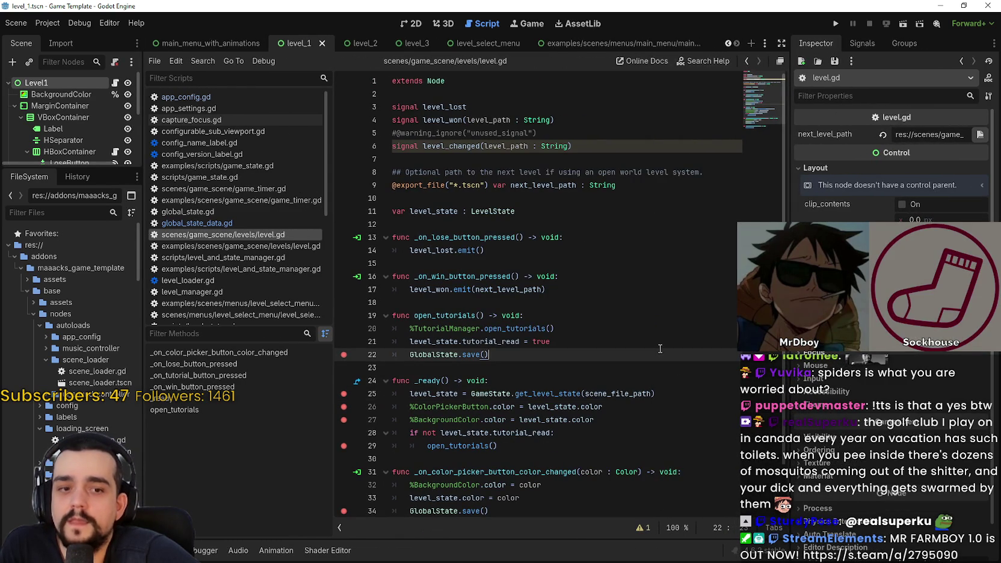
Move through level.gd from line 17 down to the _ready function
click(610, 308)
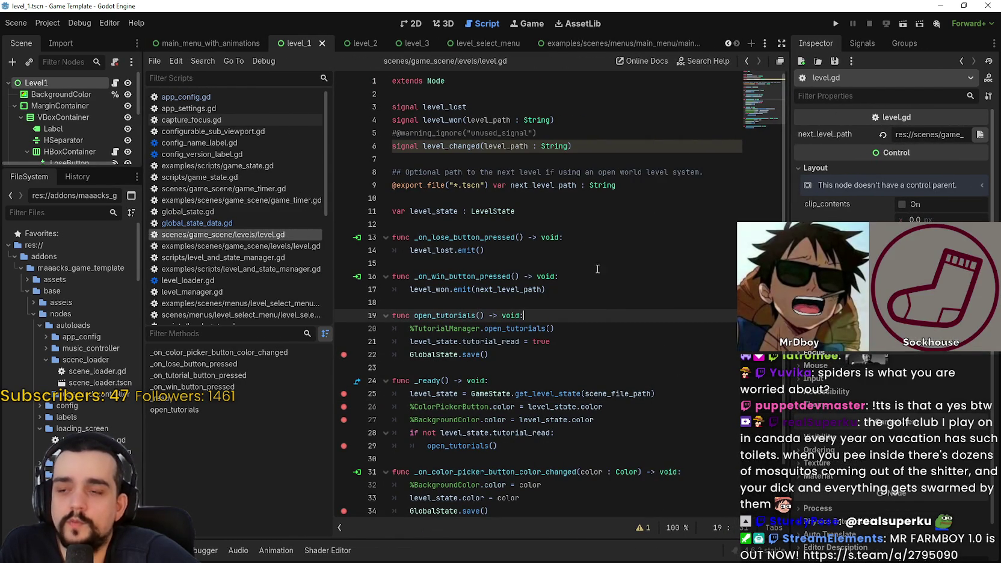
click(587, 287)
scroll(down, 3)
click(581, 326)
click(581, 303)
click(573, 328)
click(545, 303)
click(534, 328)
click(527, 319)
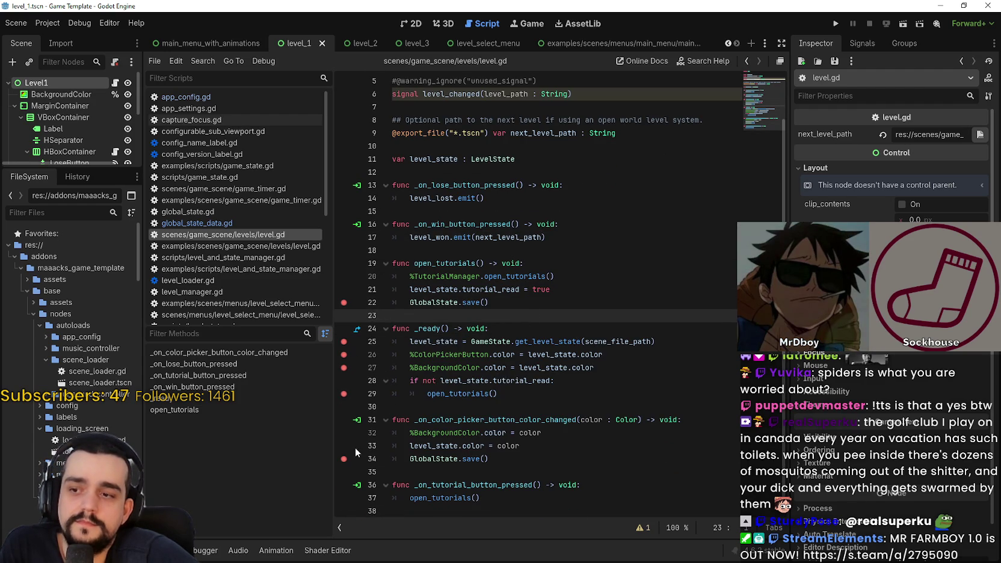
Remove the breakpoints on lines 26, 27, 29 and 34 inside _ready
click(429, 408)
drag(514, 404, 349, 349)
click(344, 354)
click(344, 368)
click(344, 394)
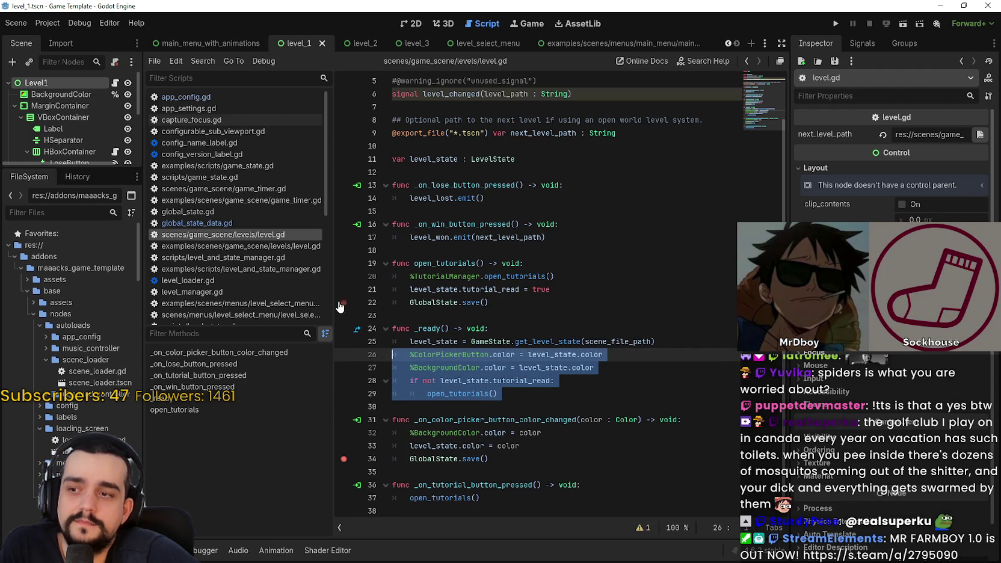
click(344, 459)
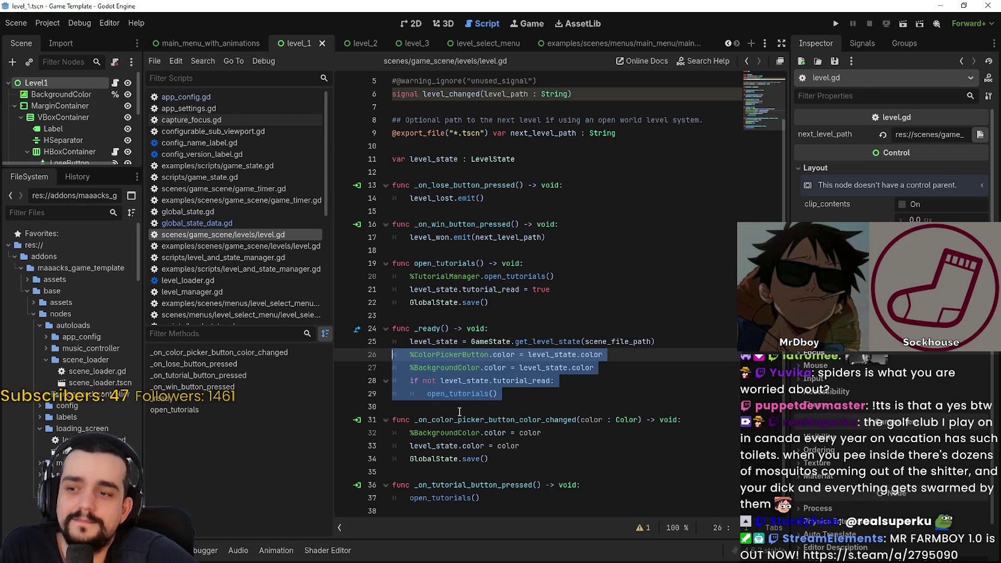
click(517, 407)
click(529, 395)
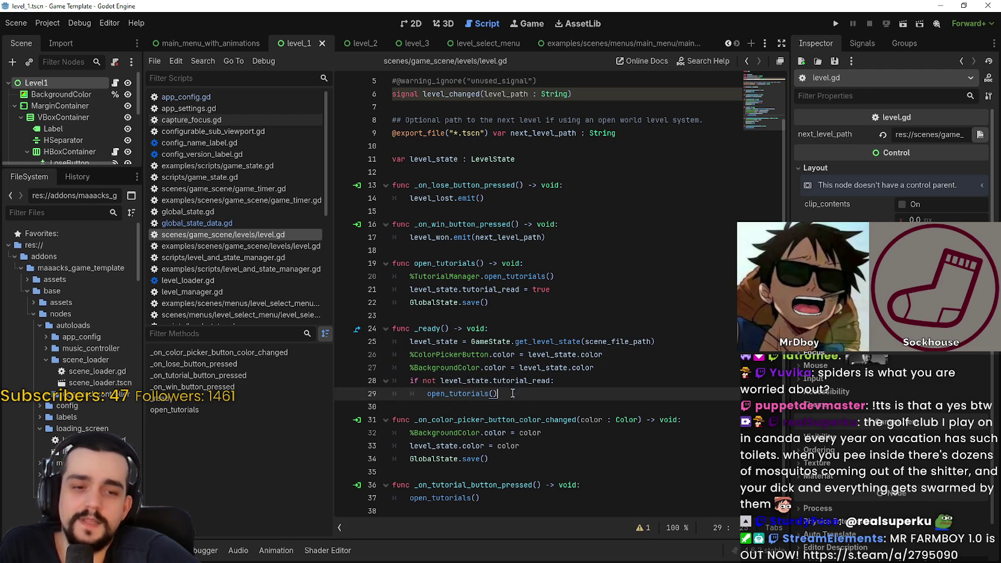
mouse_move(490, 399)
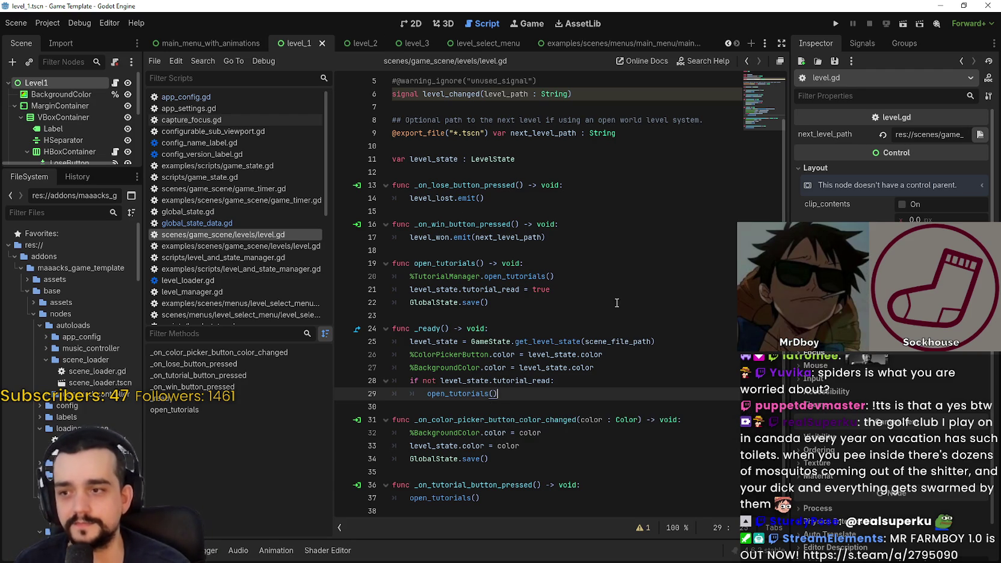
Inspect next_level_path, level_state, the open_tutorials call and the tutorial_read assignment in level.gd
click(618, 301)
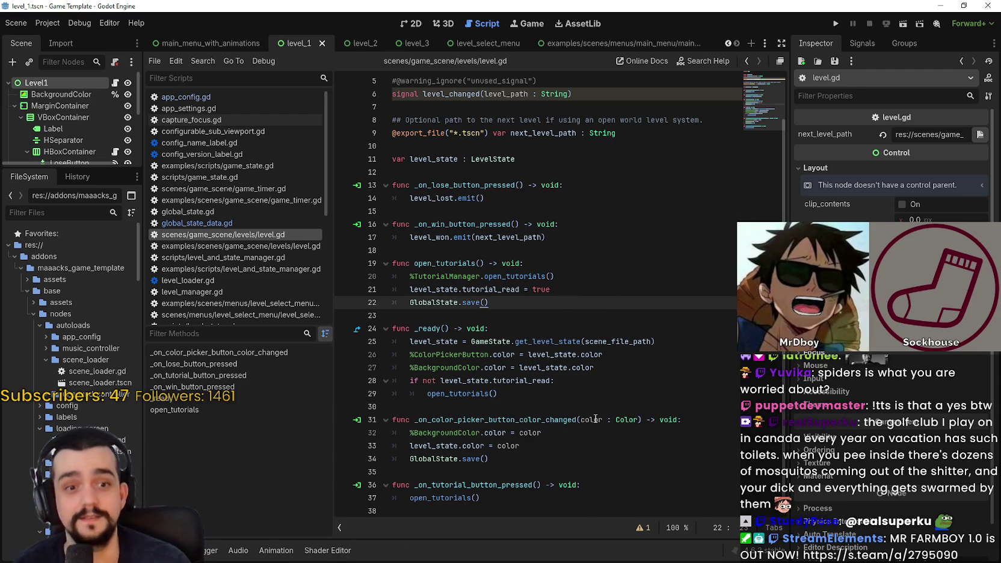
click(520, 311)
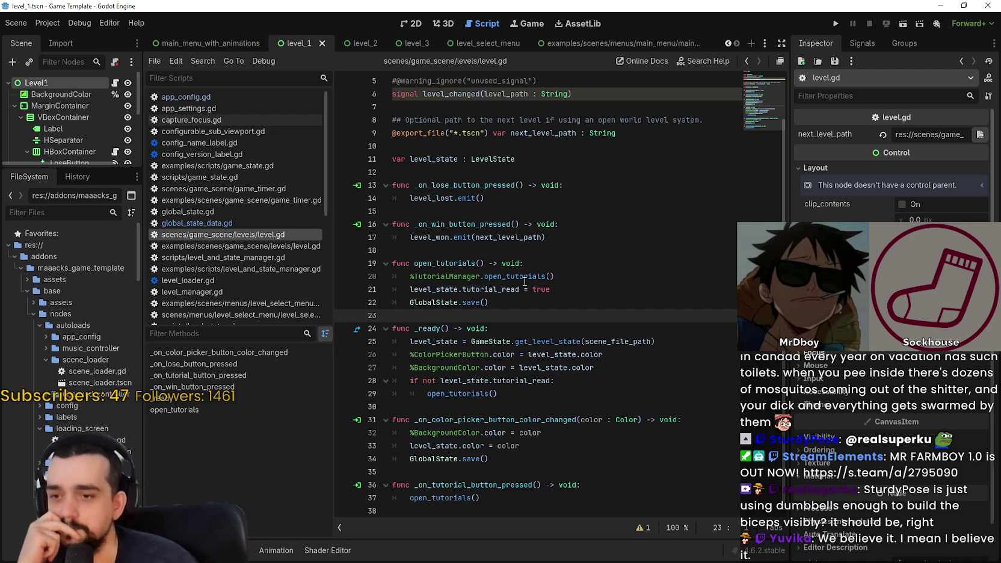
click(529, 240)
scroll(up, 3)
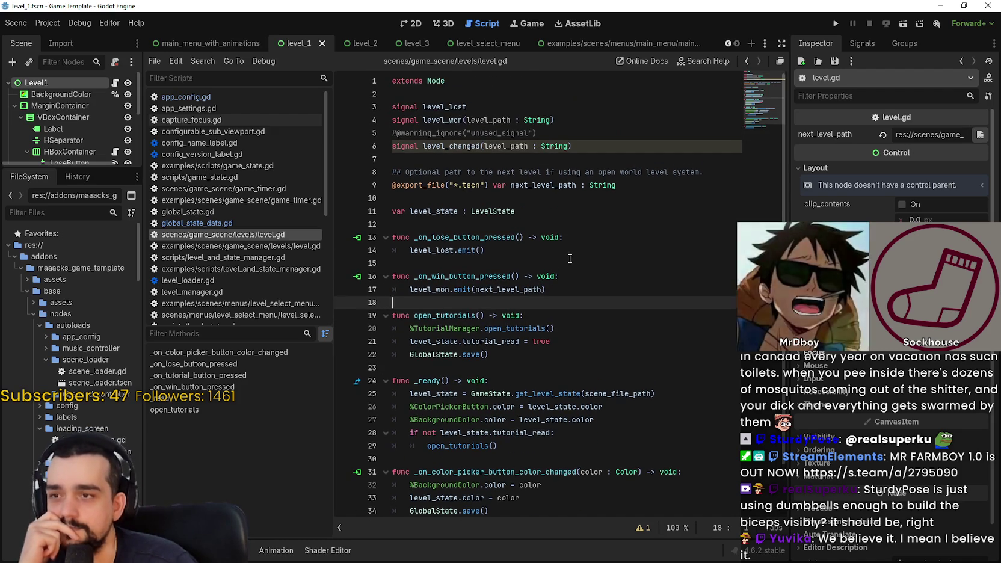
click(568, 186)
drag(620, 185, 510, 185)
scroll(down, 3)
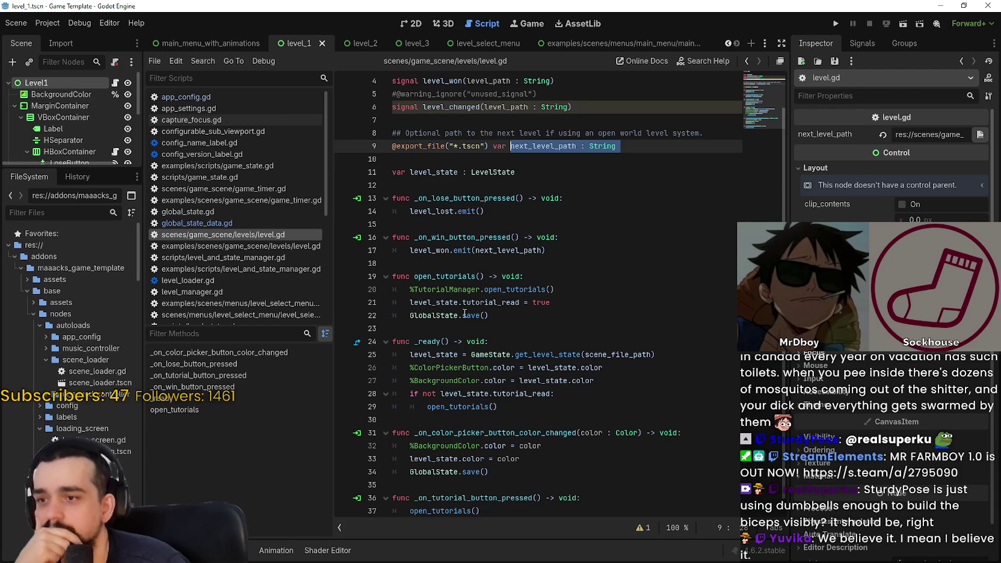
double_click(433, 302)
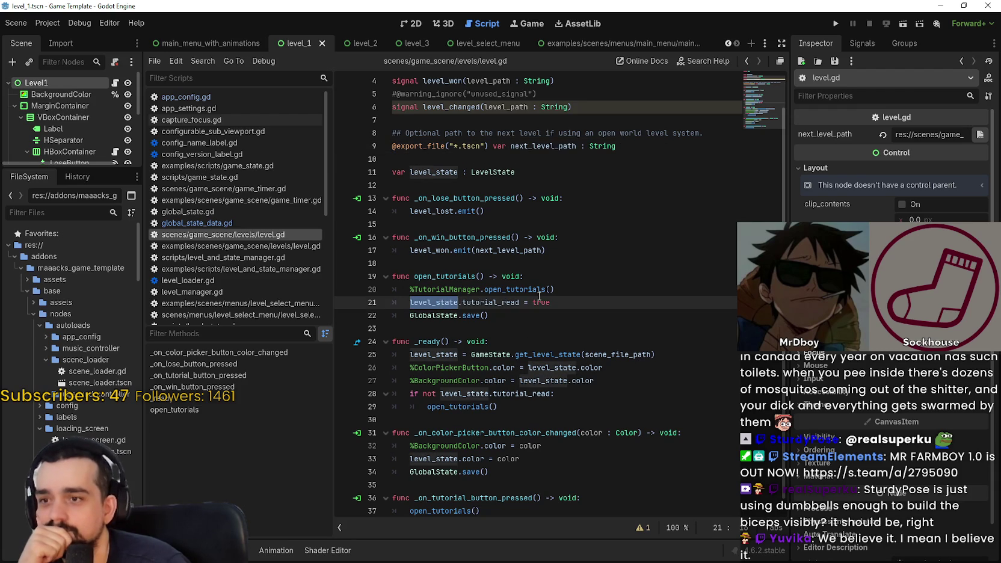
double_click(540, 289)
drag(551, 303, 446, 305)
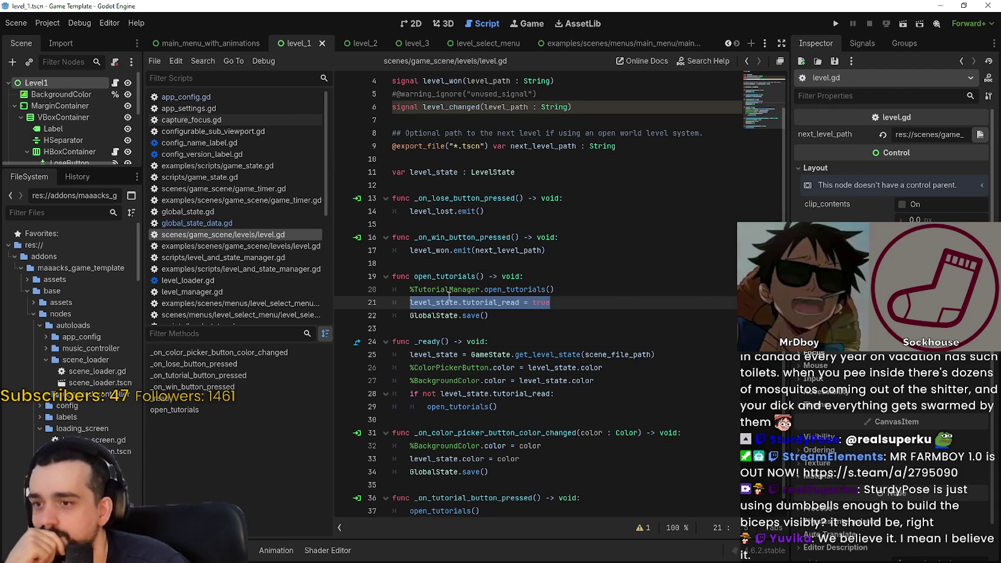
Inspect scene_file_path, color and the level_lost signal in level.gd
click(586, 395)
click(591, 415)
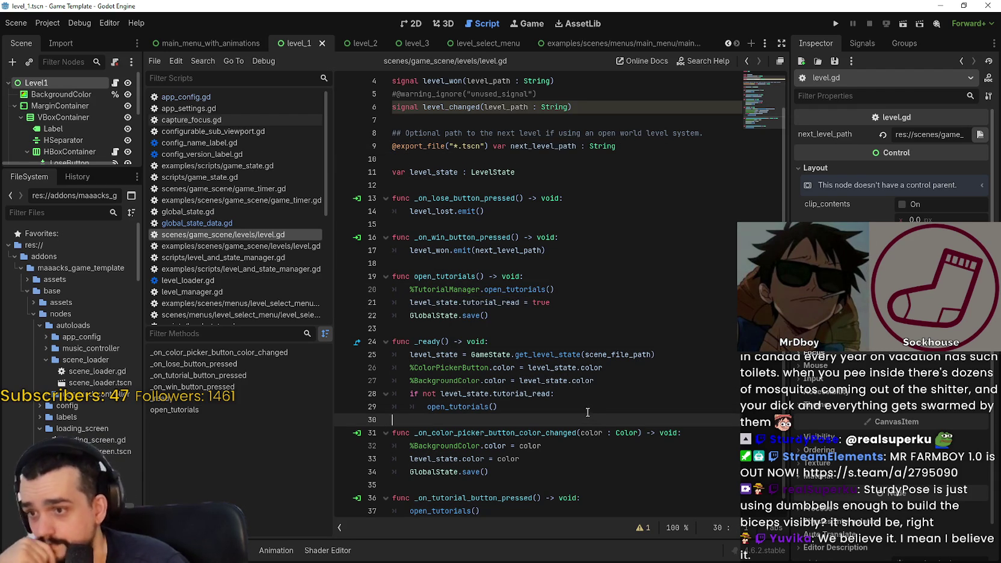
scroll(down, 3)
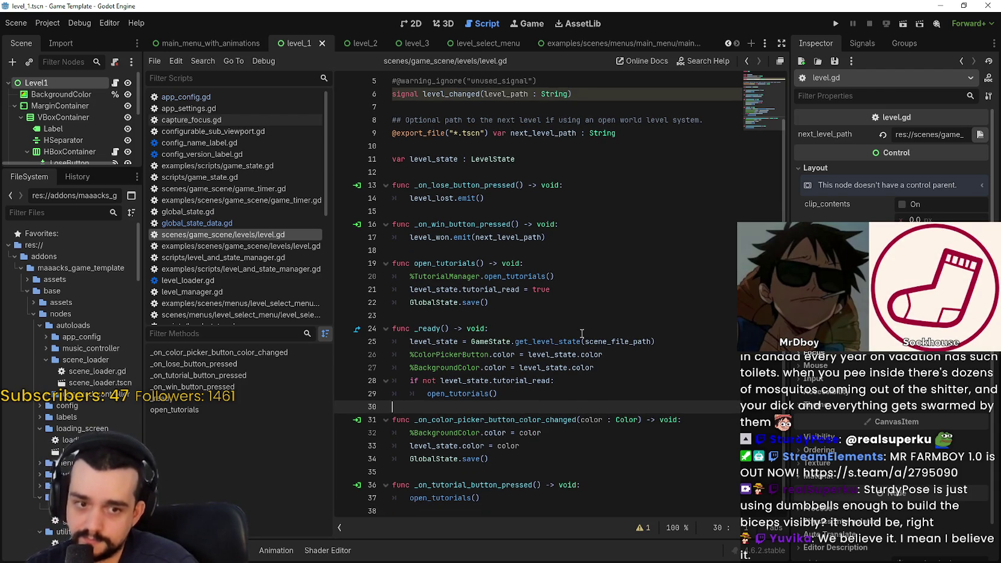
double_click(607, 341)
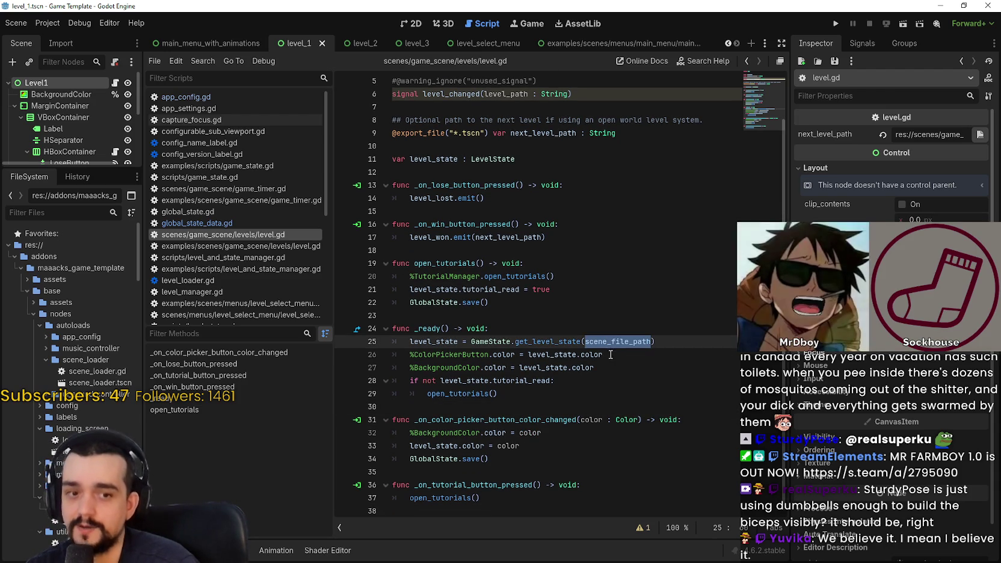
double_click(583, 368)
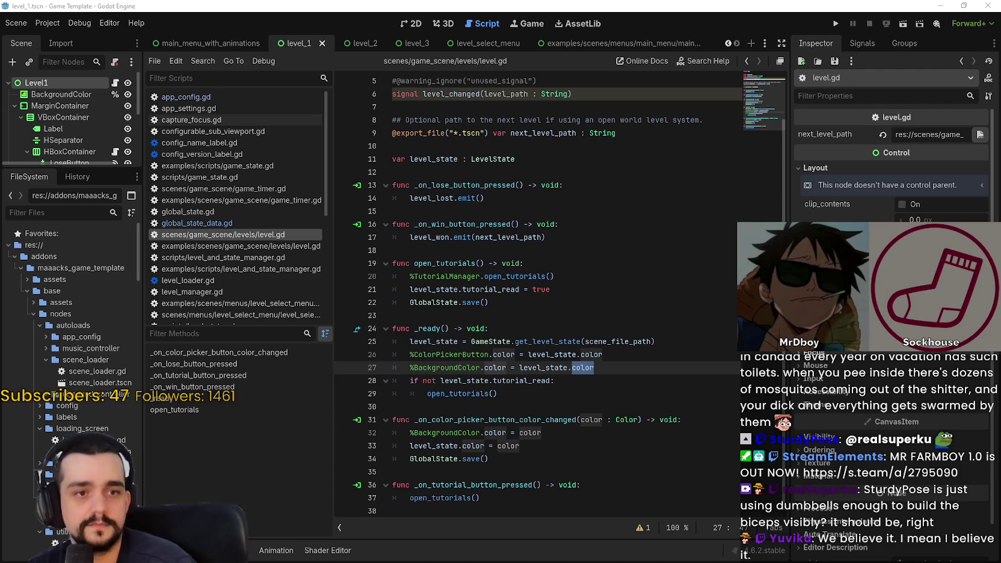
click(474, 316)
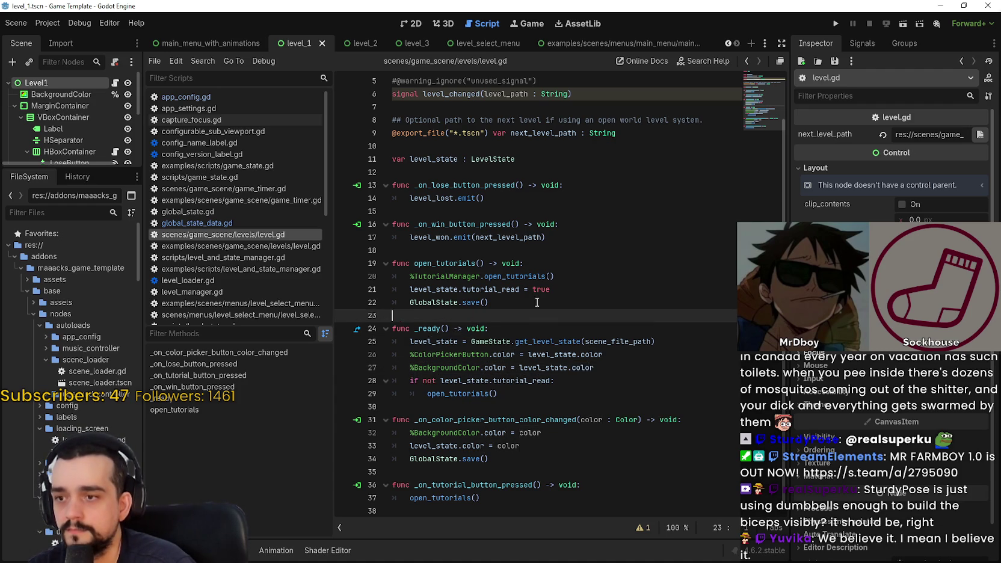
scroll(up, 3)
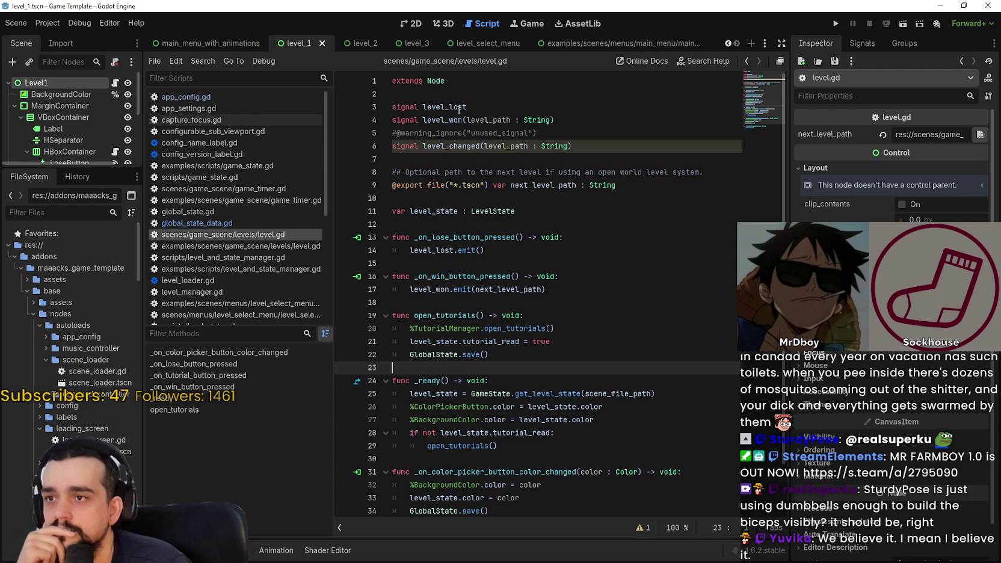
double_click(459, 109)
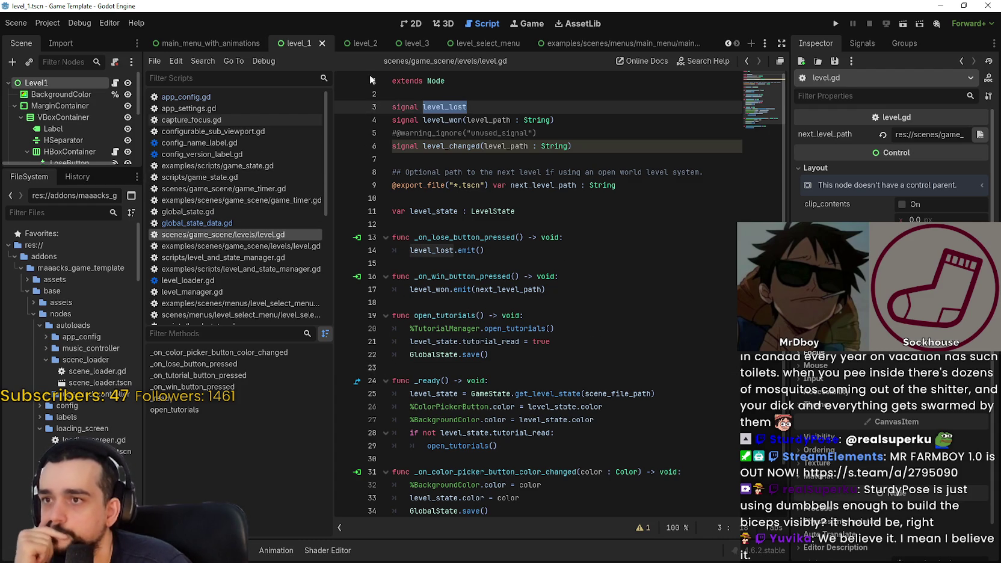
Check level_state uses in the level_2 scene, then minimize the Game Template window
key(ctrl+Tab)
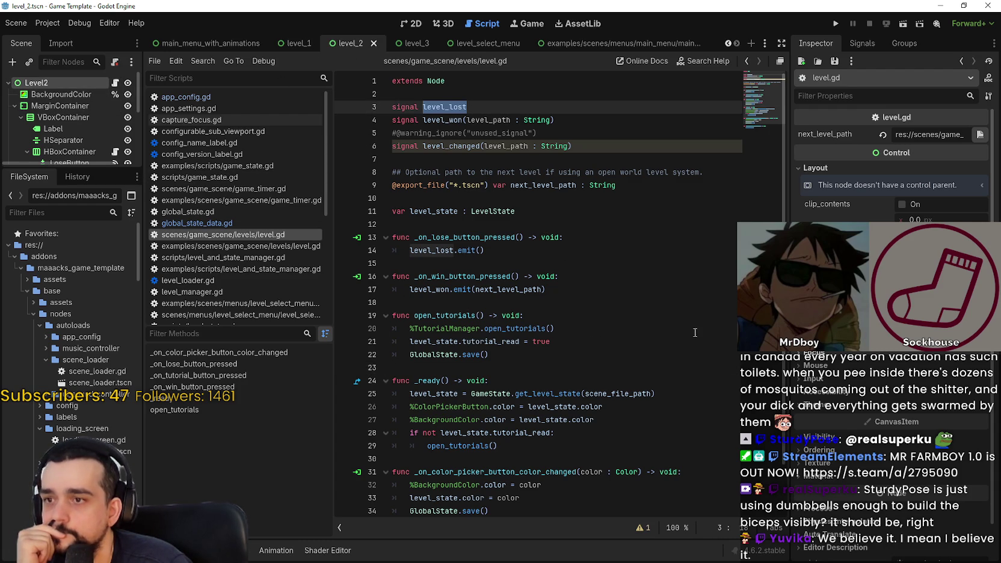
scroll(down, 3)
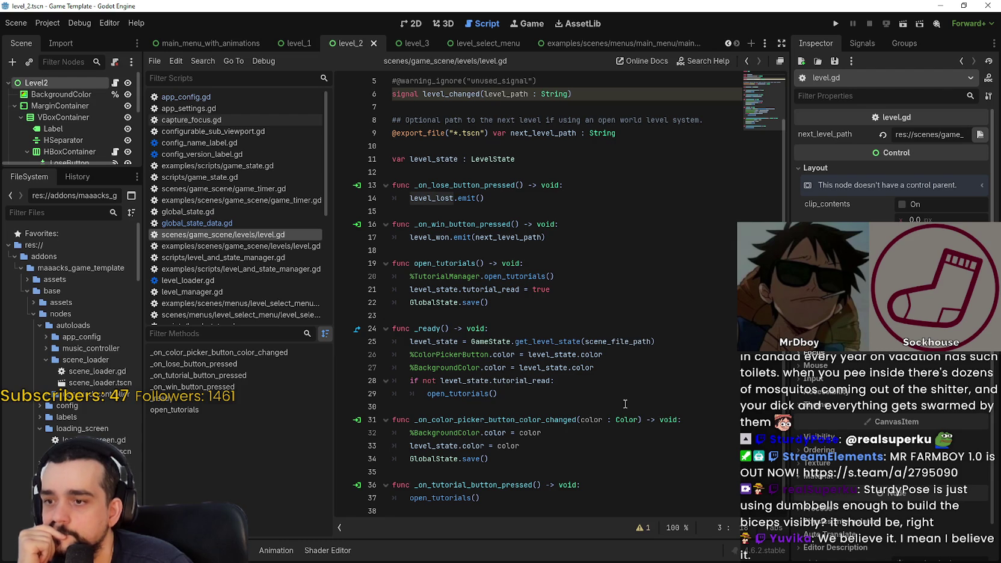
double_click(437, 444)
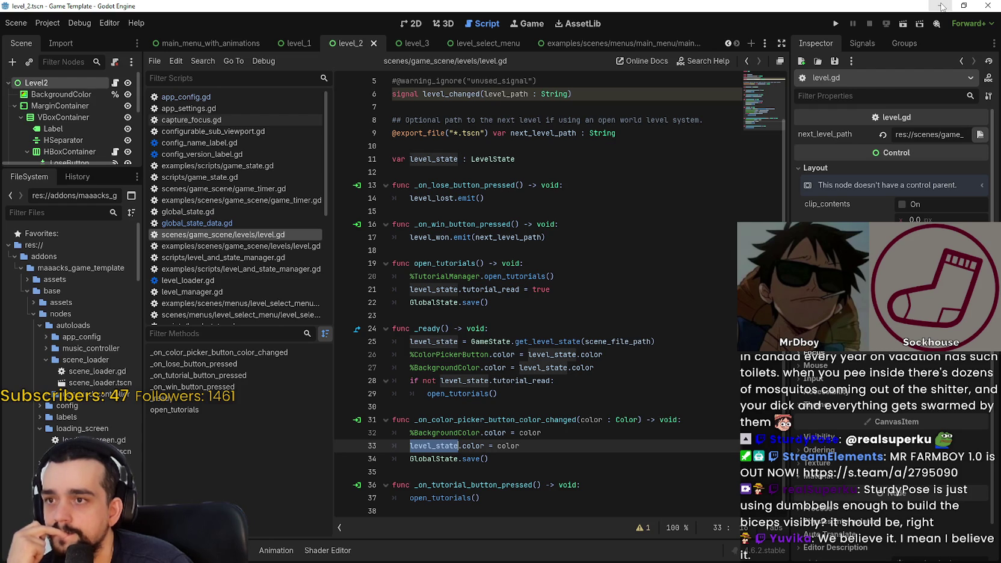
click(942, 6)
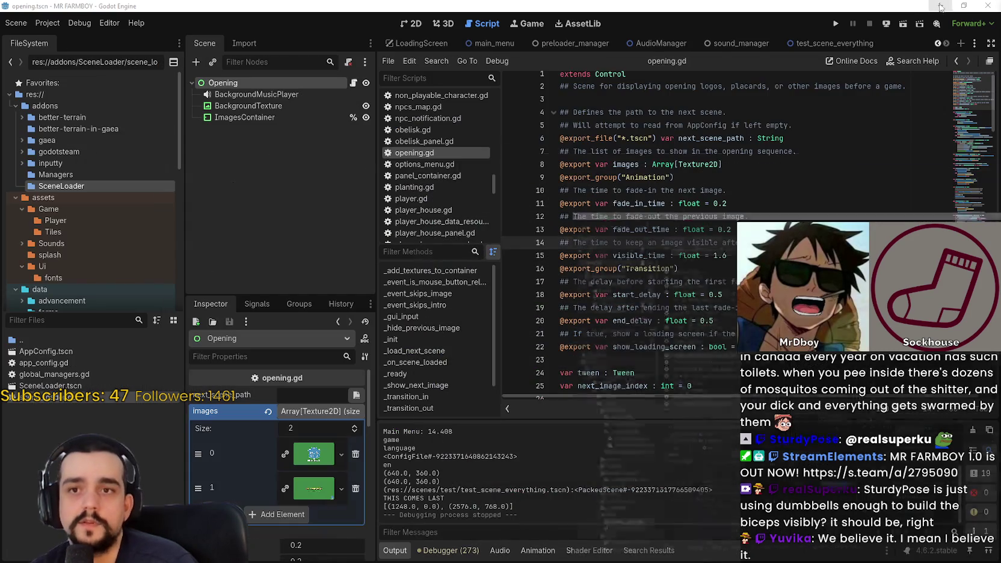
Switch to the main_menu scene and open the LoginYo node's login_yo.gd script
click(623, 271)
scroll(down, 3)
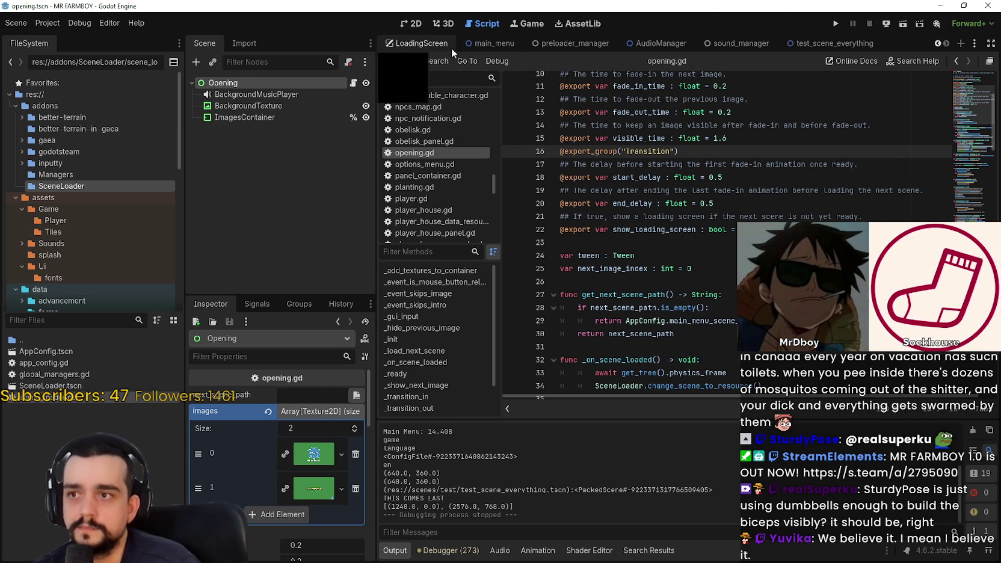
click(495, 43)
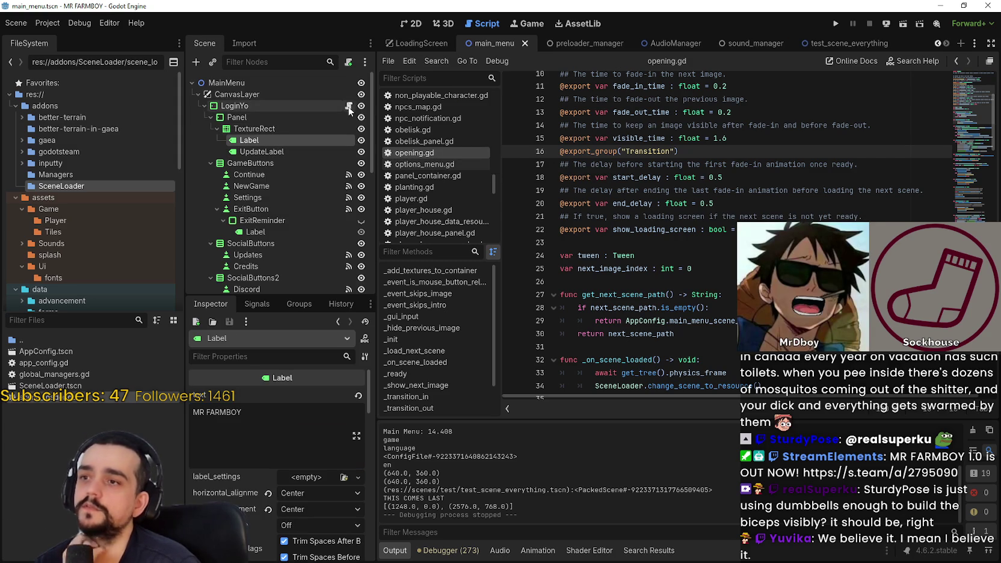
click(348, 107)
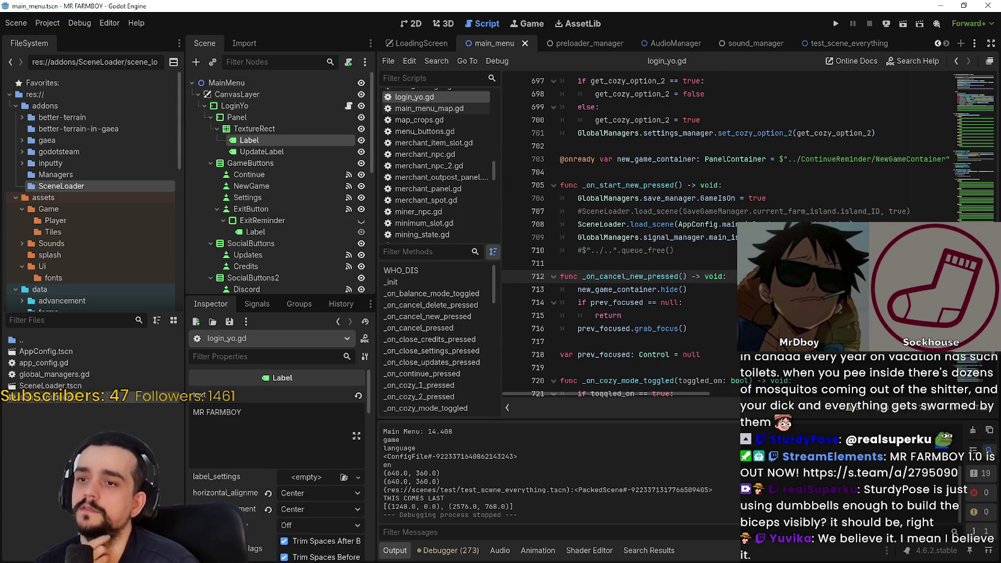
Uncomment $"../..".queue_free() in _on_start_new_pressed, save, and add a line after line 707
click(899, 223)
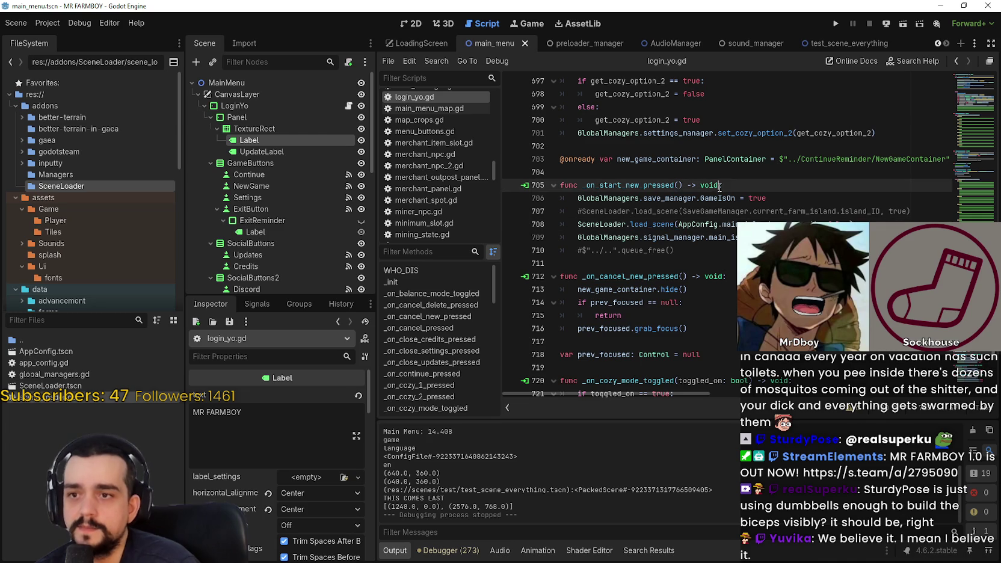
double_click(720, 198)
click(853, 222)
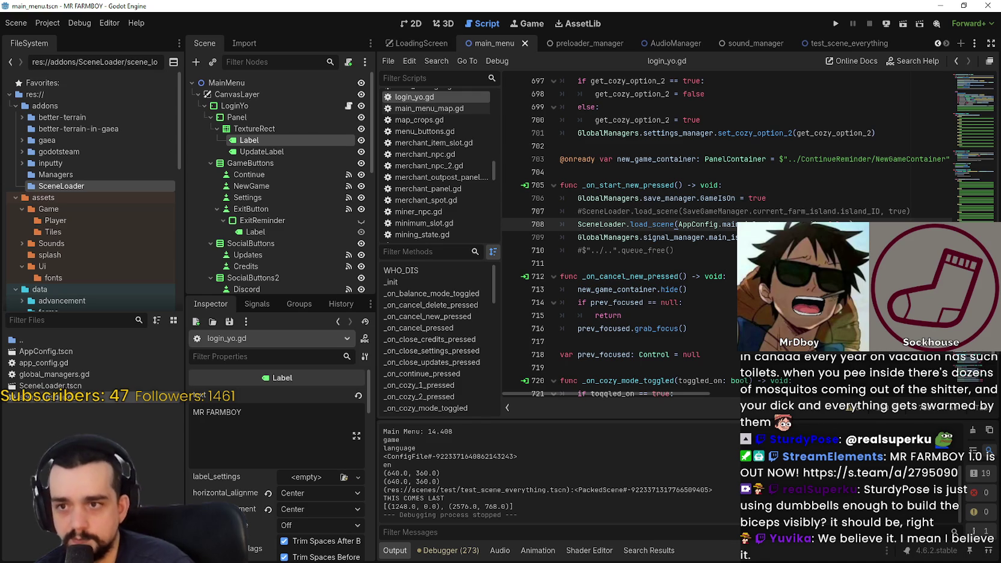
key(Return)
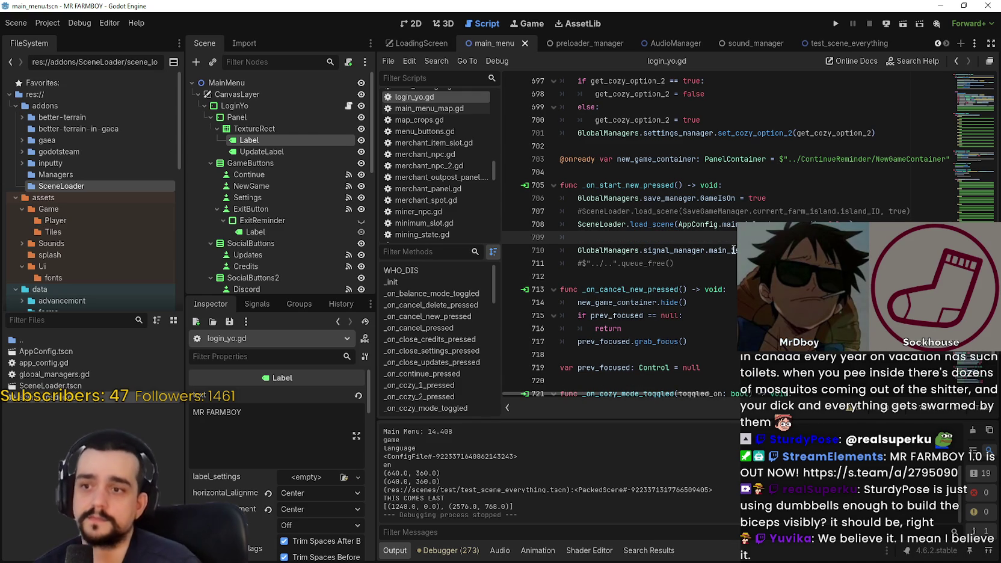
click(582, 265)
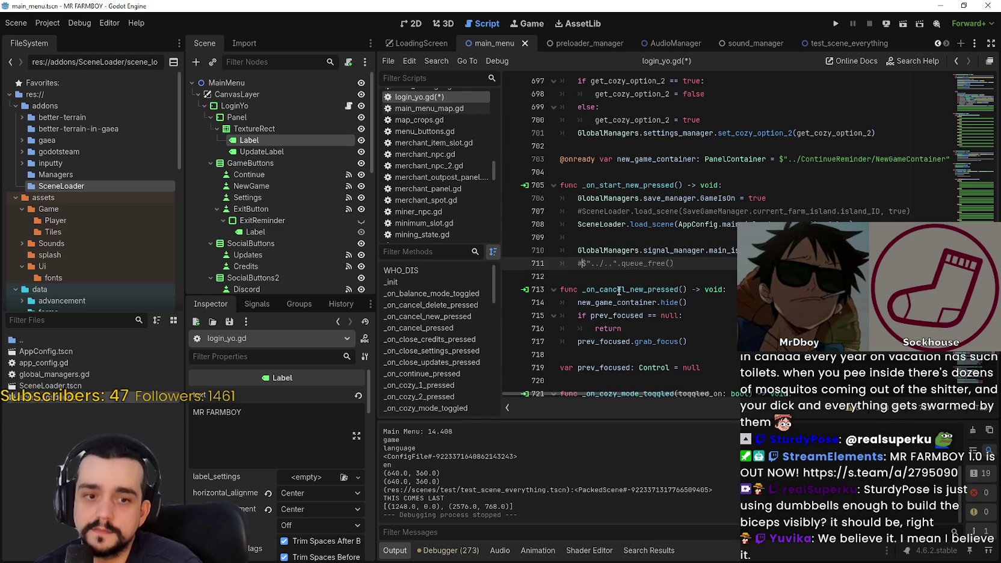
key(BackSpace)
click(641, 239)
key(BackSpace)
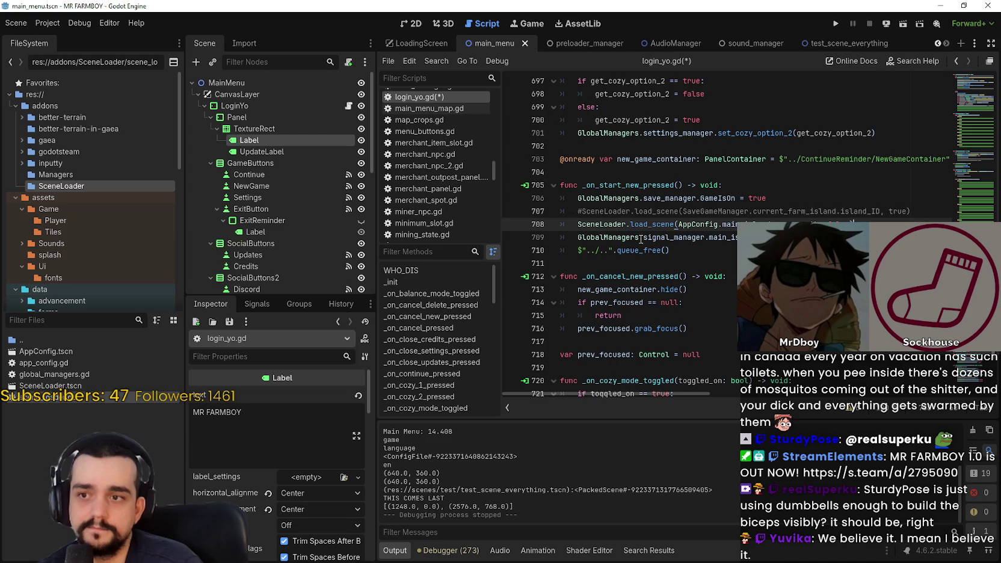
key(ctrl+s)
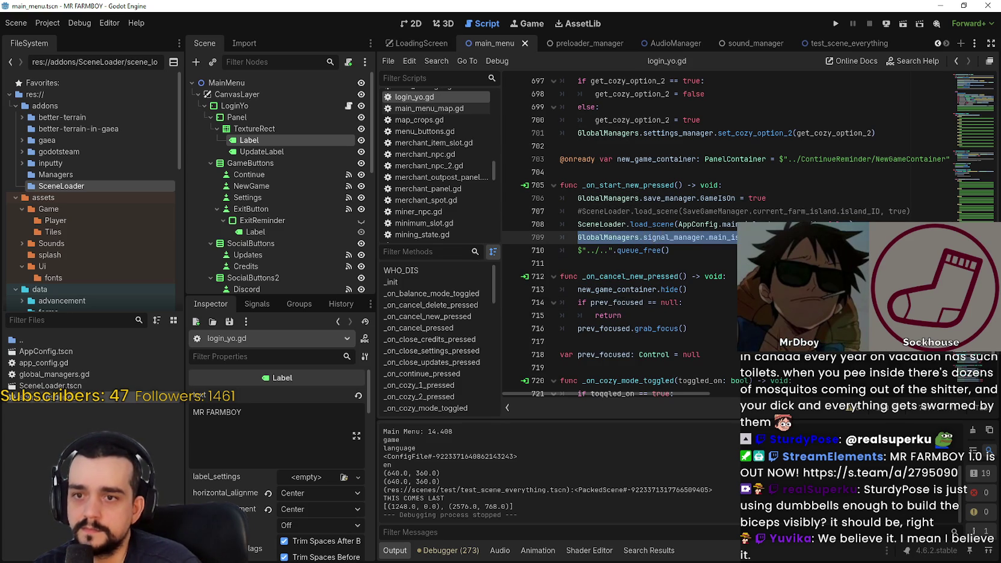
click(918, 213)
key(Return)
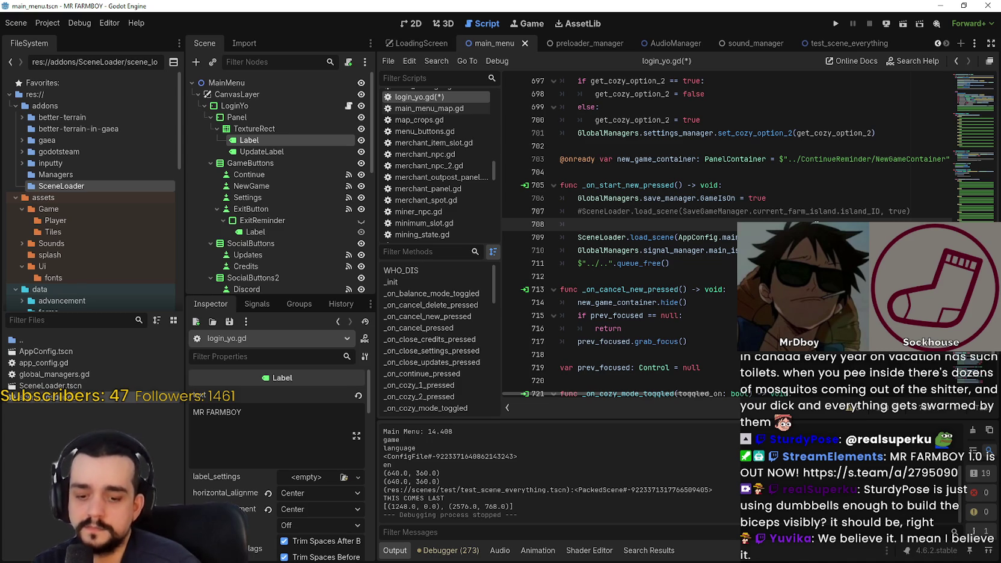
Write GlobalManagers.game_manager.new_game on line 708 using autocomplete
text(Global)
key(Return)
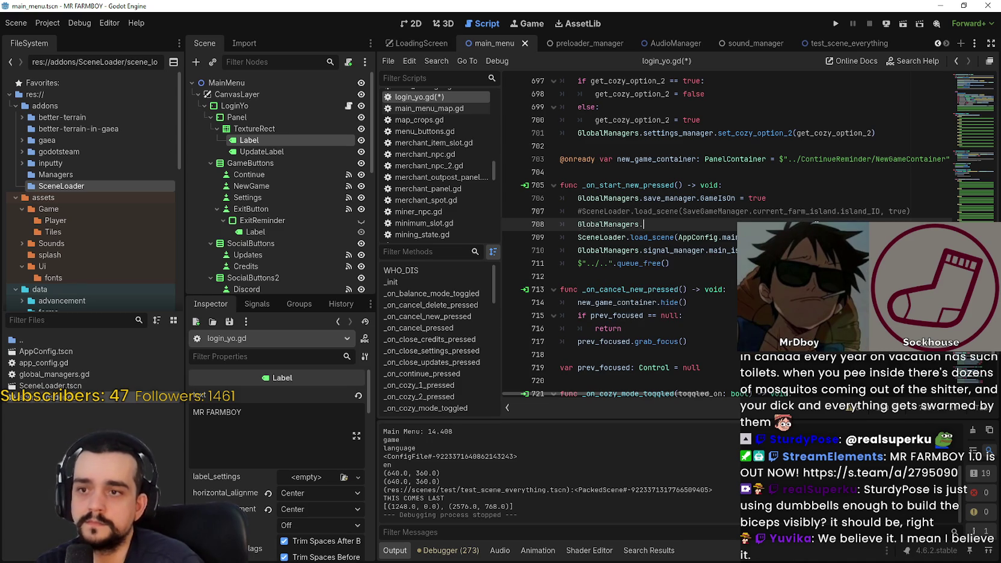
text(.)
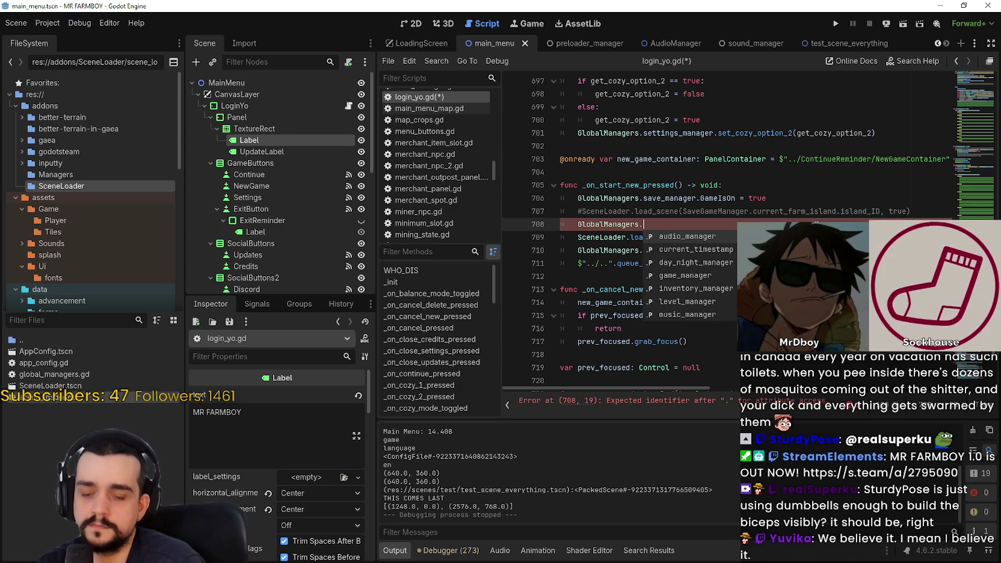
text(game)
key(Return)
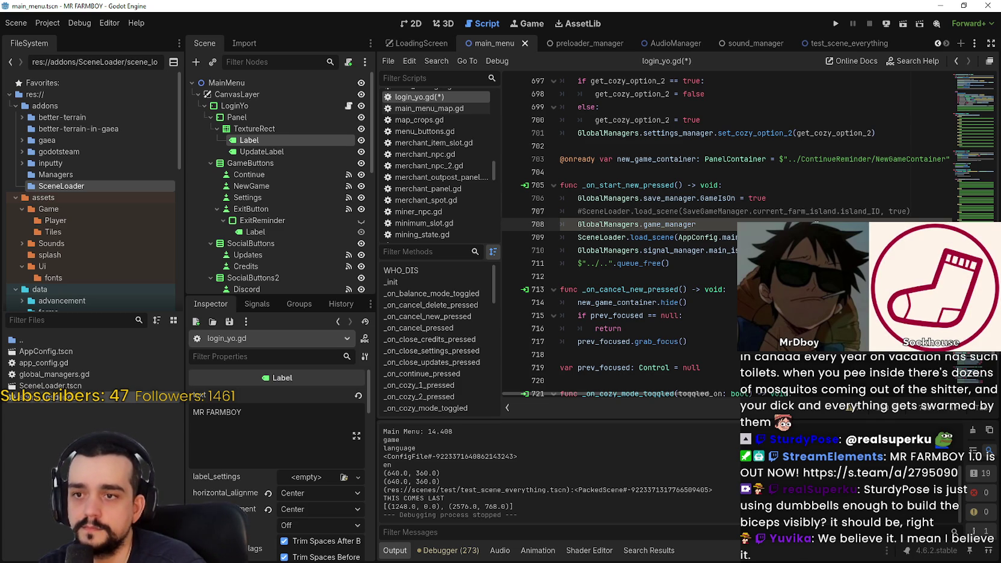
text(.new_game)
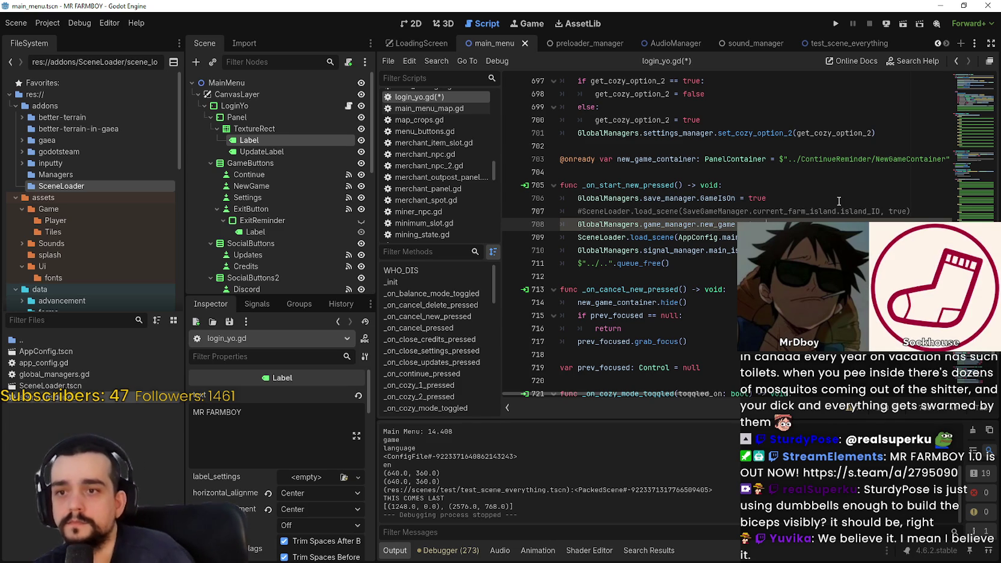
click(662, 251)
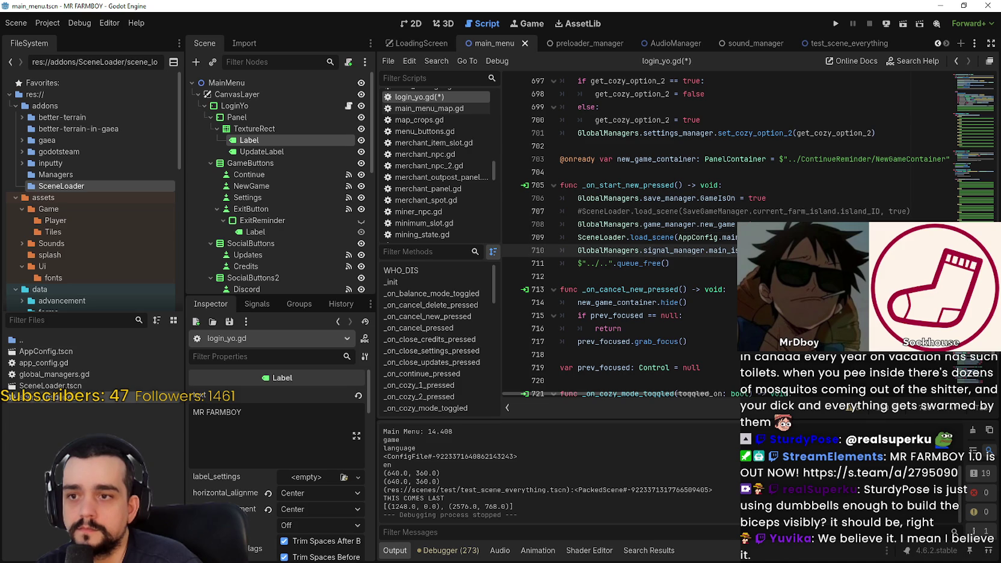
double_click(670, 201)
double_click(673, 222)
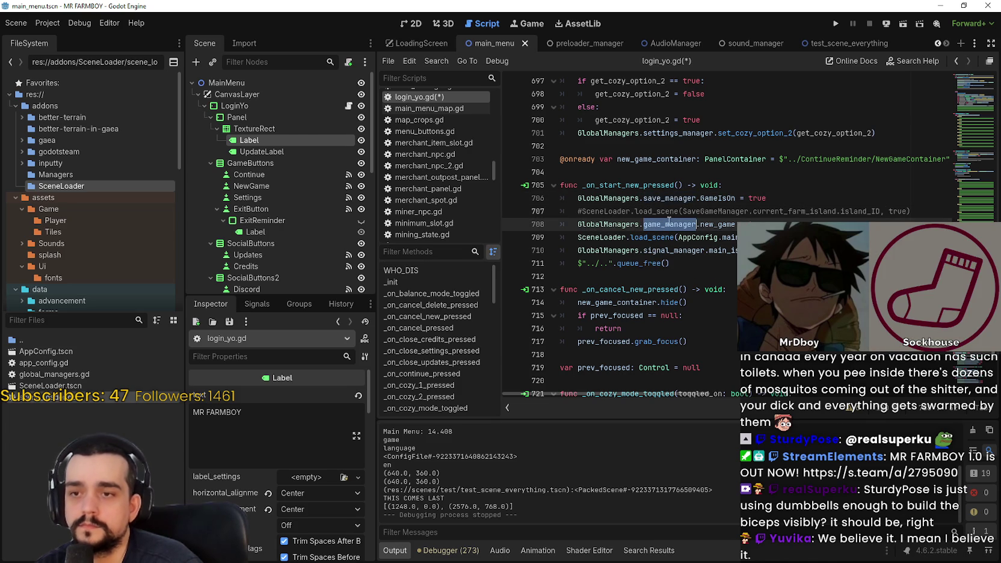
mouse_move(672, 220)
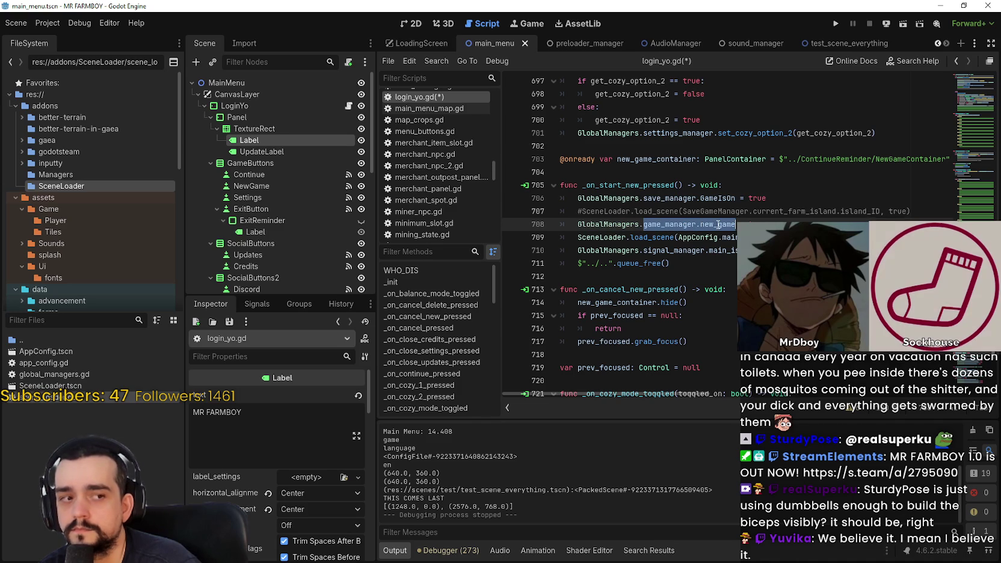
double_click(718, 224)
drag(712, 221, 683, 224)
click(773, 219)
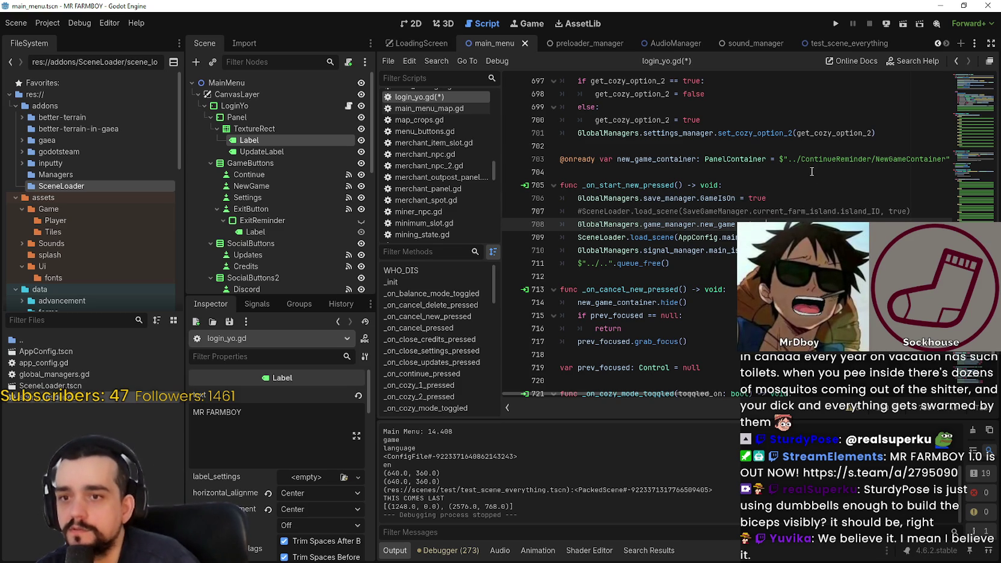
Comment out the GlobalManagers.signal_manager call on line 710 with Ctrl+K
click(620, 249)
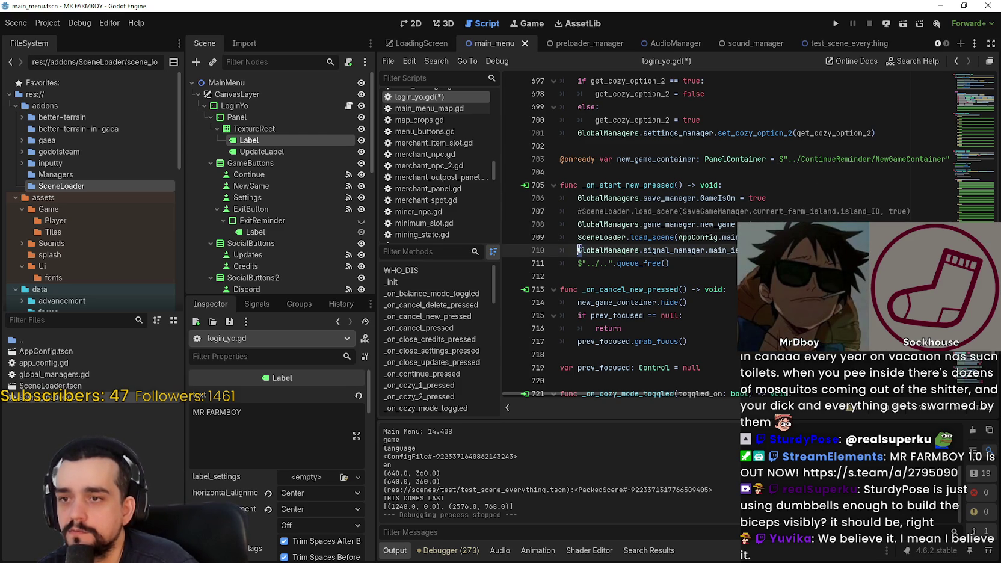
key(ctrl+k)
click(710, 224)
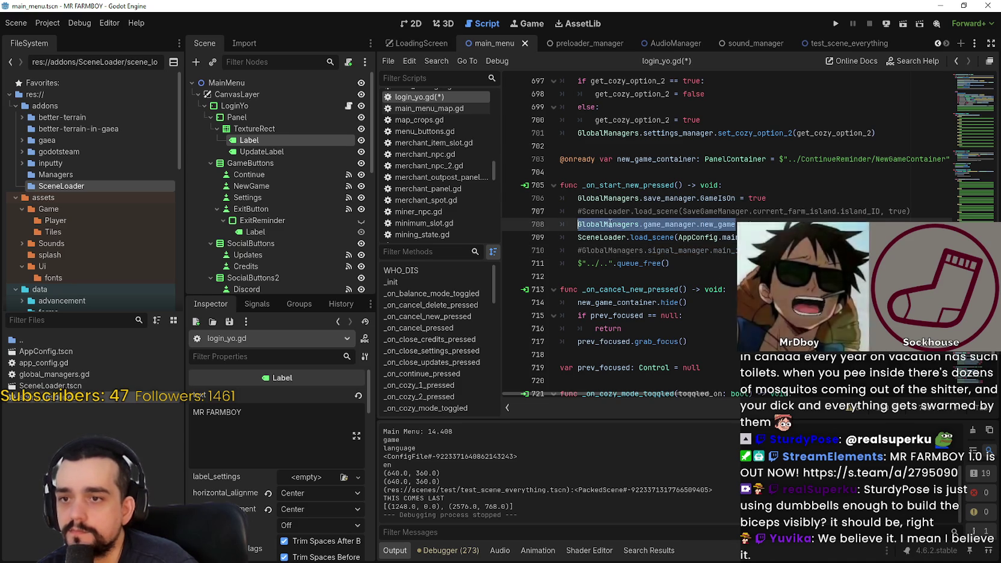
click(670, 263)
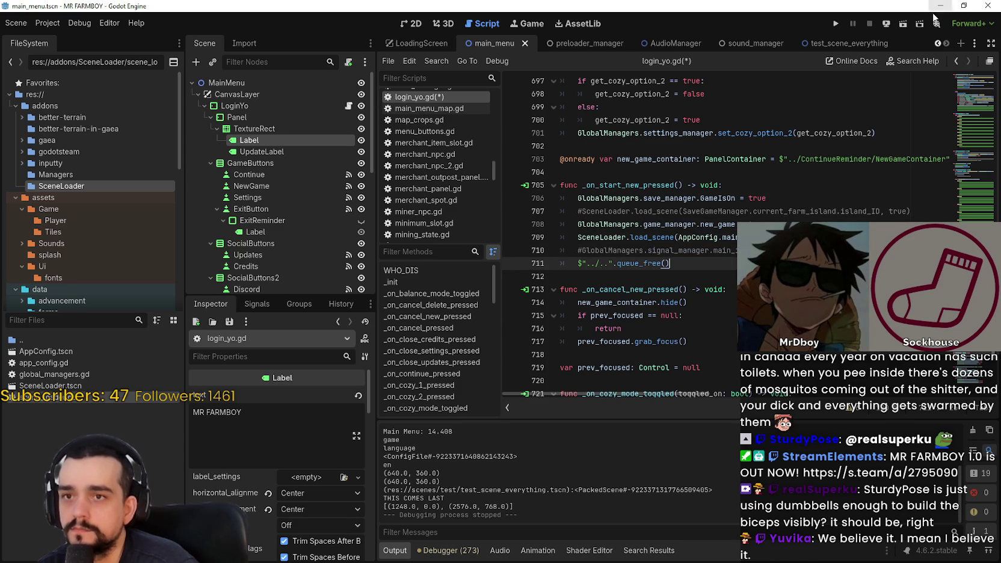
mouse_move(863, 44)
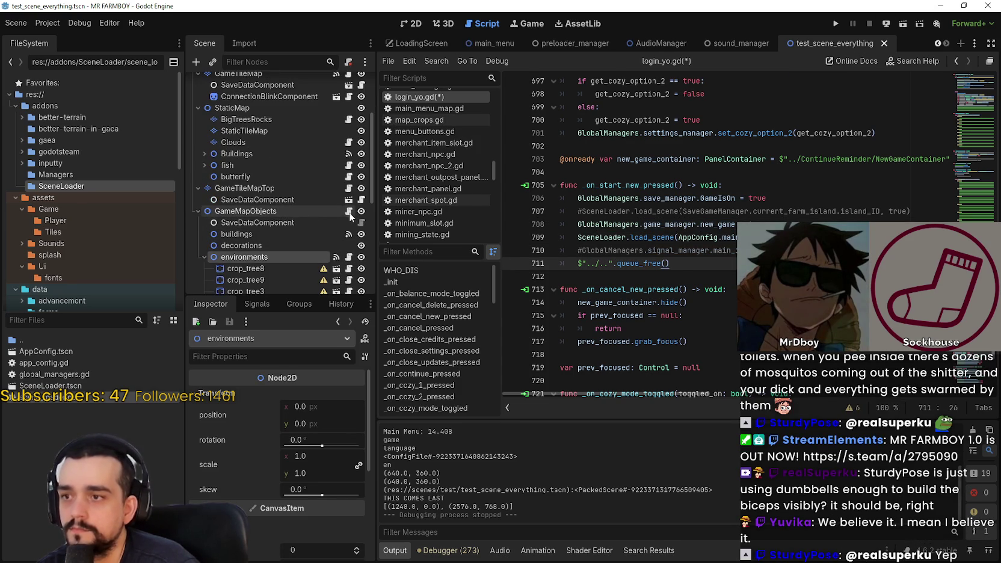
In buildings.gd's _ready, add 'if !GlobalManagers.game_manager.new_game: return'
click(349, 212)
scroll(down, 3)
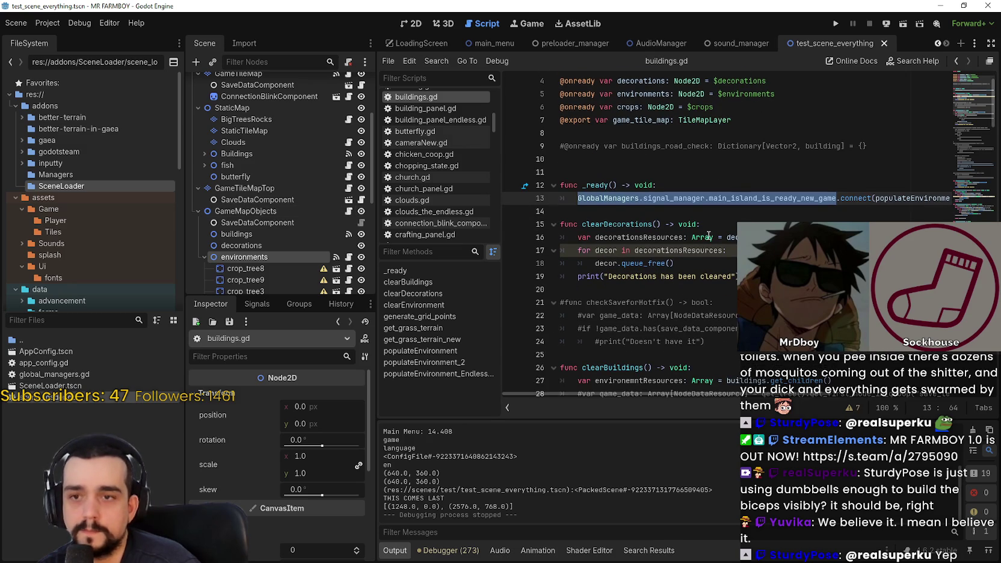
click(704, 210)
click(705, 184)
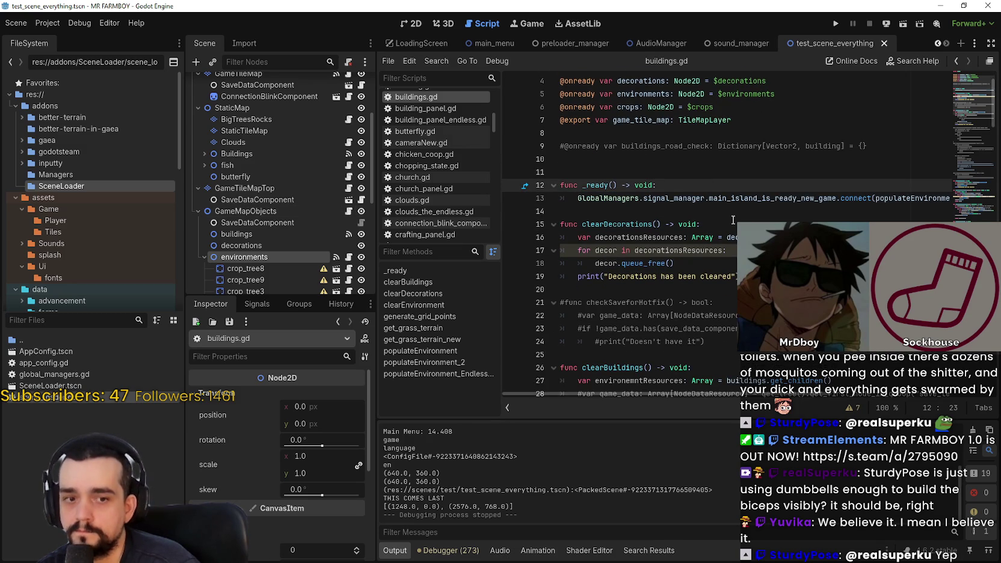
key(ctrl+v)
key(ctrl+z)
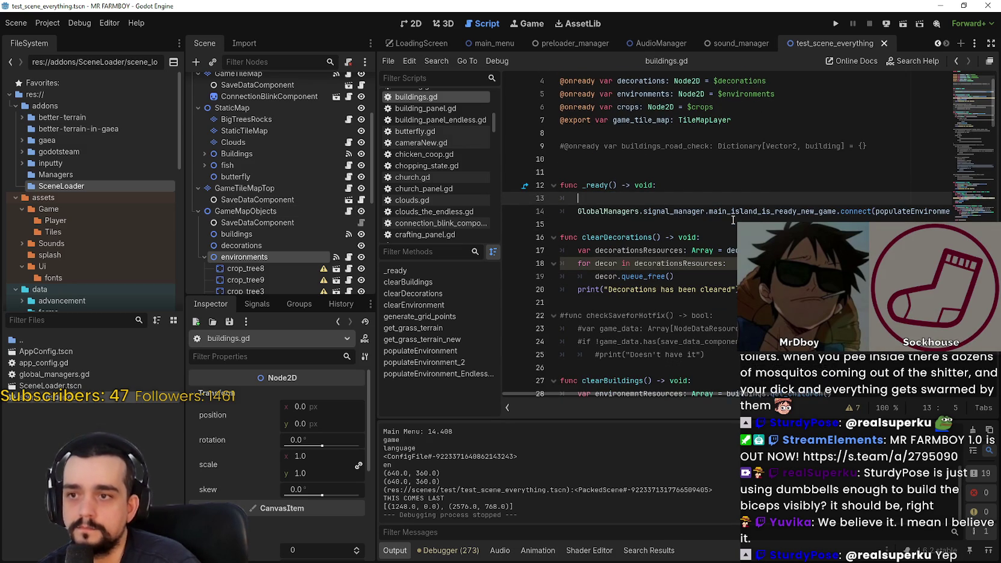
text(lobal)
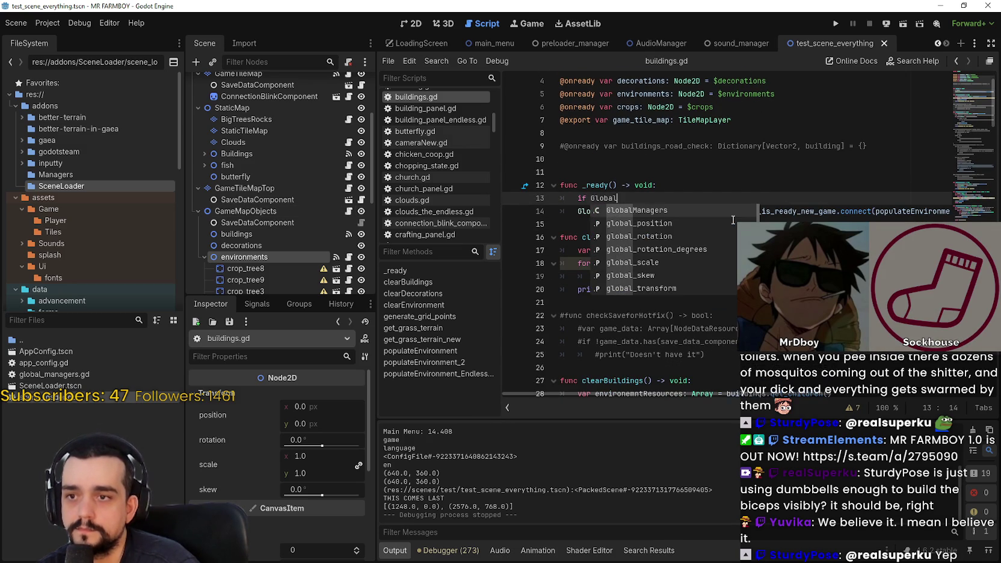
key(Return)
text(.)
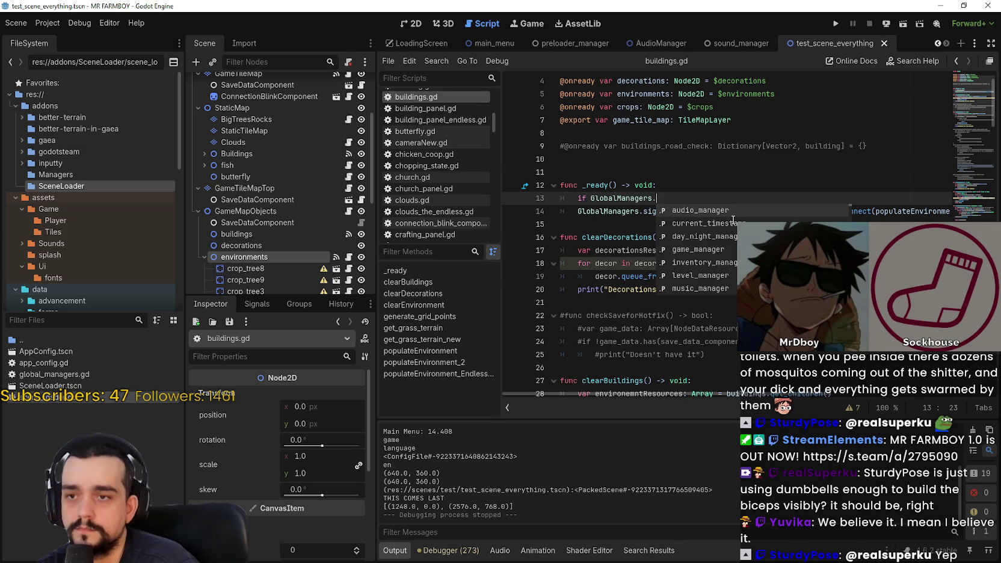
text(game)
key(Return)
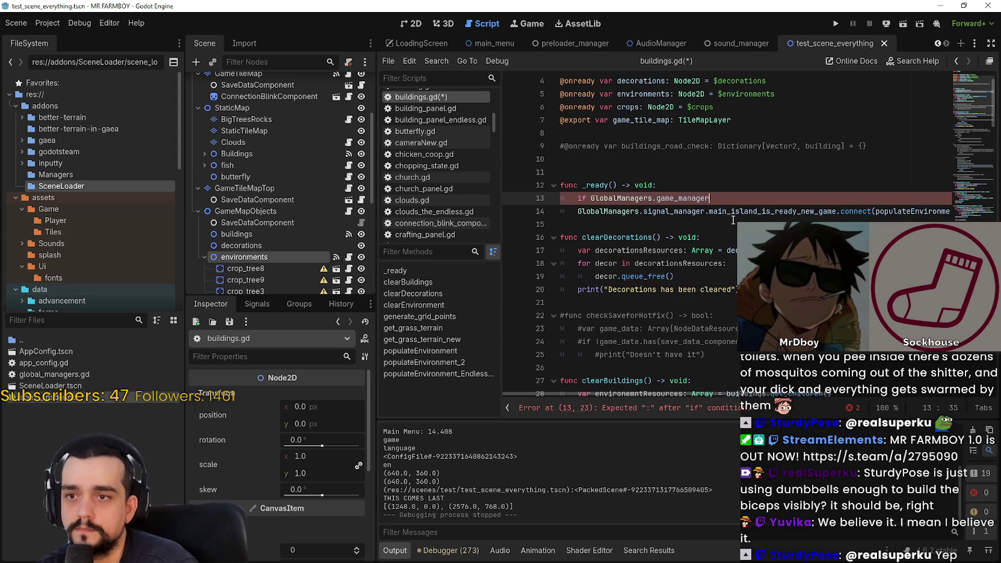
text(.new)
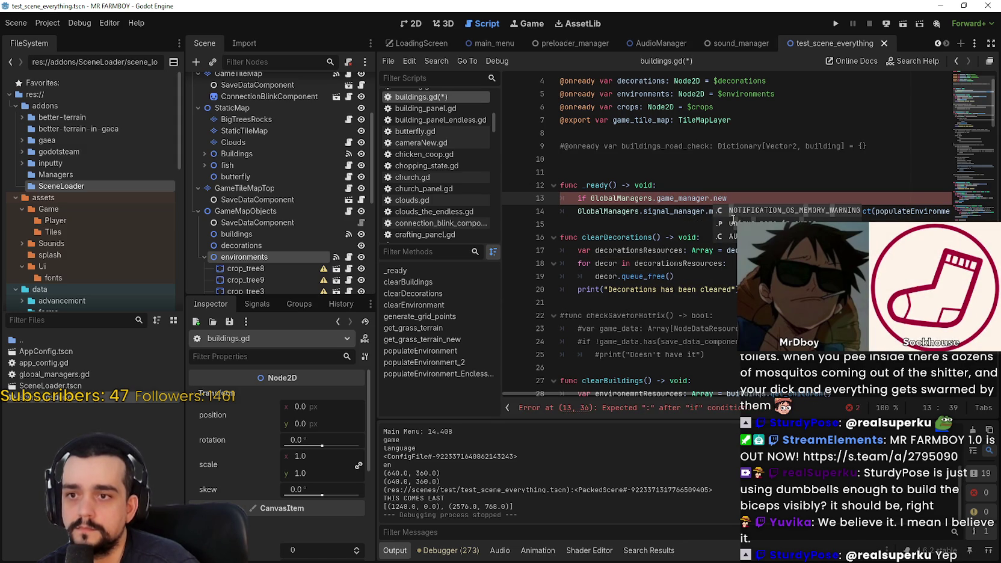
text(_game)
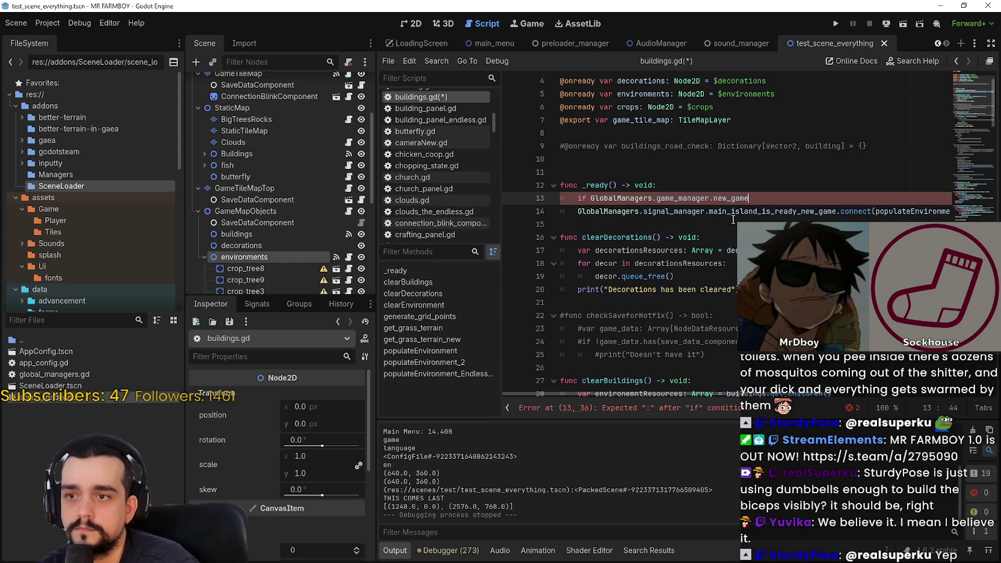
text(:)
key(Return)
text(return)
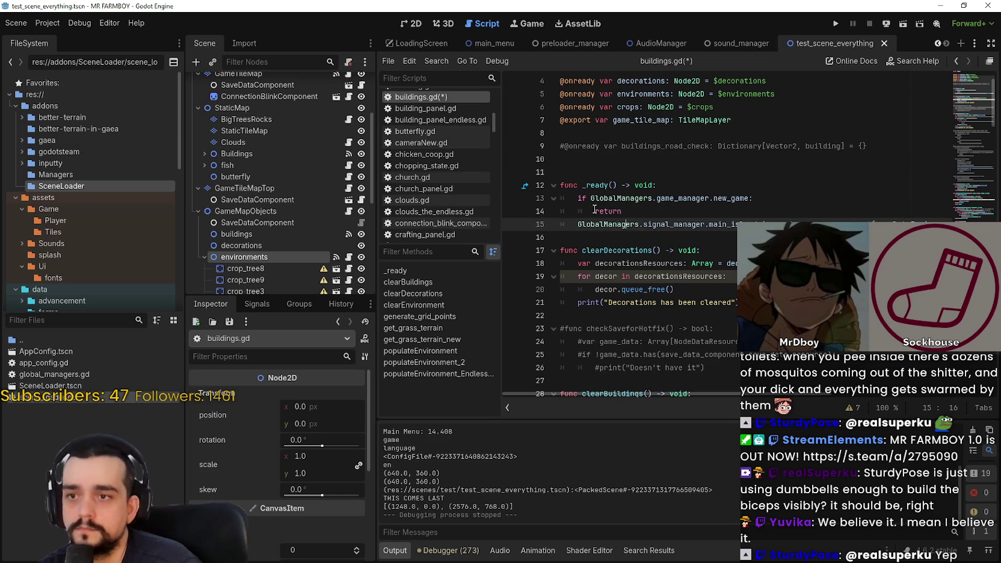
click(592, 199)
text(!)
Comment out the old signal connect line and add a populateEnvironment() call above it
click(611, 238)
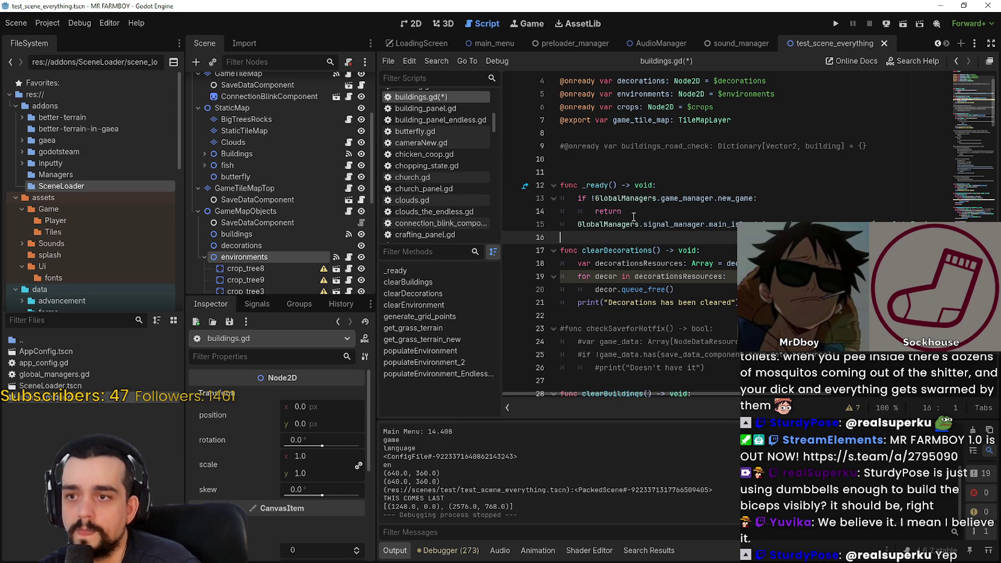
click(579, 224)
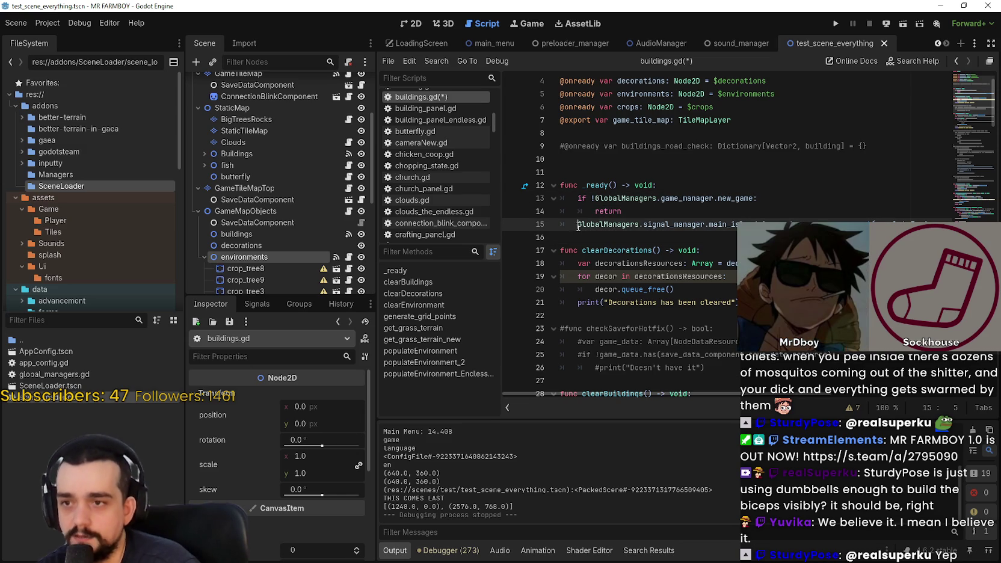
text(#)
double_click(894, 221)
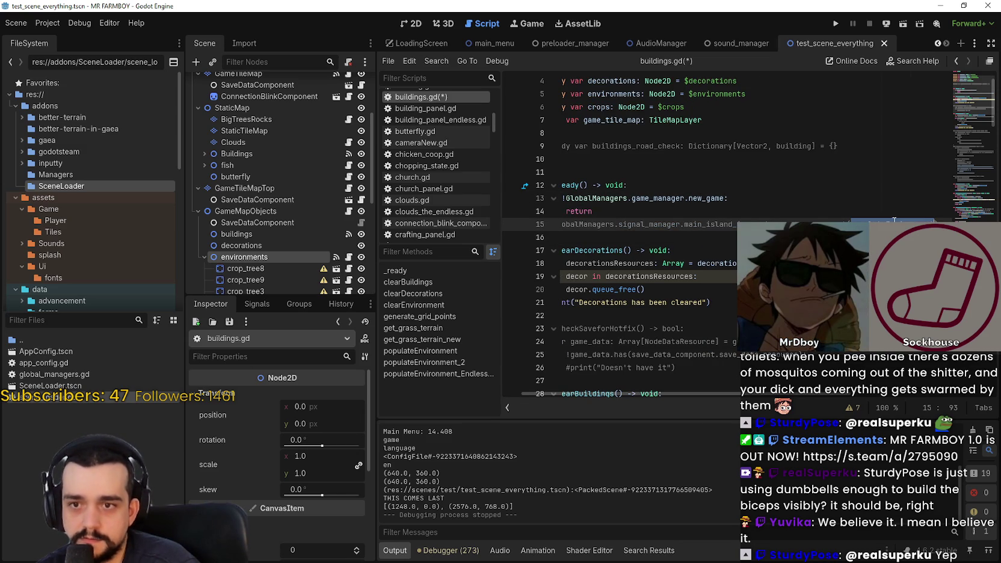
key(ctrl+k)
key(ctrl+shift+Return)
text(populateEnvironment)
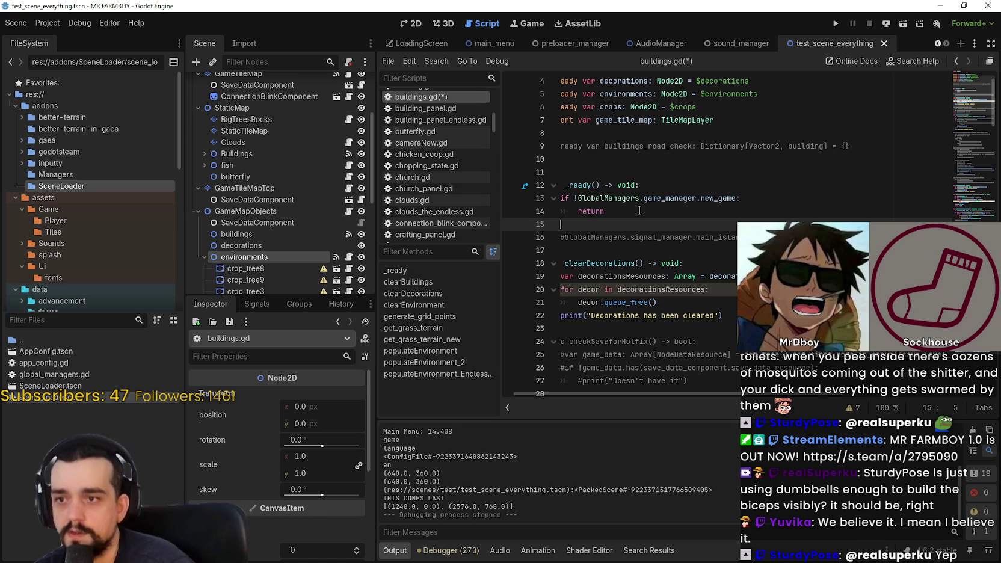
text(()
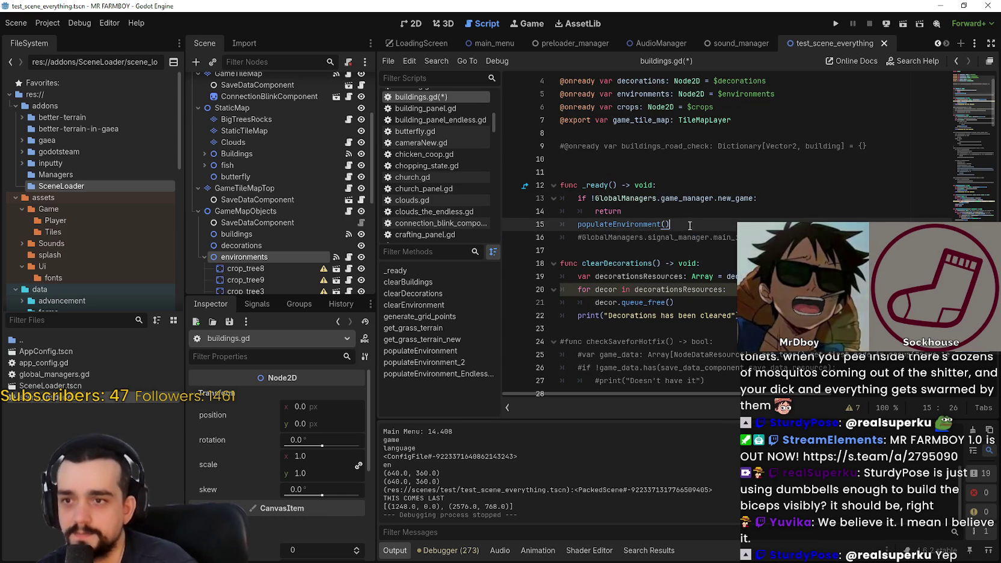
drag(686, 224, 581, 222)
click(607, 237)
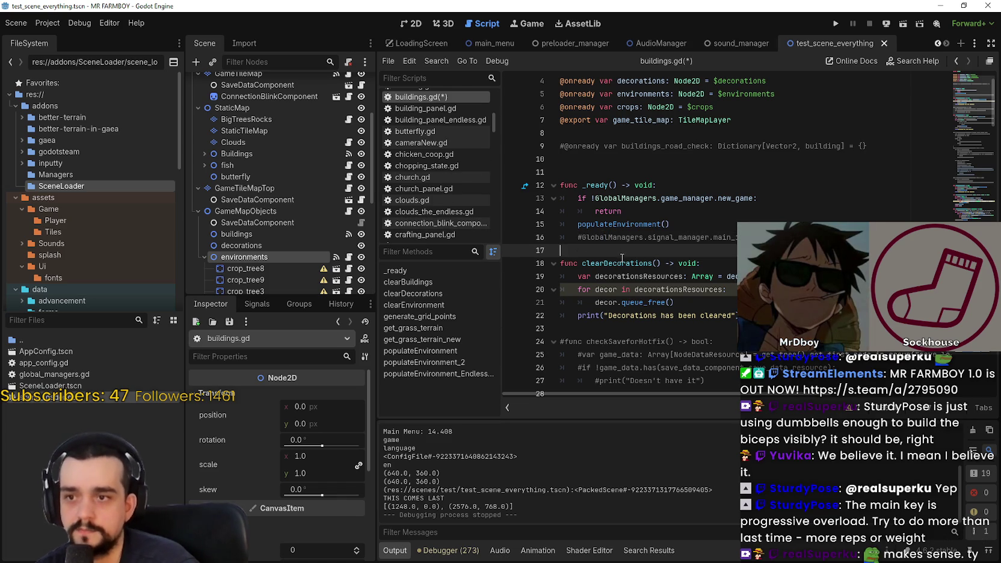
Review the edited _ready function in buildings.gd and save the script
click(657, 203)
key(Down)
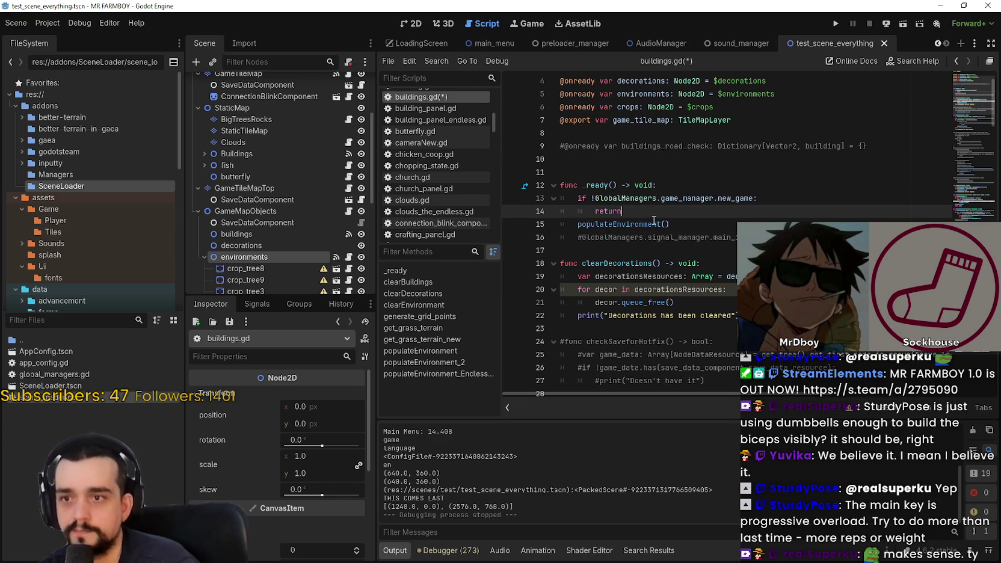
scroll(up, 3)
key(Up)
key(Up)
key(Up)
scroll(down, 3)
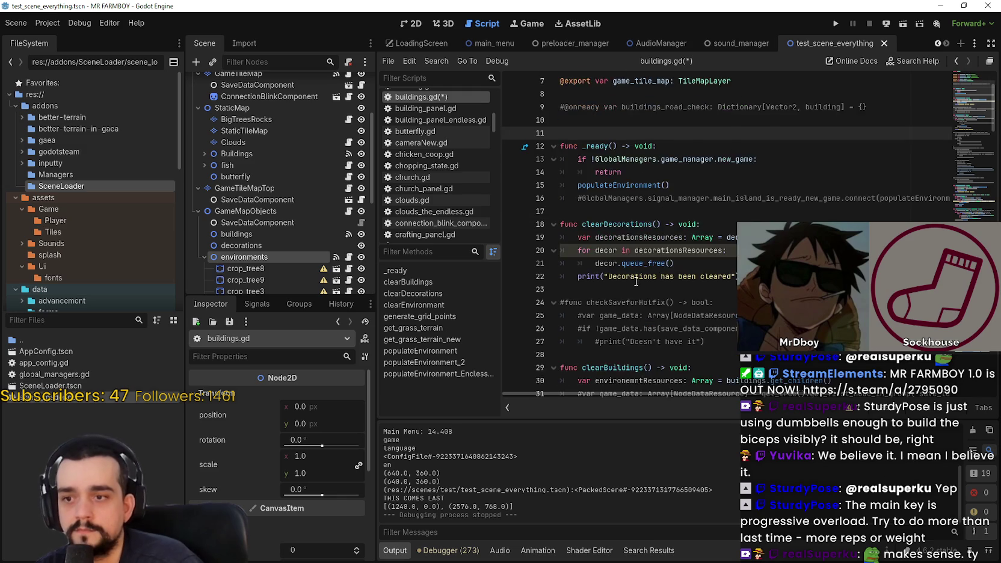
click(638, 250)
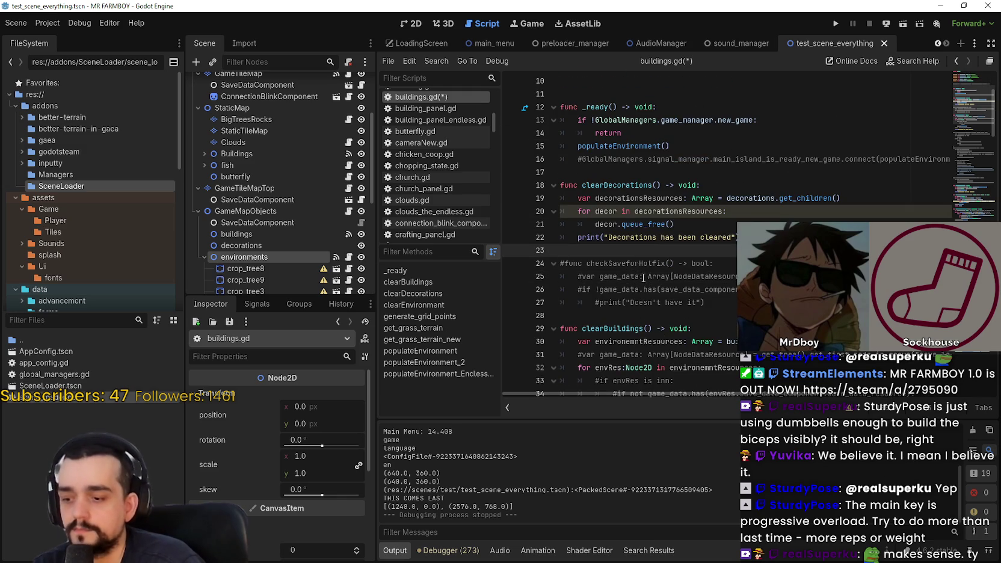
scroll(up, 3)
click(626, 246)
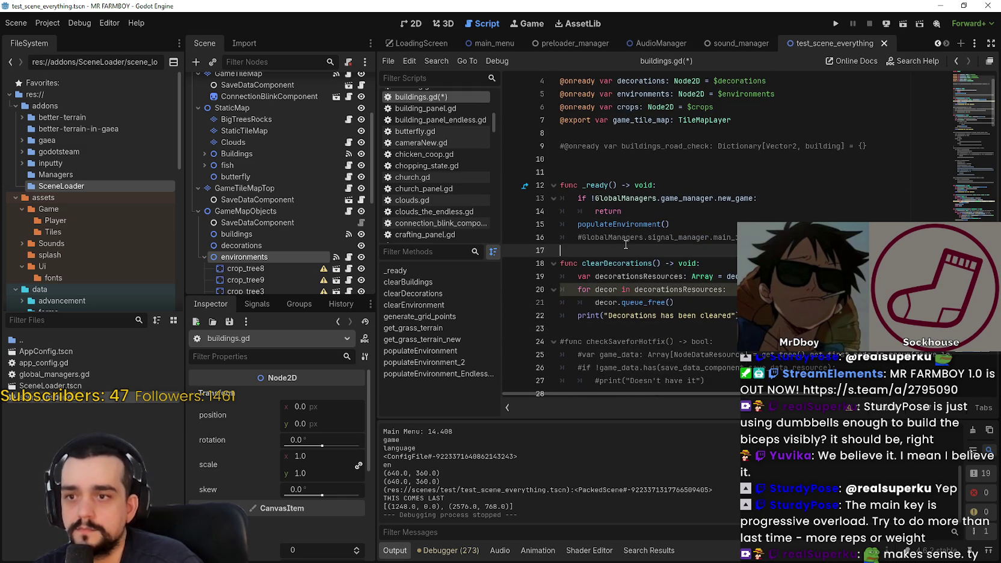
scroll(down, 3)
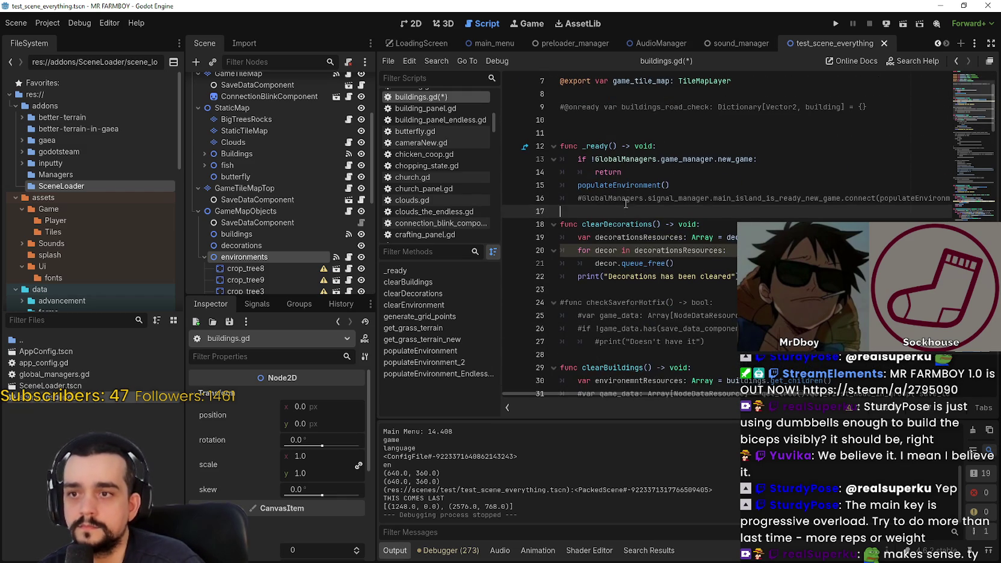
click(622, 185)
click(627, 227)
click(648, 211)
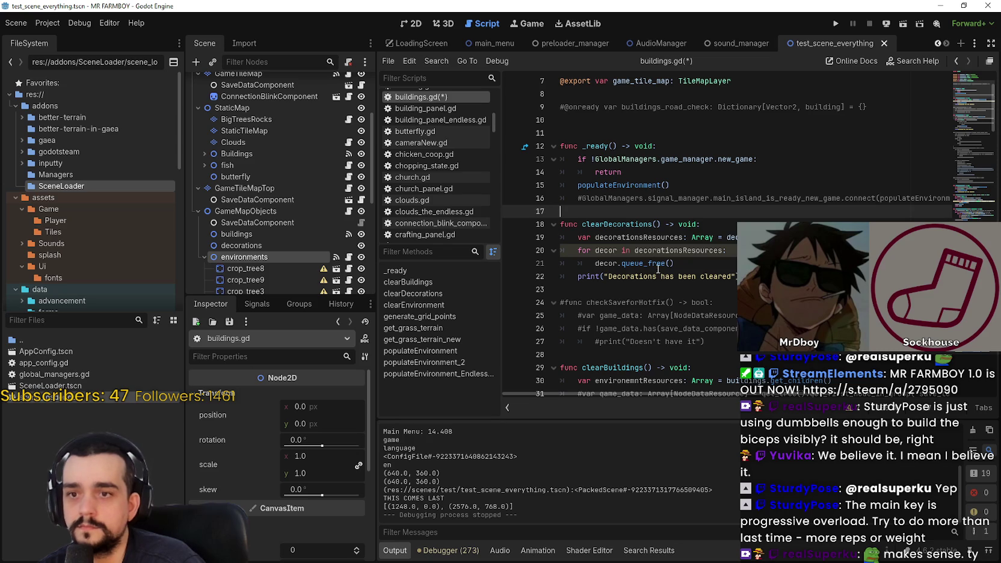
key(ctrl+s)
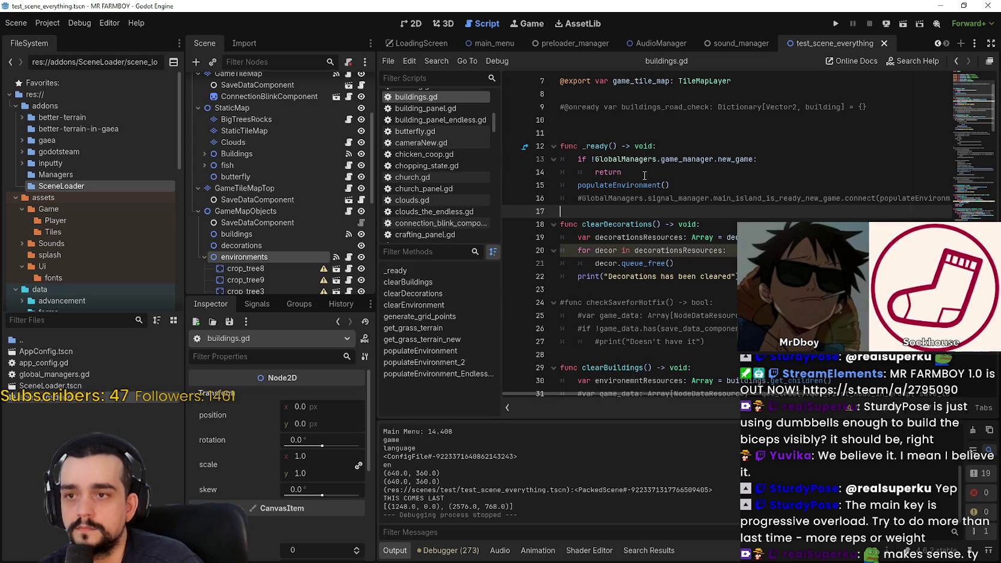
Tidy the blank line after return in _ready and save buildings.gd again
click(645, 172)
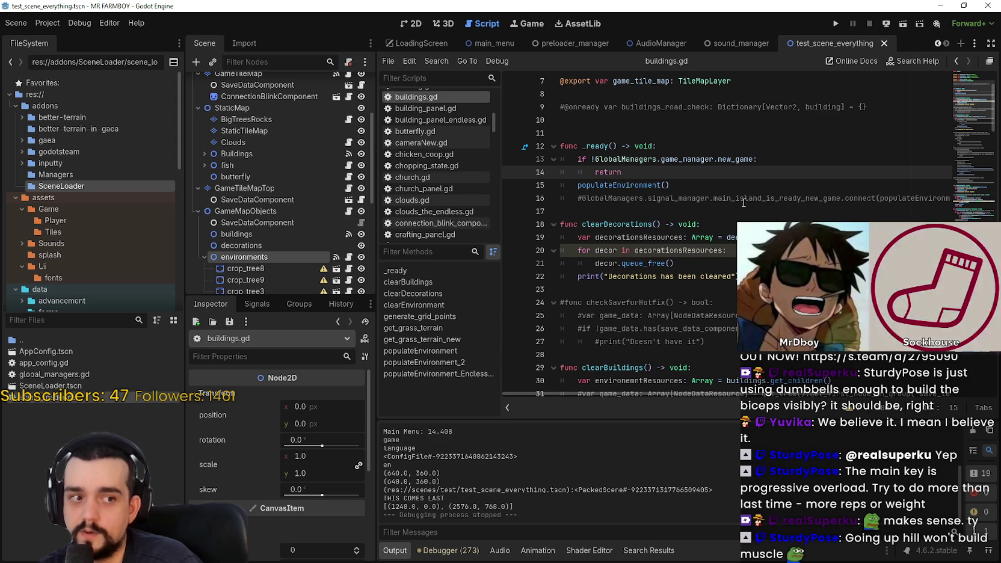
key(Return)
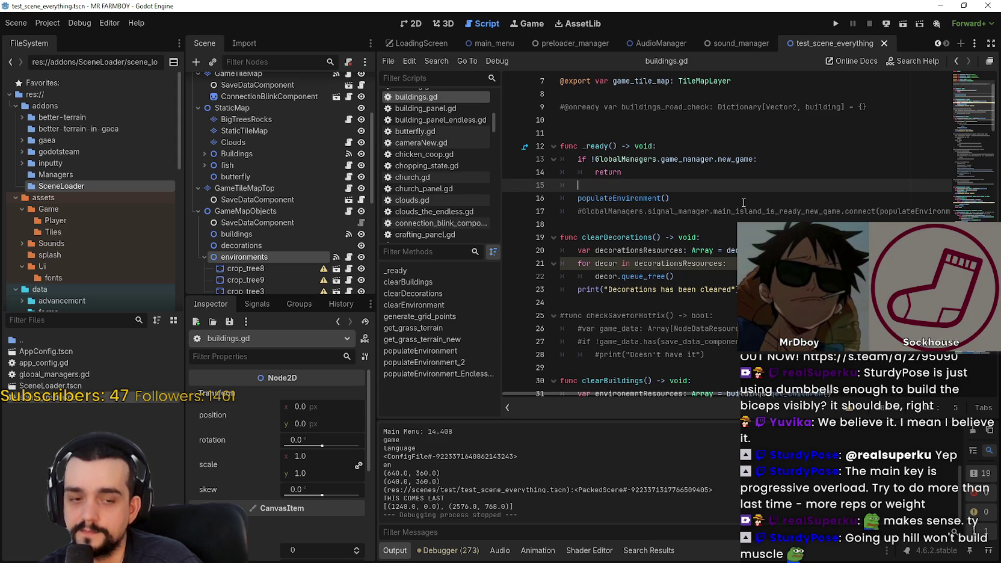
key(BackSpace)
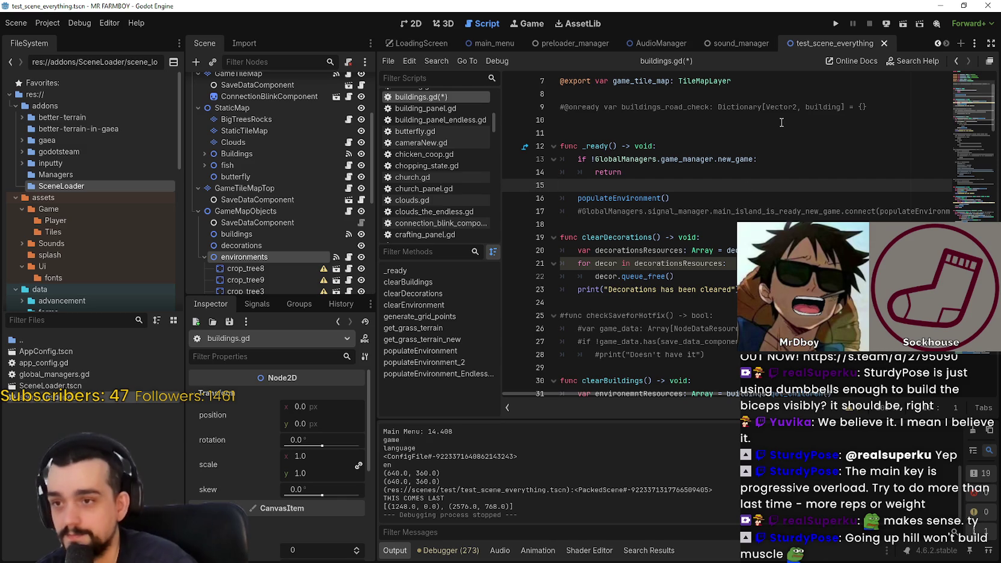
key(BackSpace)
click(662, 206)
key(ctrl+s)
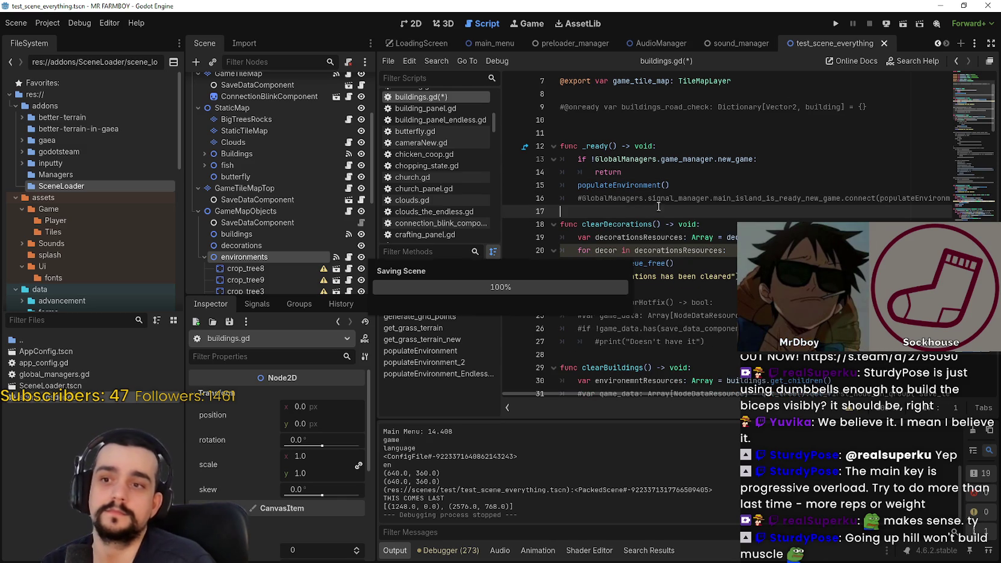
Select new_game in the if condition and focus the FileSystem Filter Files field
scroll(up, 3)
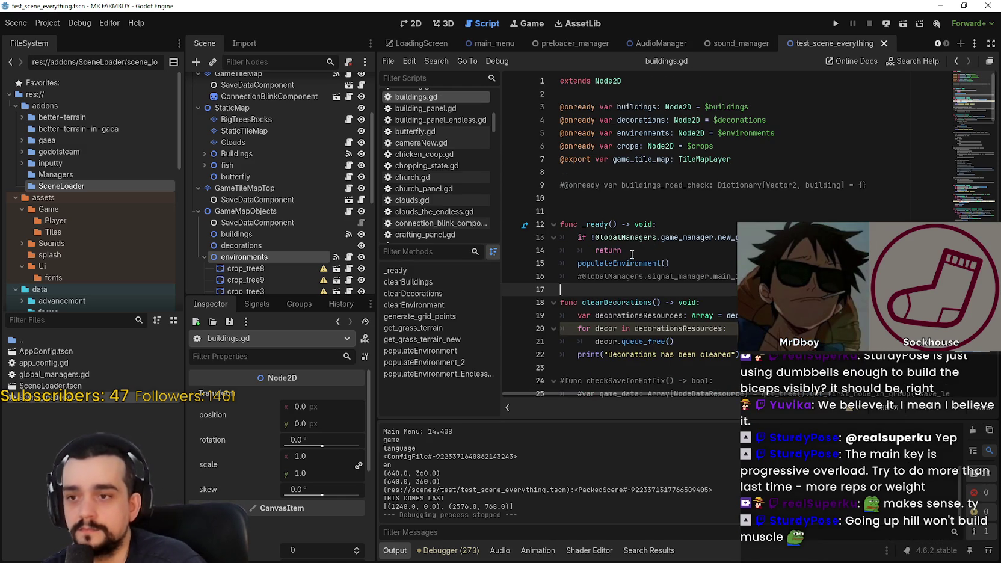
key(Up)
key(Up)
key(Up)
scroll(down, 3)
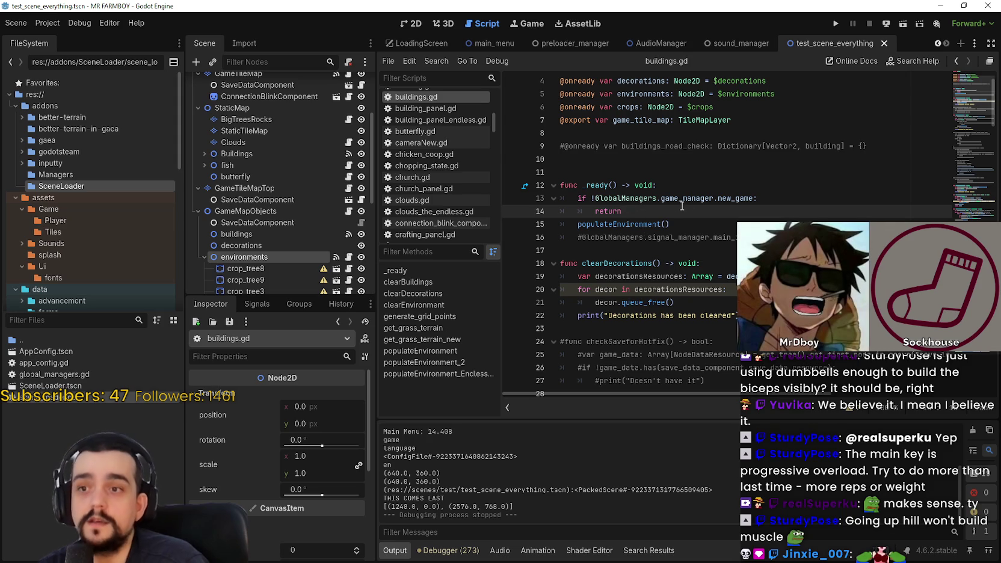
double_click(732, 200)
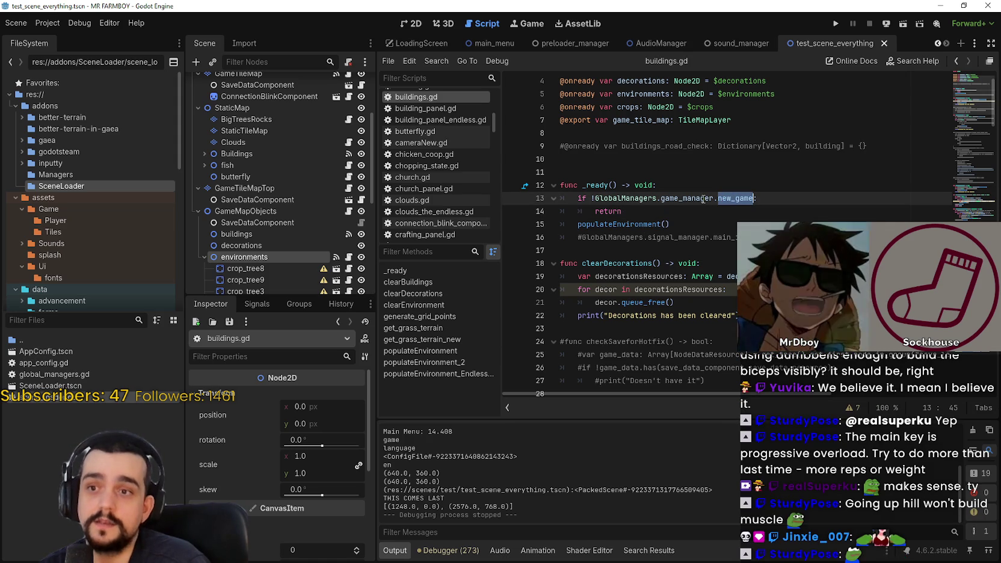
mouse_move(615, 242)
click(50, 319)
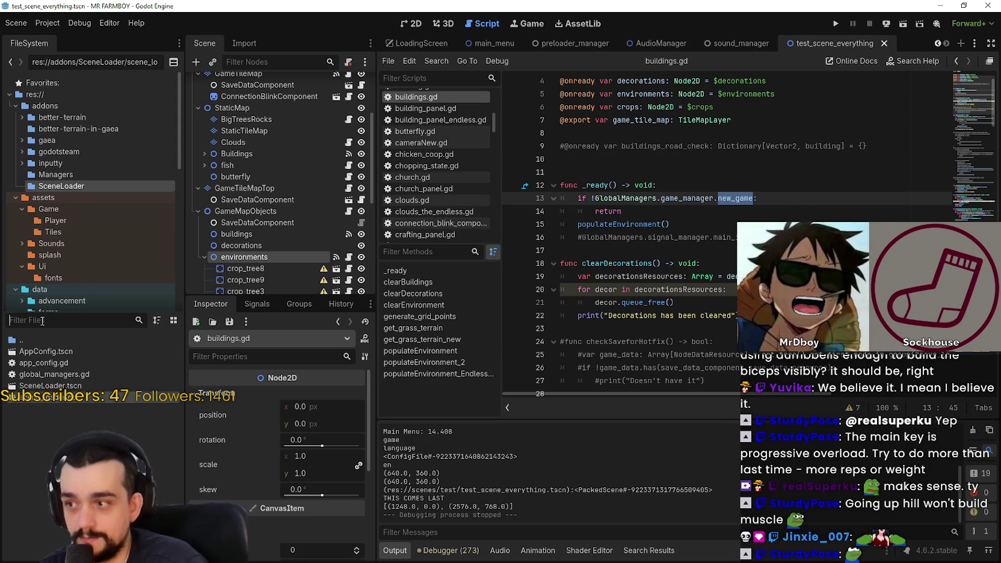
text(gam)
text(e)
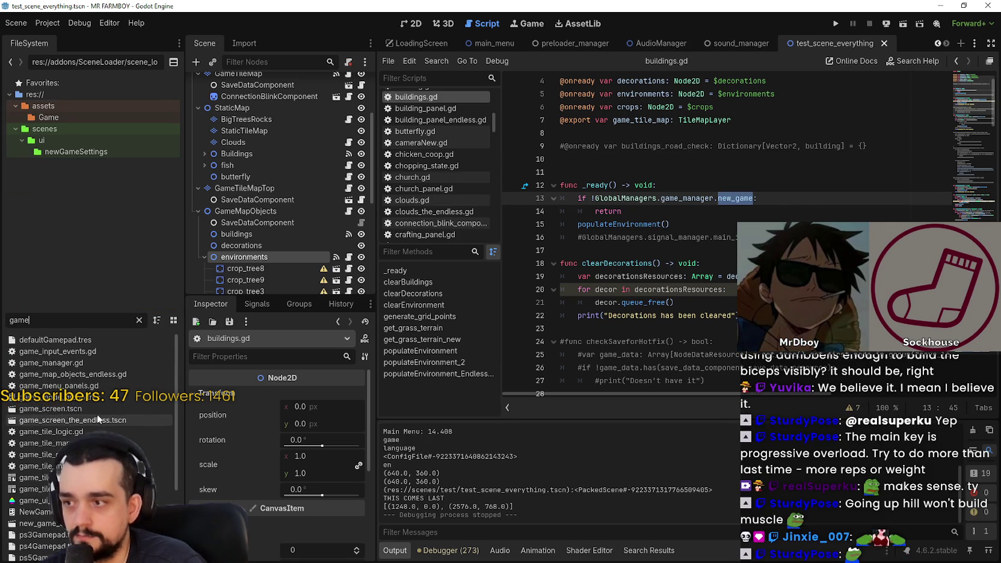
click(77, 364)
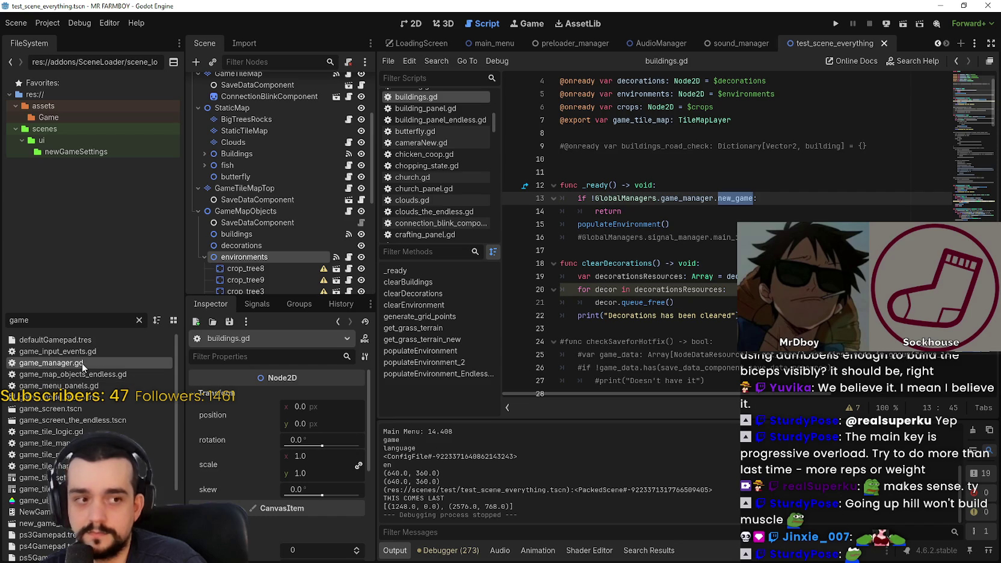
scroll(up, 3)
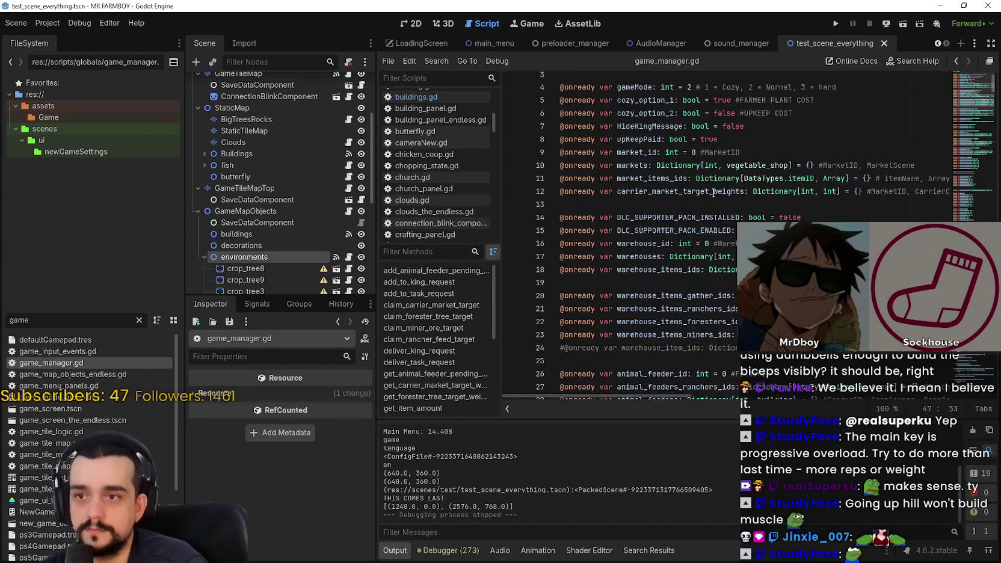
click(869, 123)
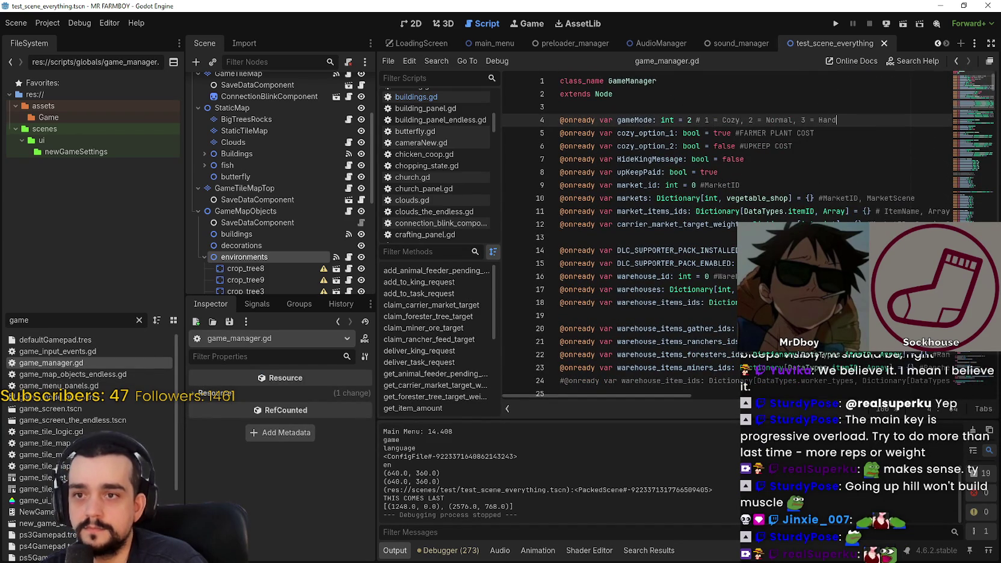
scroll(down, 3)
scroll(up, 3)
scroll(up, 3)
scroll(down, 3)
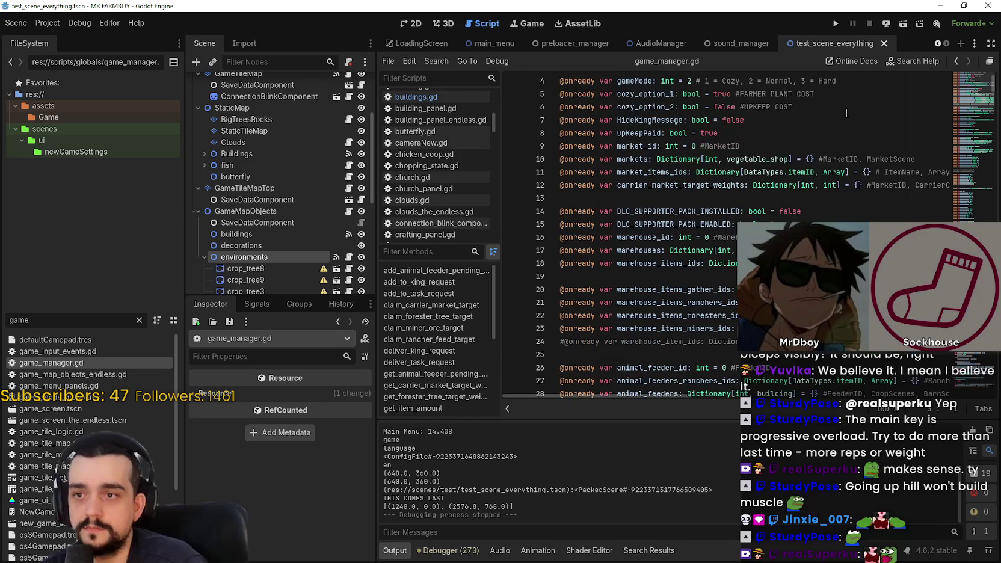
scroll(up, 3)
key(Return)
text(@onread)
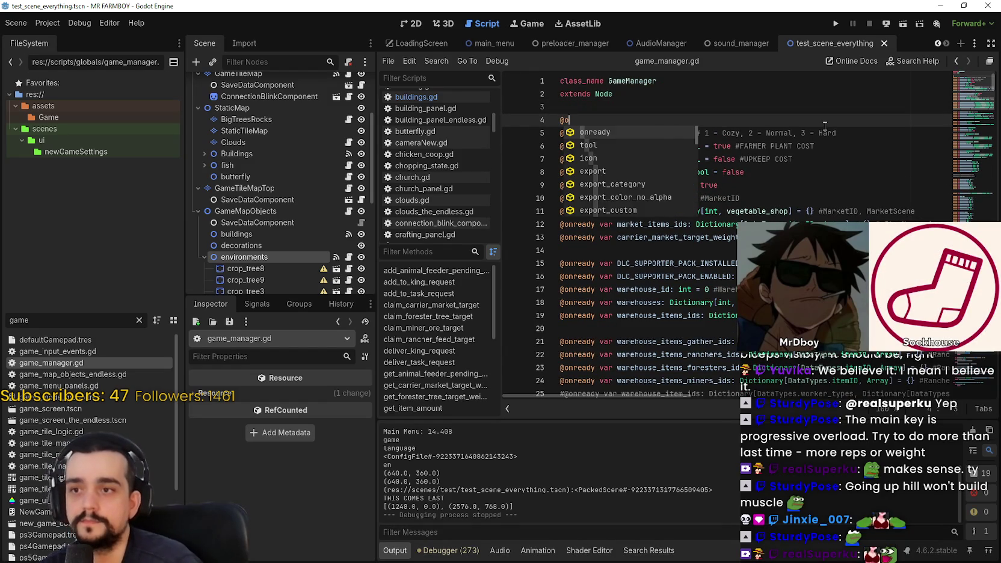
text(y var new_game: boo)
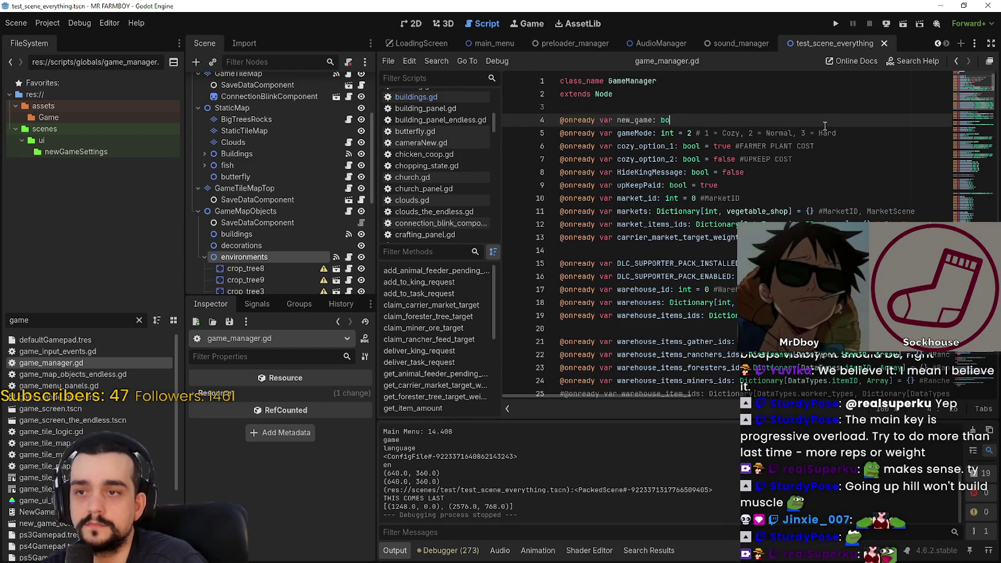
text(l = false)
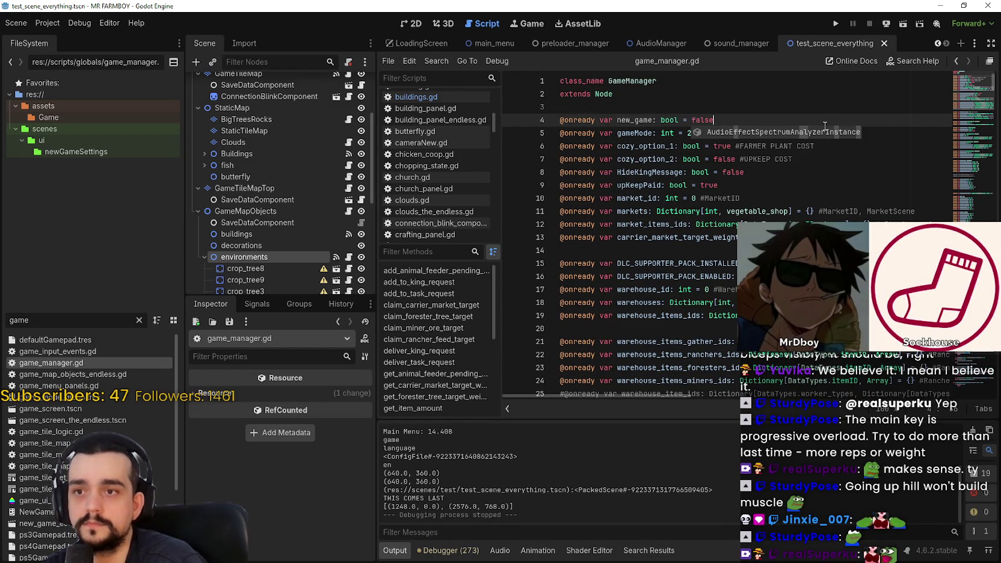
key(ctrl+s)
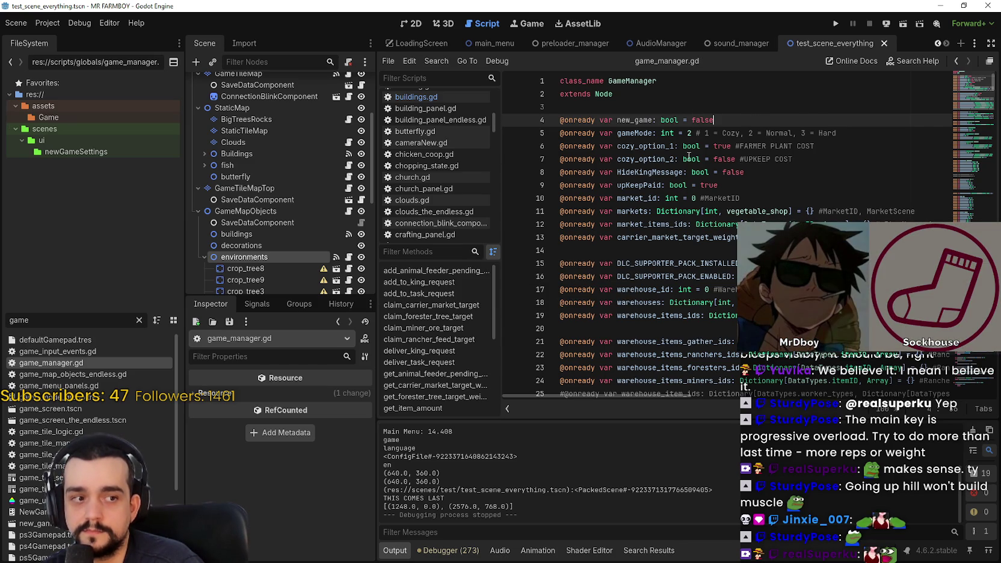
Check the new_game declaration, save game_manager.gd again, and open the environments script
double_click(637, 121)
click(639, 107)
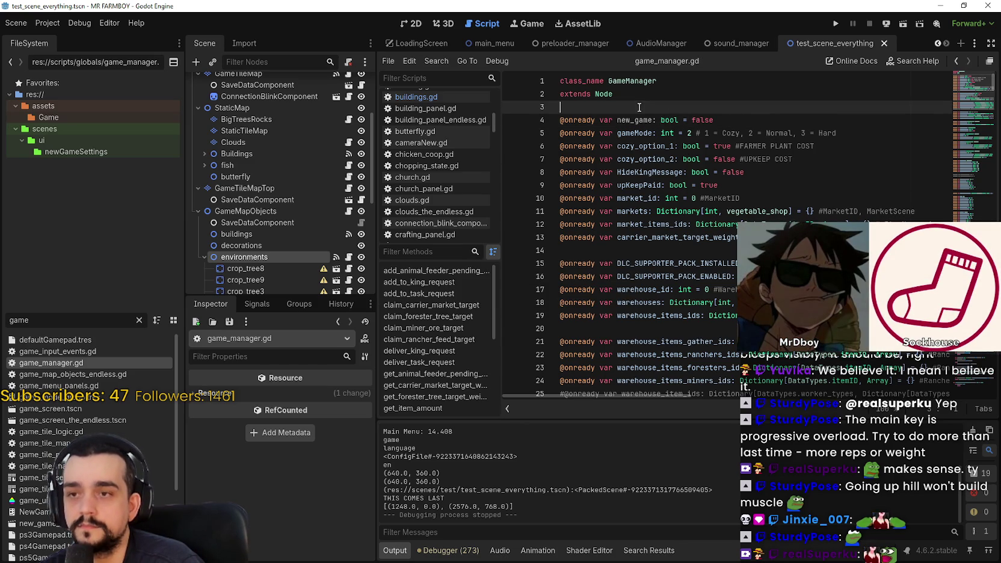
click(756, 116)
double_click(636, 121)
click(636, 108)
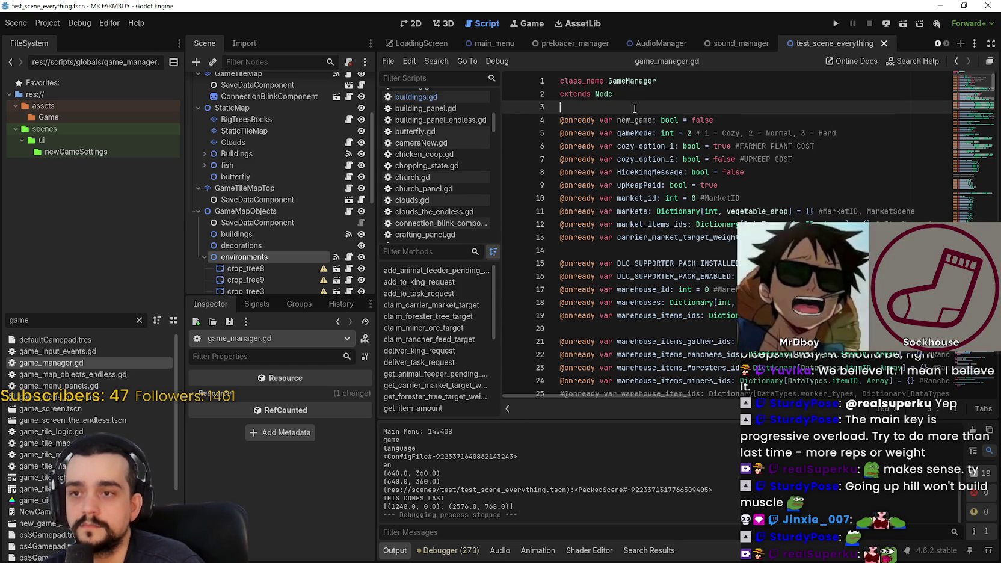
key(ctrl+s)
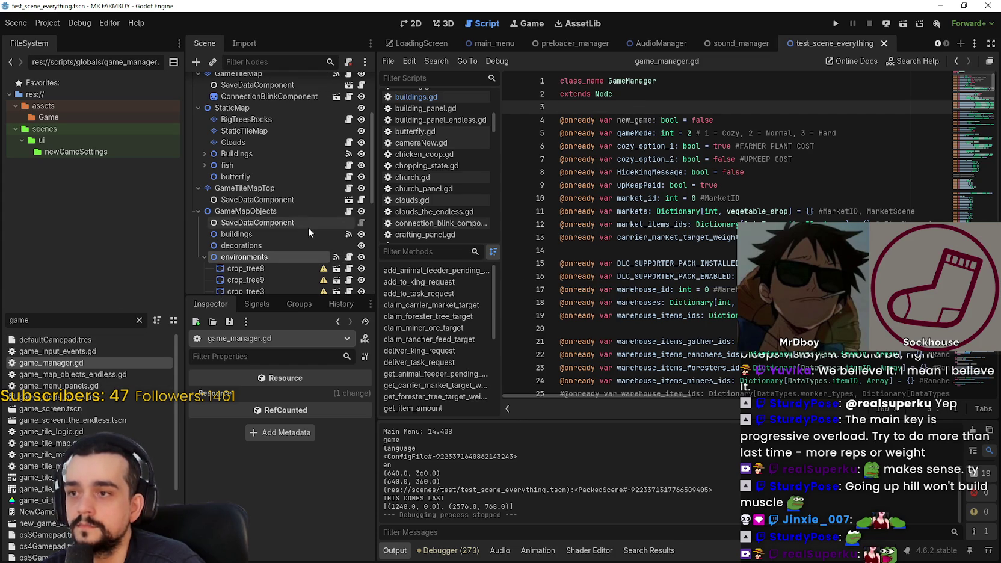
key(ctrl+s)
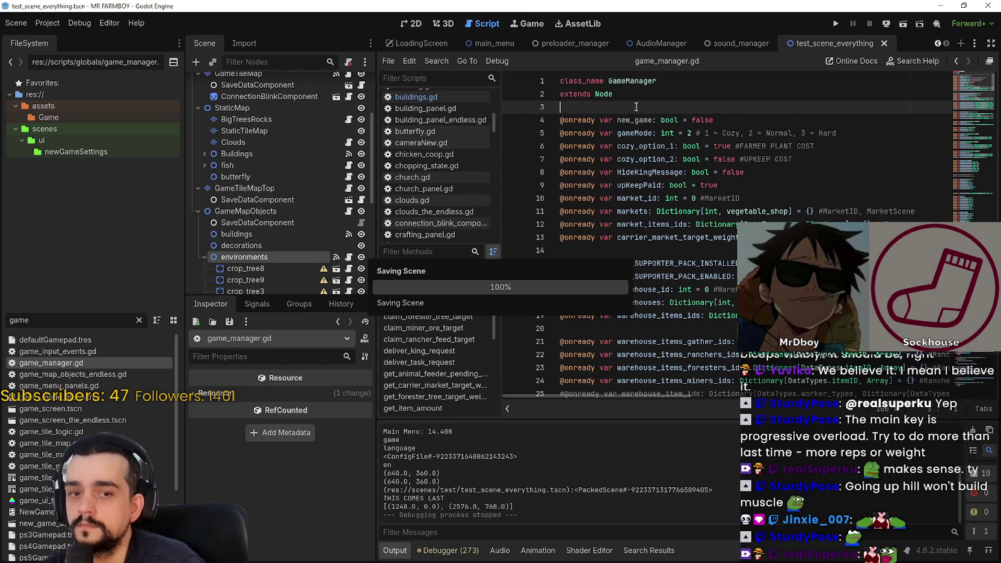
double_click(635, 119)
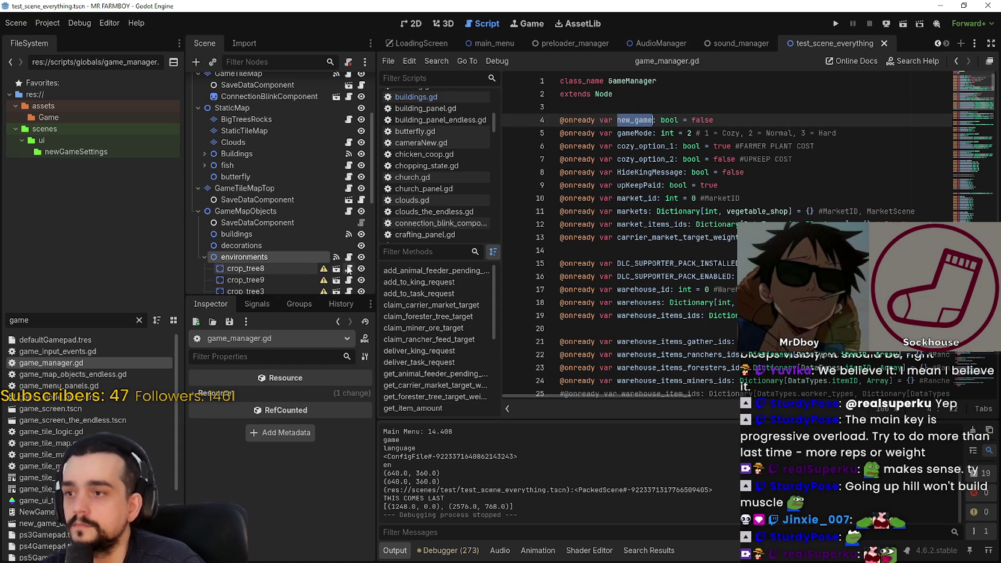
click(351, 257)
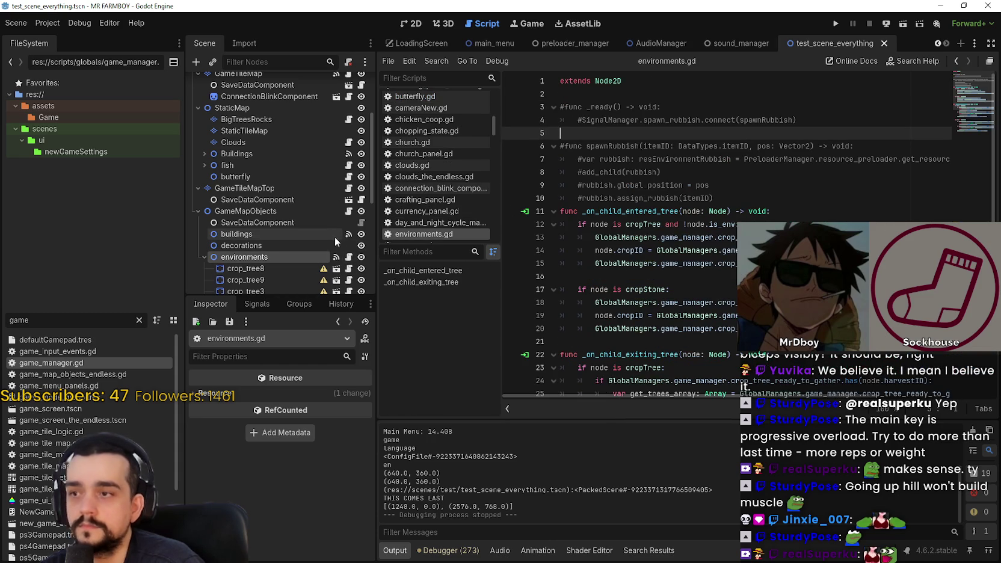
In buildings.gd's _ready, insert 'new_game = false' after return, above populateEnvironment(), and save
click(349, 211)
click(776, 222)
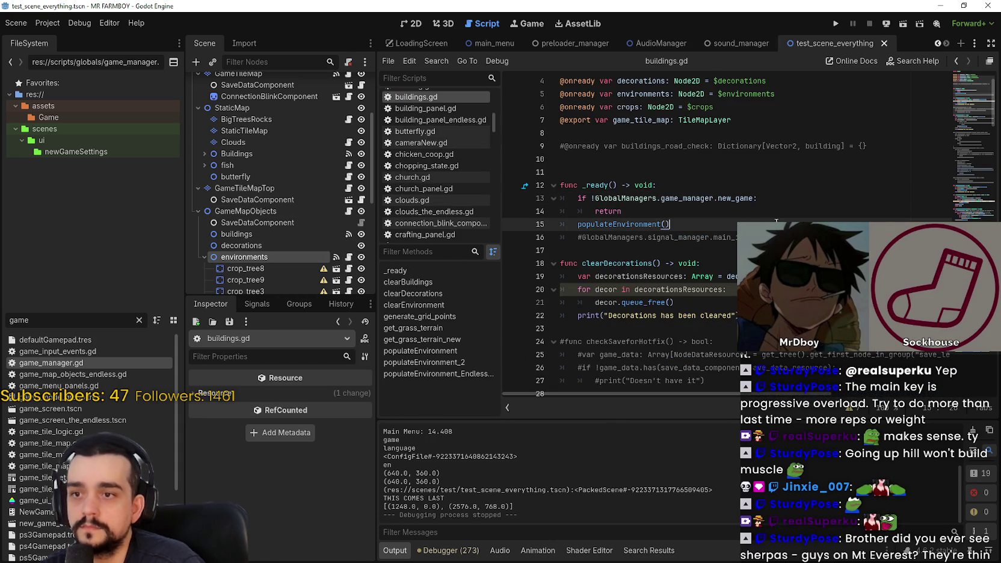
double_click(643, 225)
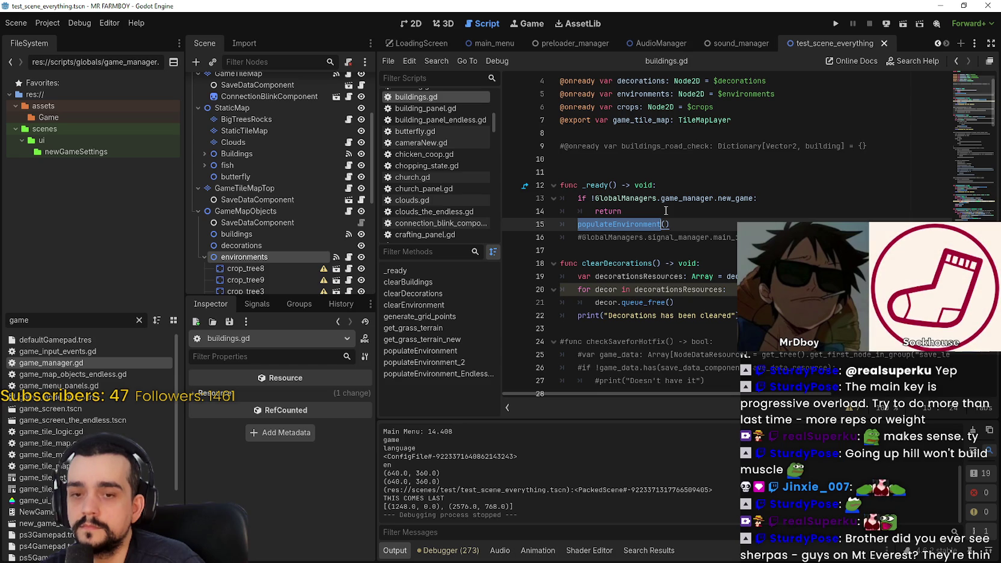
click(666, 211)
key(Return)
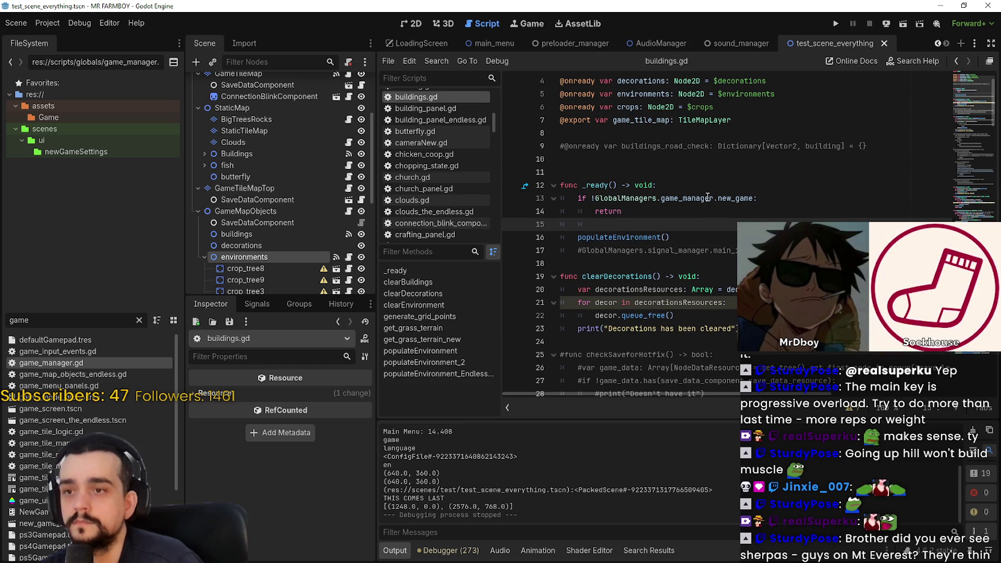
text(new_game)
text( = false)
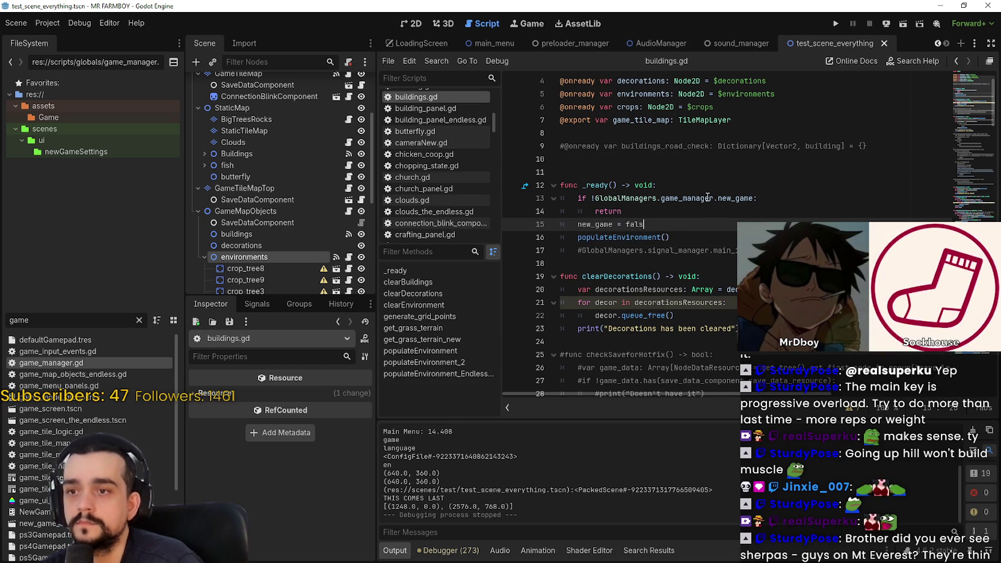
key(ctrl+s)
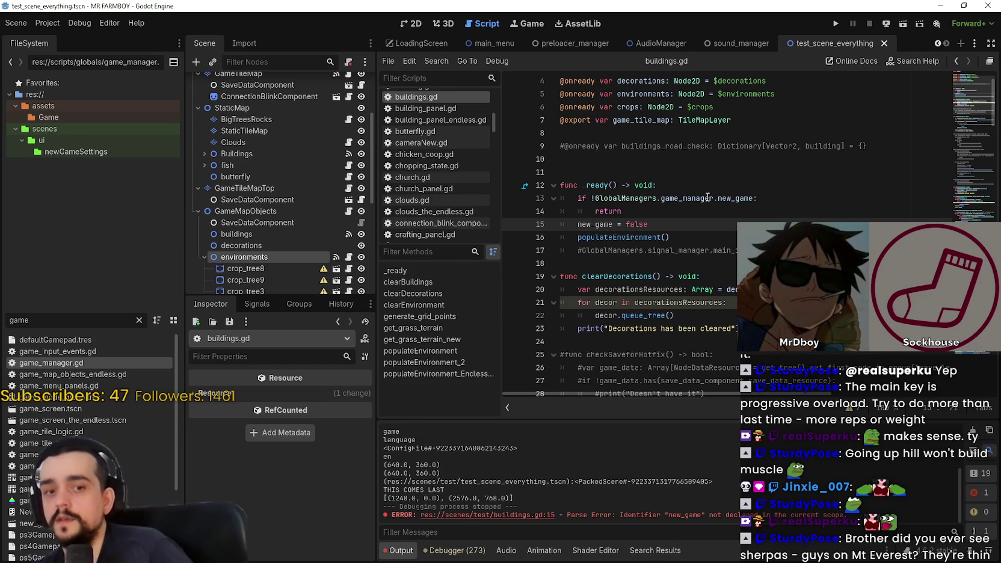
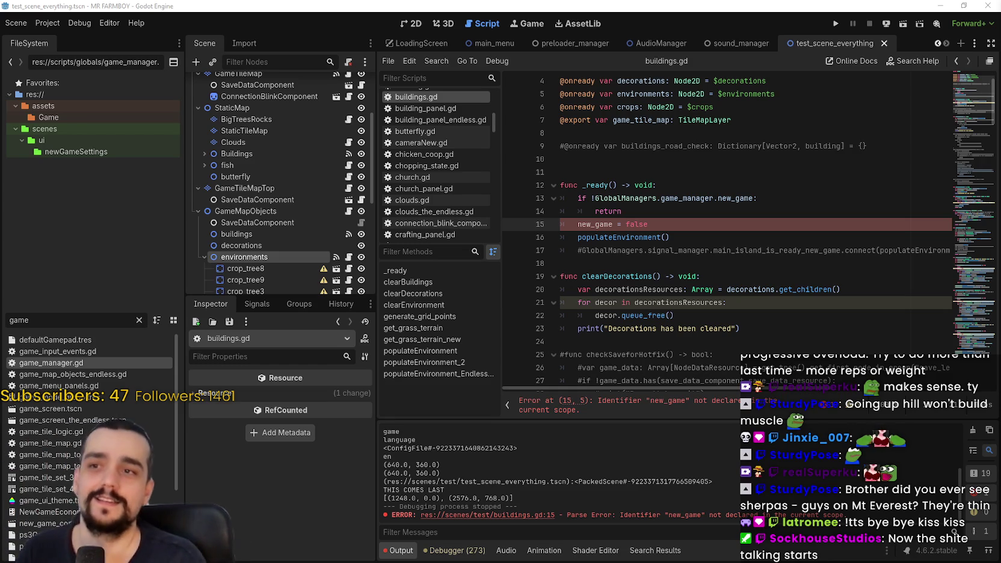
Prefix new_game on line 15 with 'GlobalManagers.game_manager.' and save buildings.gd
click(662, 198)
drag(714, 198, 601, 198)
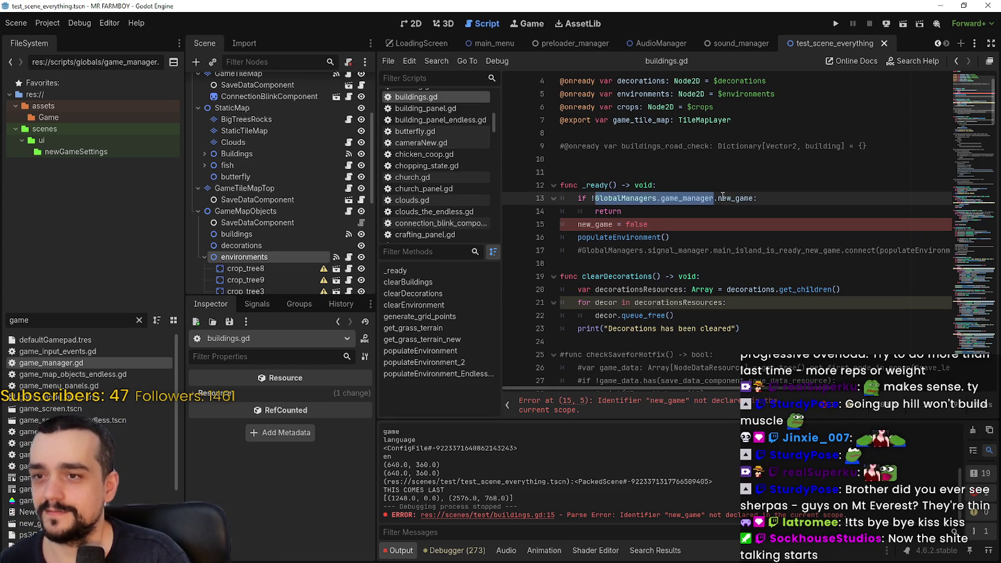
double_click(736, 199)
drag(715, 198, 594, 198)
click(575, 223)
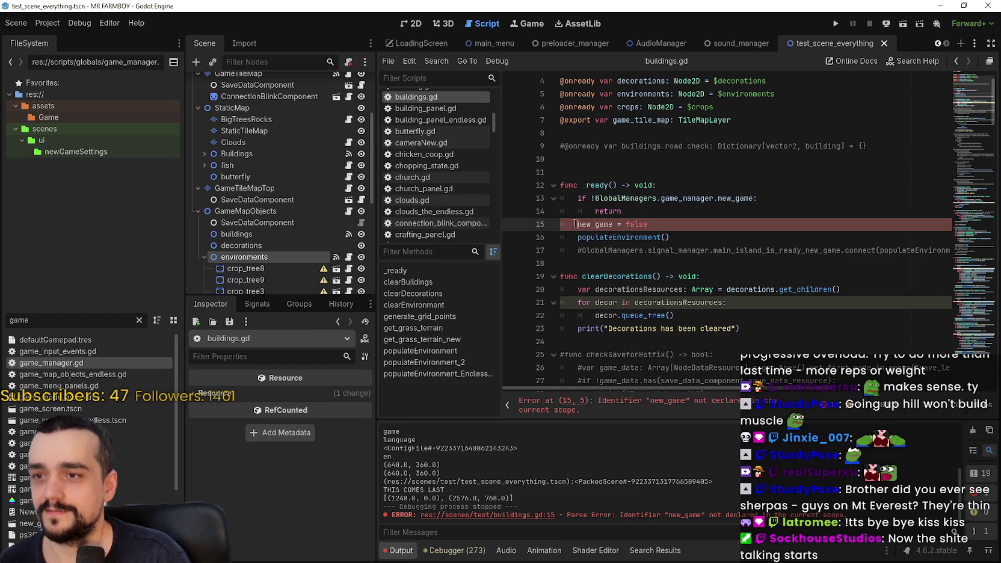
key(ctrl+v)
text(.)
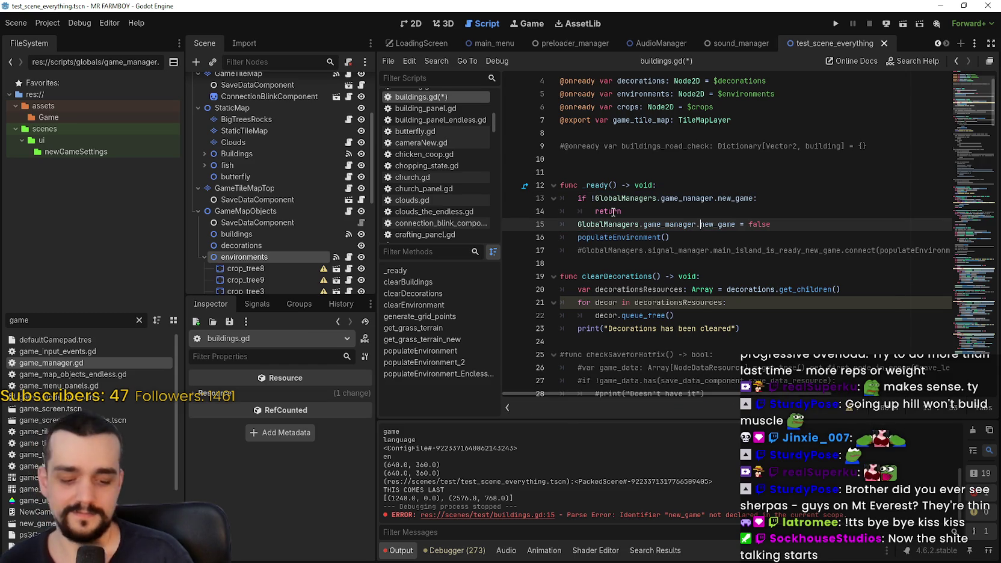
key(ctrl+s)
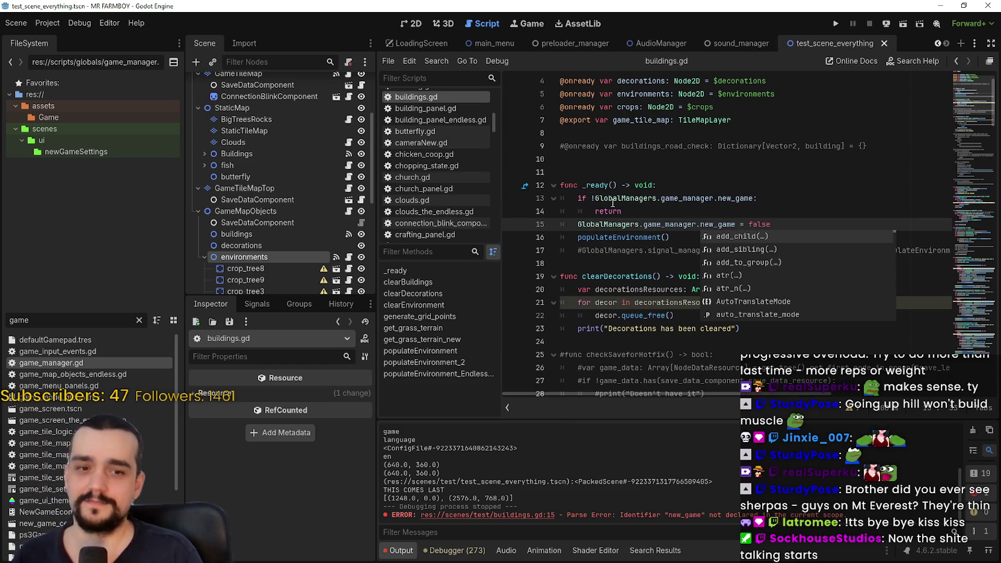
click(650, 209)
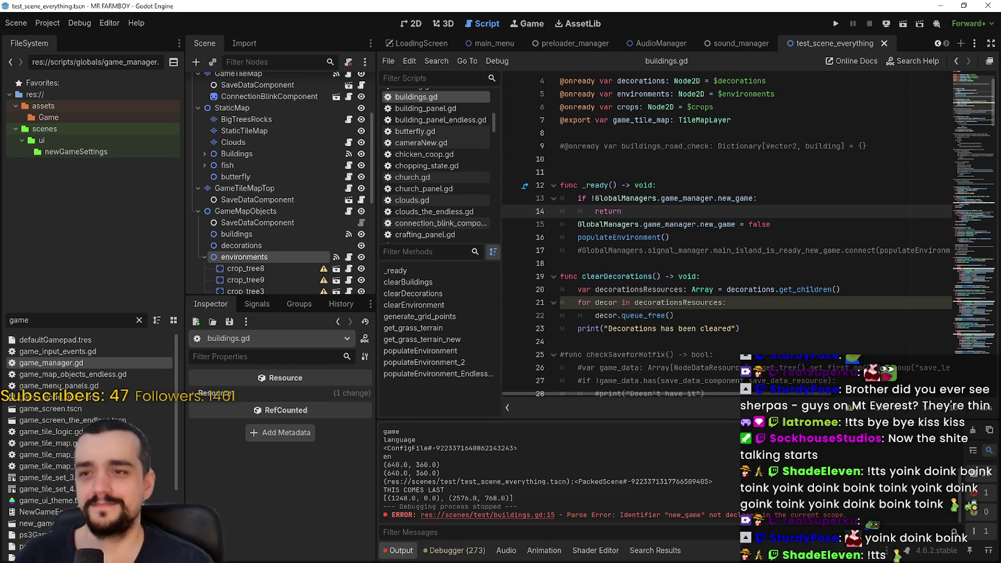
click(789, 315)
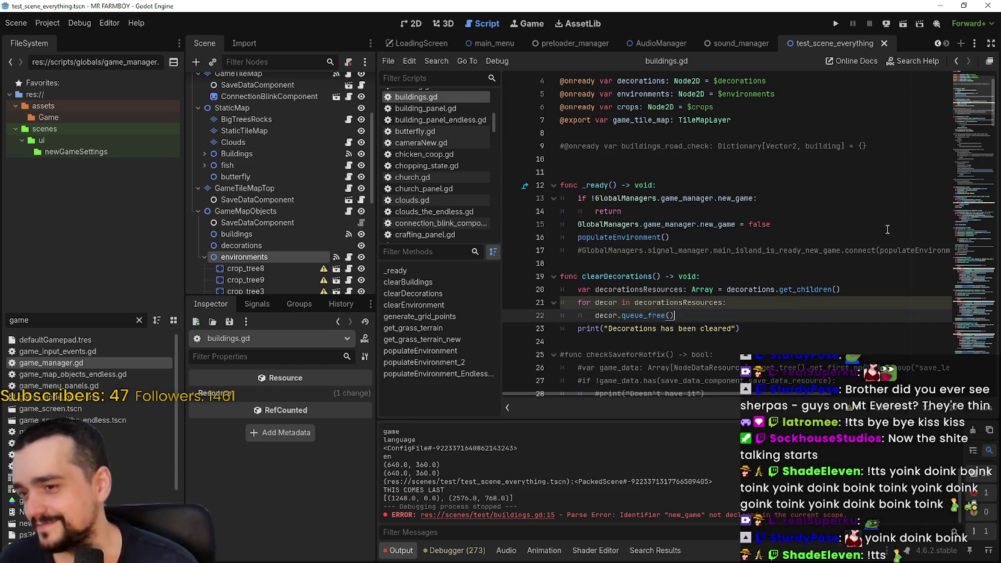
key(ctrl+z)
key(ctrl+z)
key(ctrl+y)
key(ctrl+y)
click(715, 255)
scroll(up, 3)
click(690, 258)
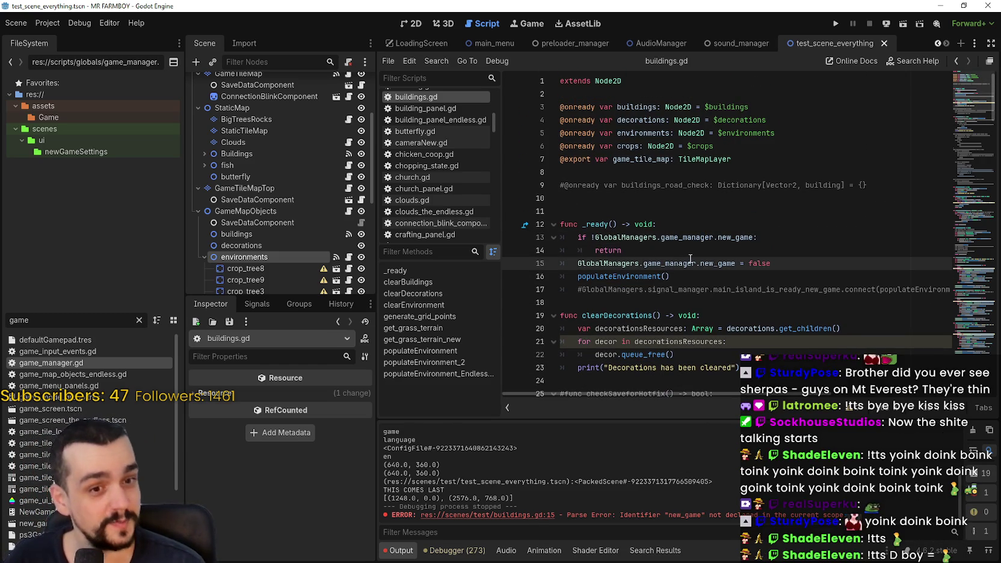
click(707, 256)
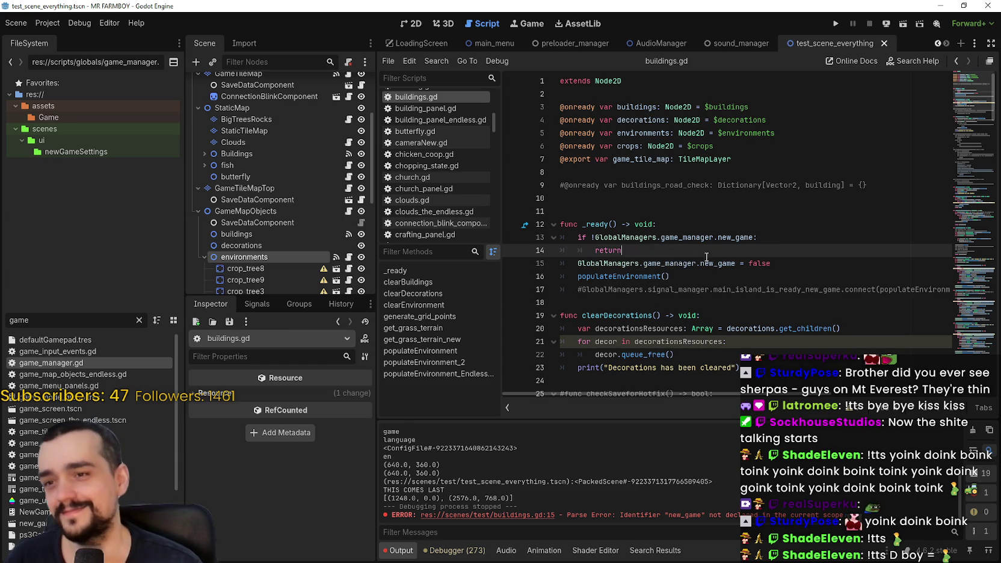
double_click(708, 263)
drag(708, 263, 651, 260)
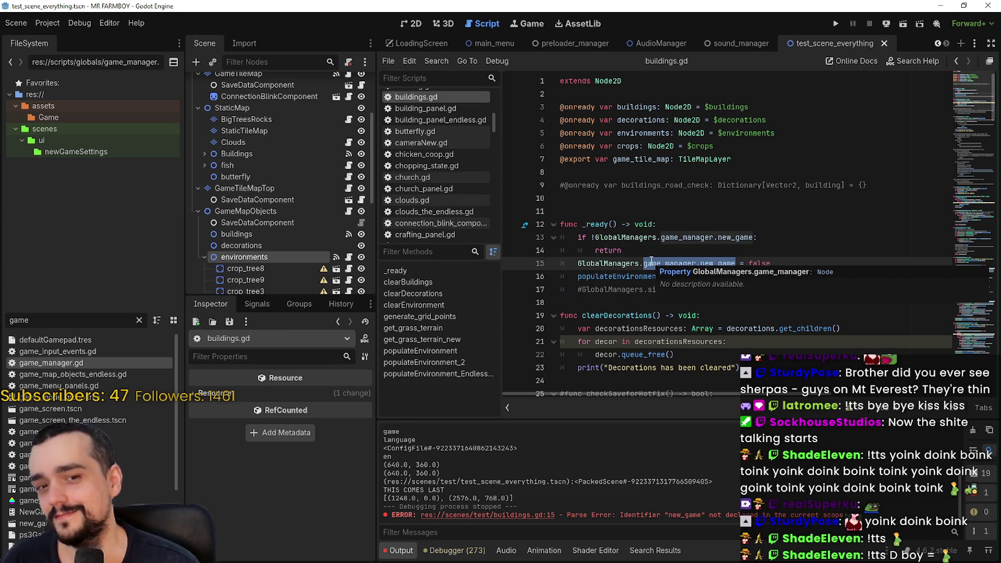
click(649, 248)
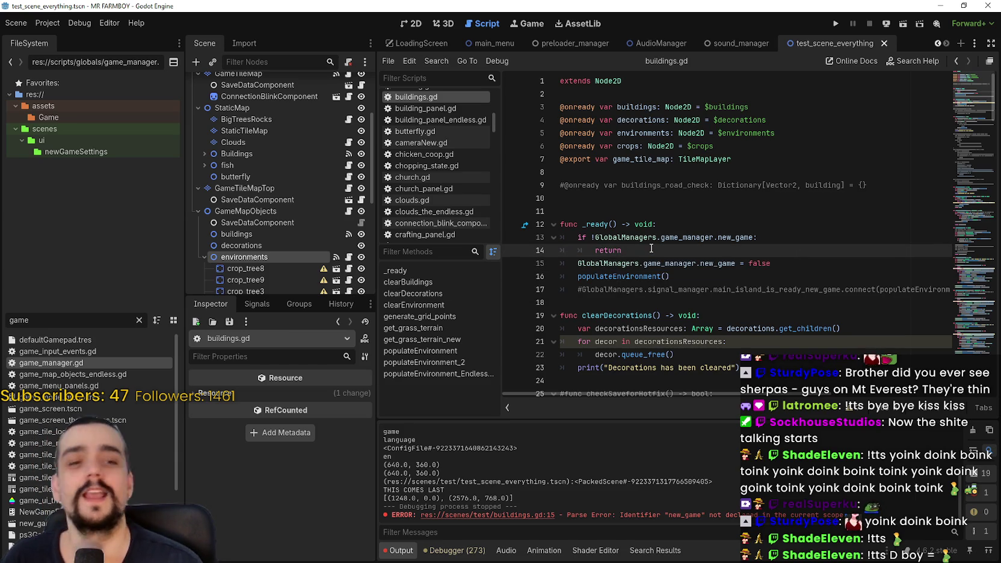
click(674, 264)
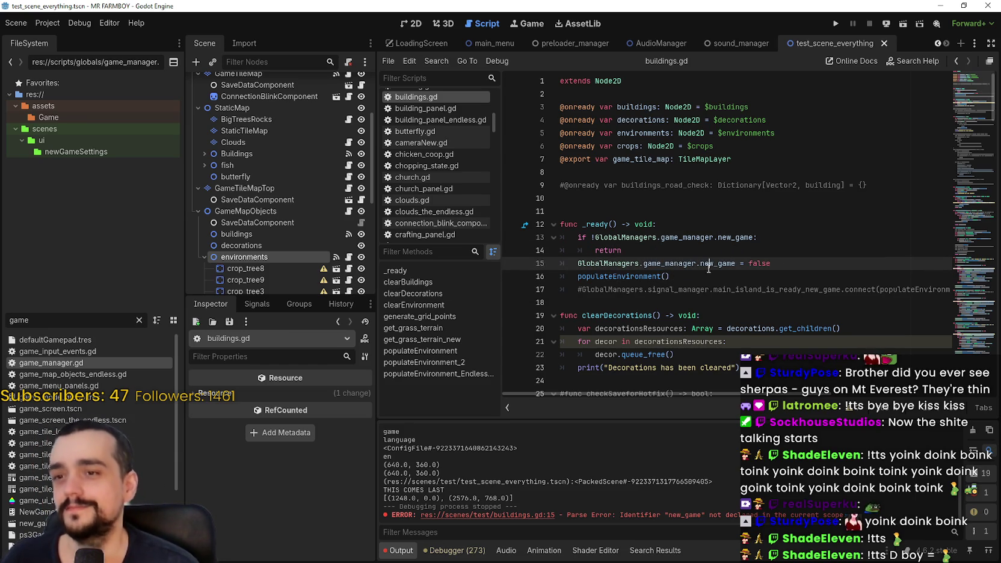
drag(709, 268, 622, 266)
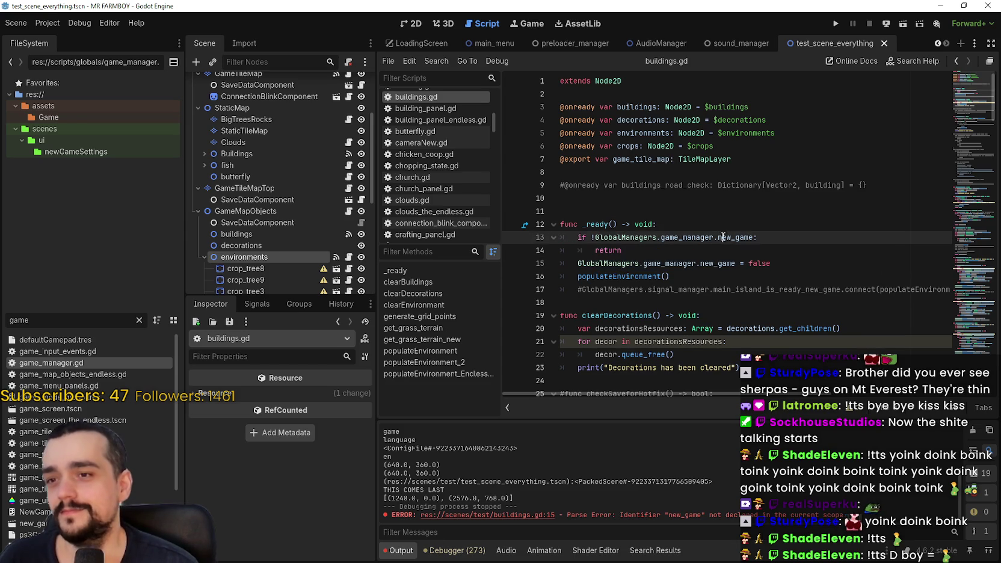
click(632, 251)
drag(635, 264, 737, 266)
click(737, 251)
key(ctrl+s)
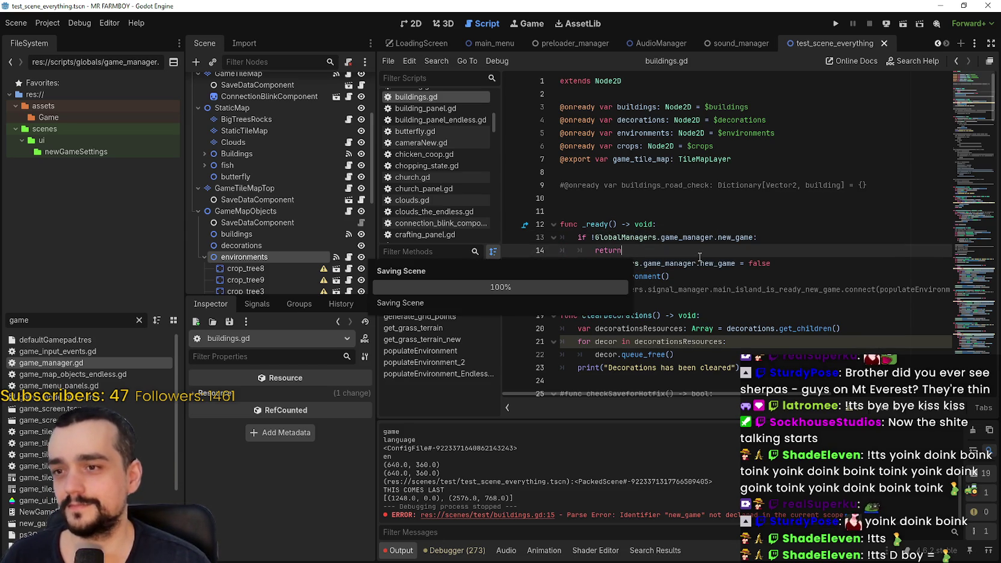
double_click(15, 320)
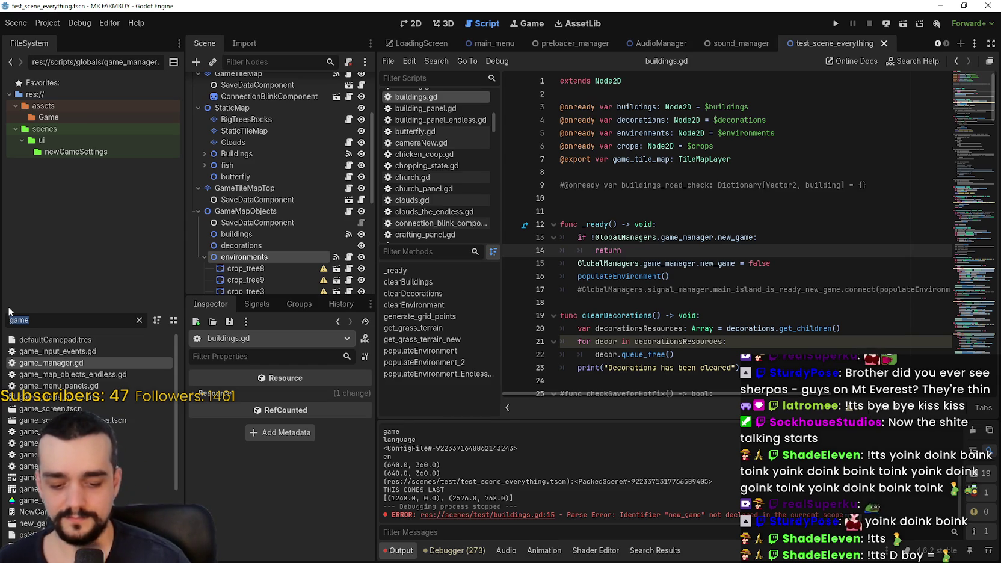
Filter the scripts by 'login', open login_yo.gd at line 708 and save
click(455, 251)
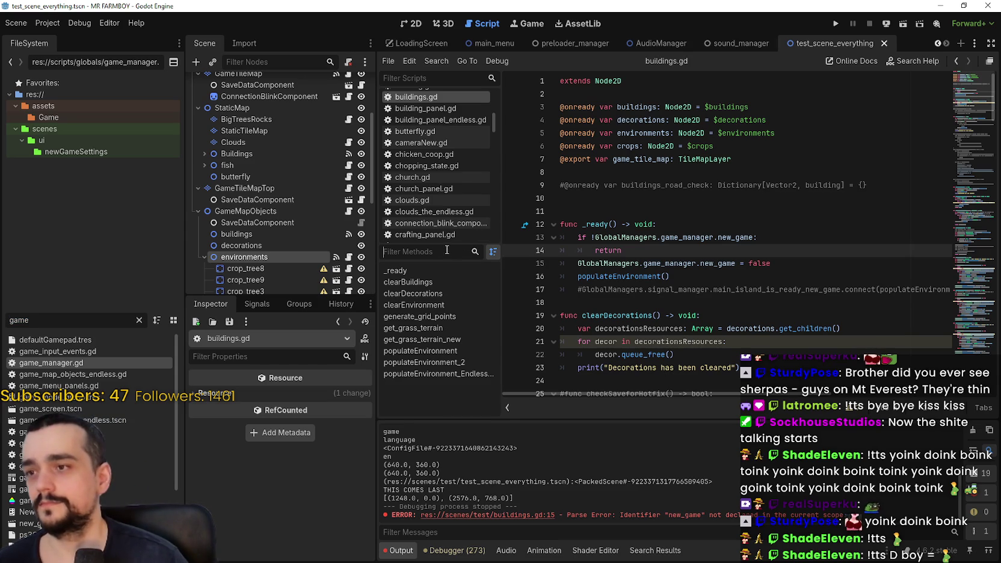
text(login)
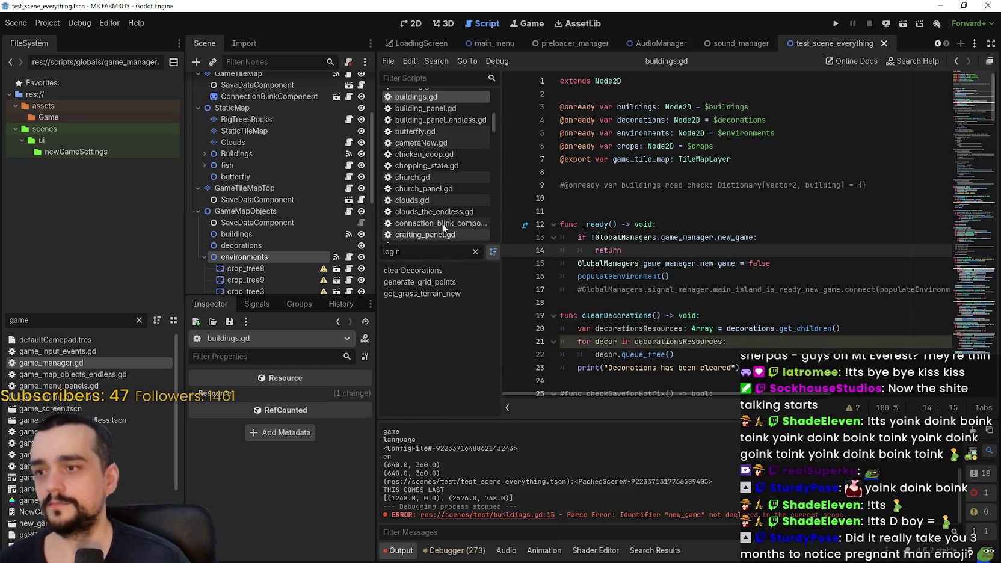
click(423, 82)
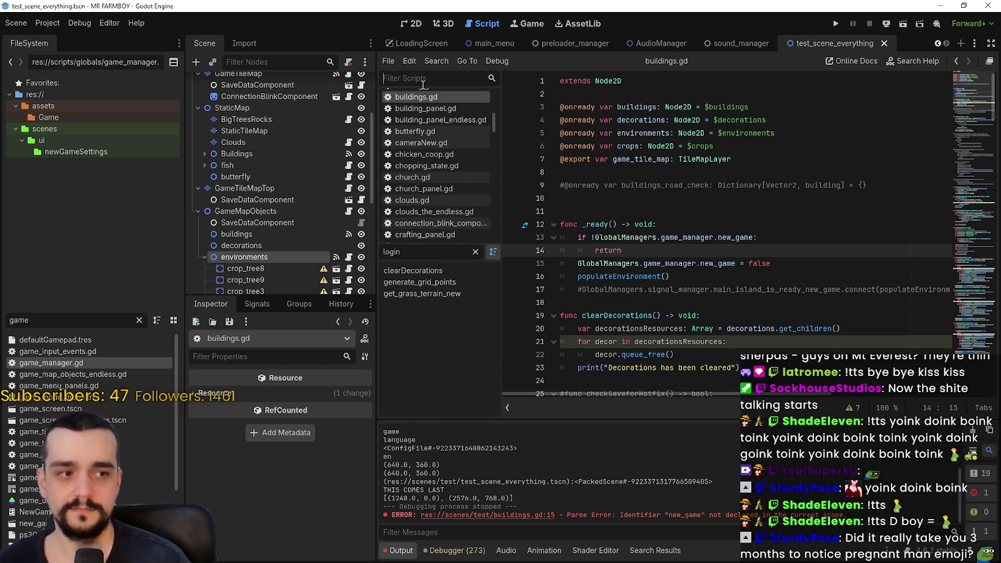
text(login)
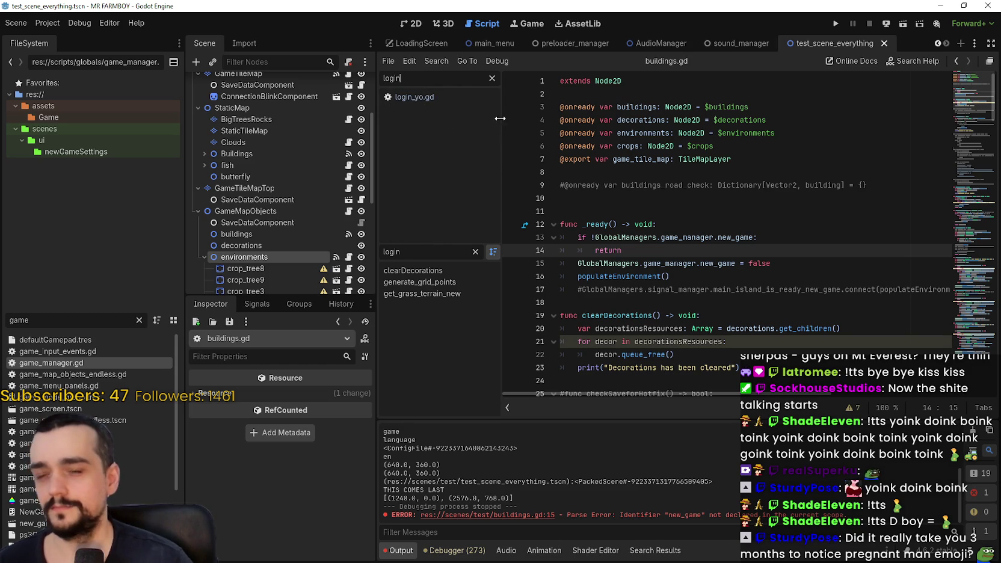
click(434, 94)
click(770, 290)
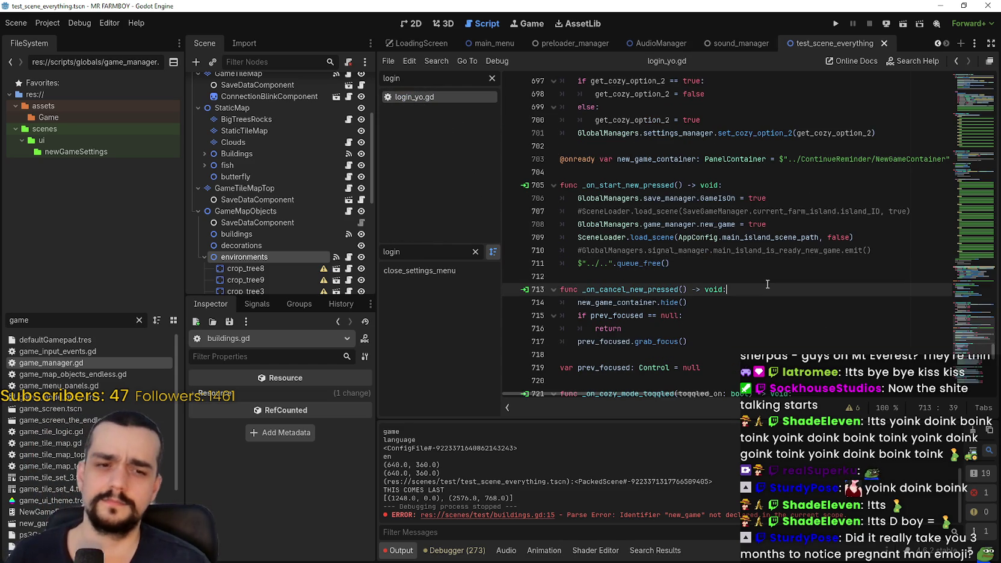
click(813, 229)
key(ctrl+s)
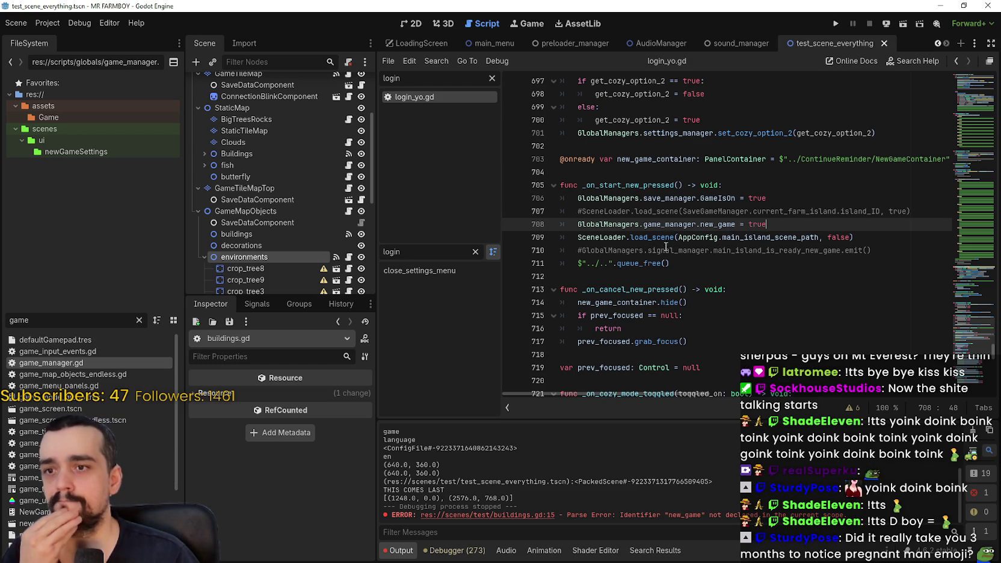
Search all project files for main_island_is_ready_new_game and scroll through the results
double_click(715, 252)
drag(715, 252, 729, 252)
click(746, 265)
key(ctrl+shift+f)
click(519, 335)
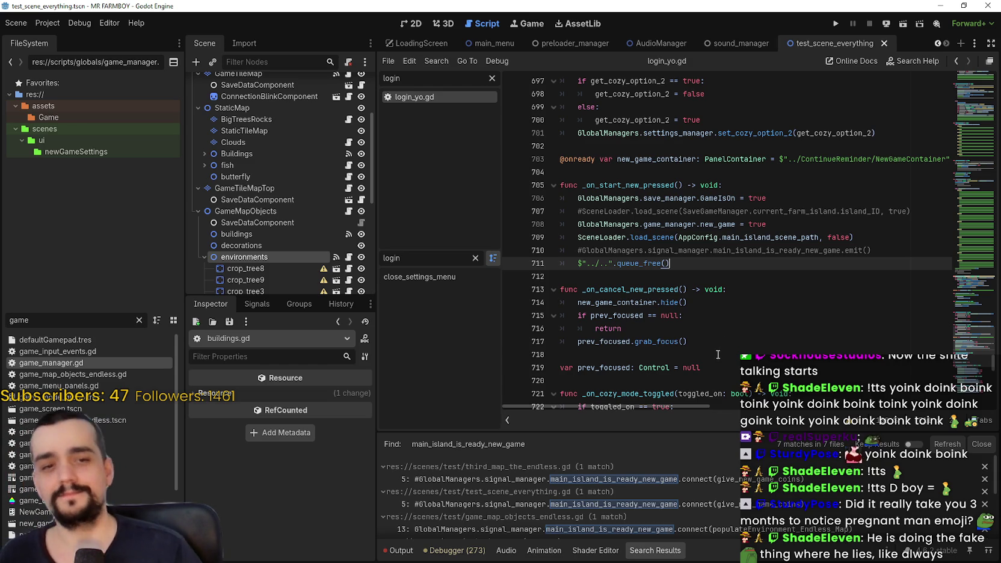
scroll(down, 3)
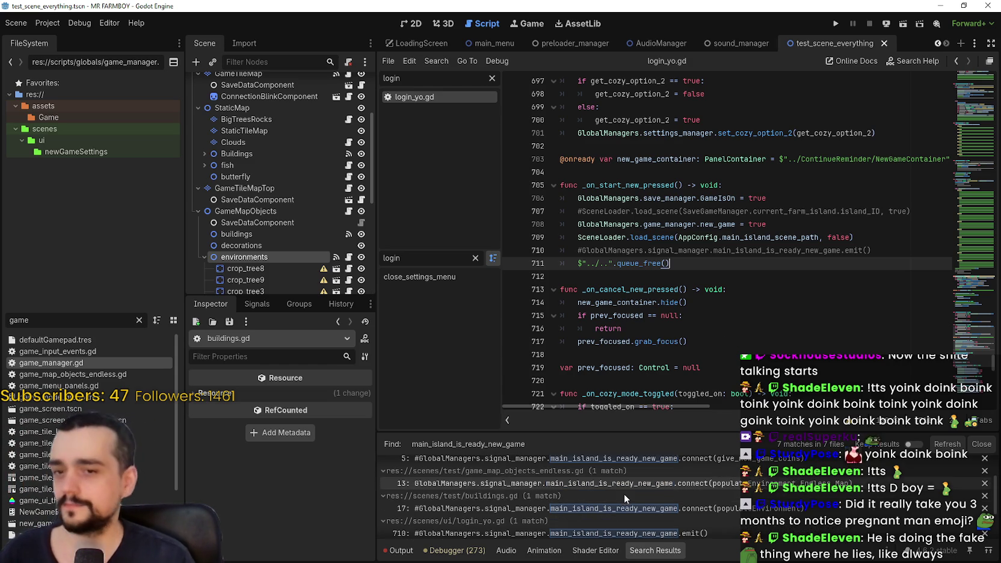
scroll(down, 3)
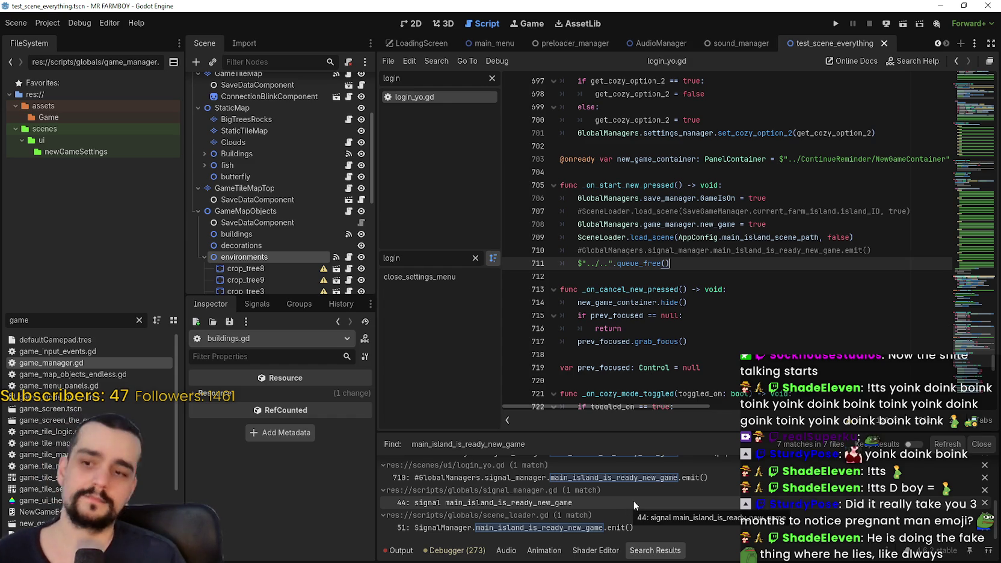
scroll(up, 3)
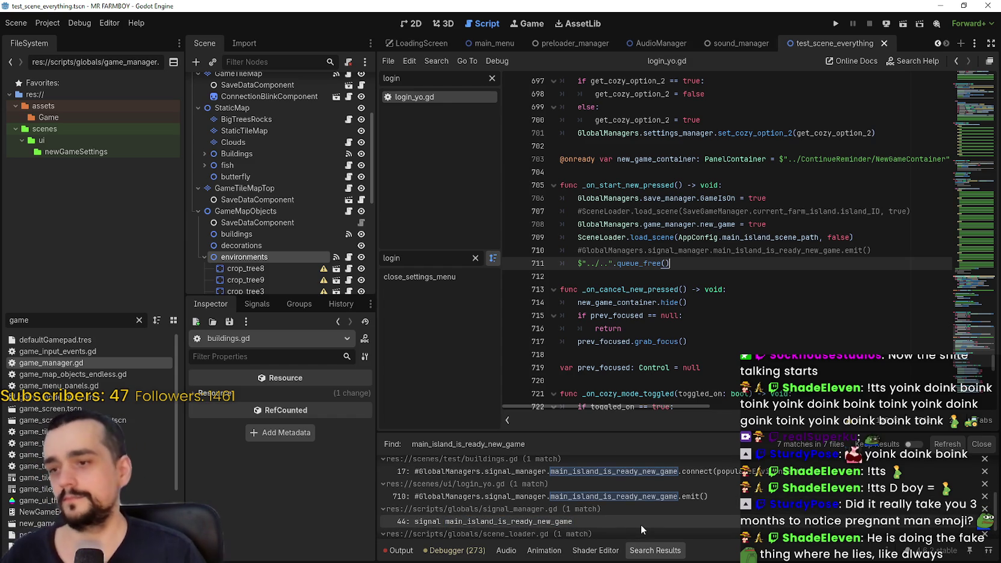
scroll(down, 3)
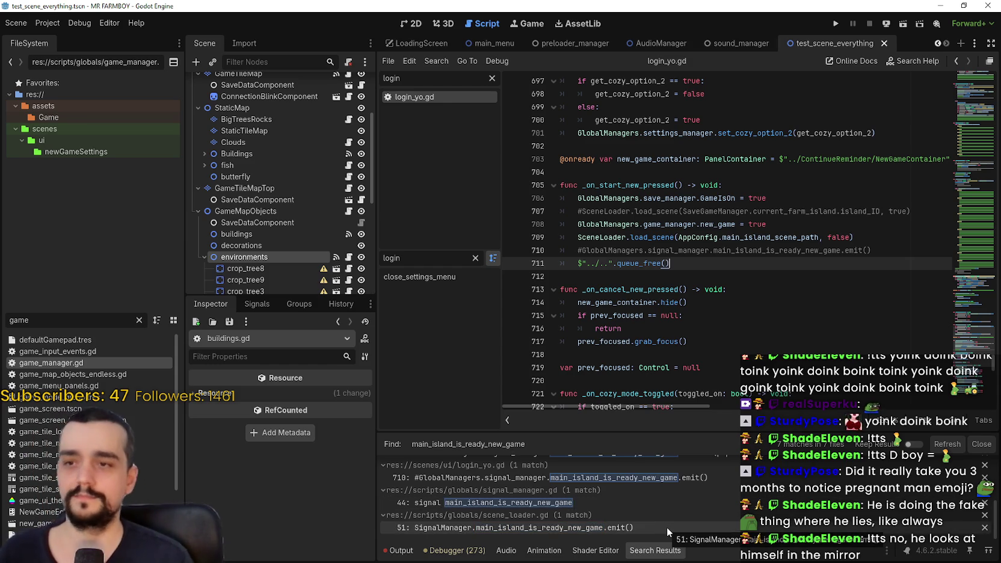
Inspect the scene_loader.gd line 51 and game_map_objects_endless.gd line 13 matches
click(667, 528)
scroll(up, 3)
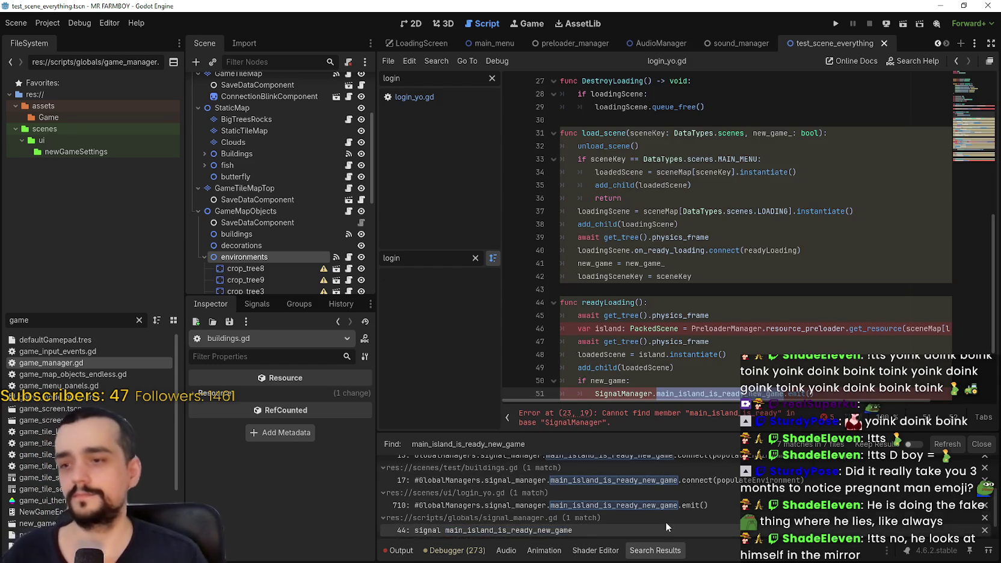
scroll(up, 3)
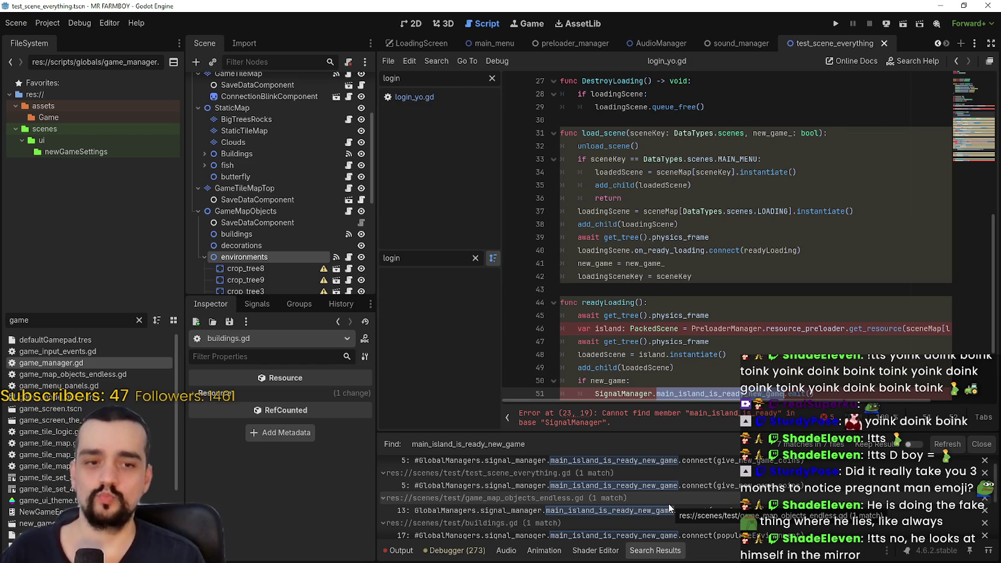
click(658, 511)
scroll(up, 3)
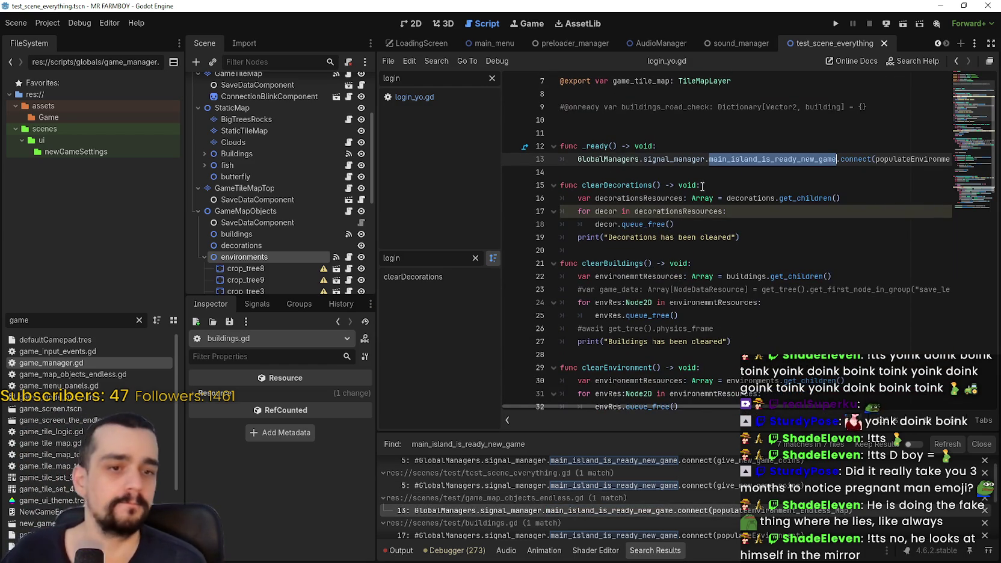
click(716, 148)
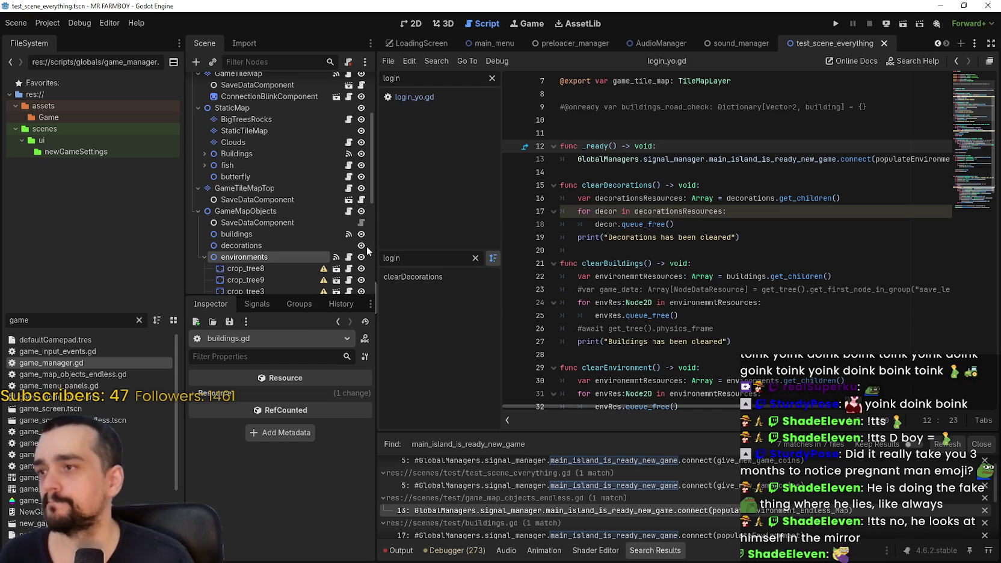
Open the GameMapObjects node's script and select the new-game check lines in _ready()
click(349, 258)
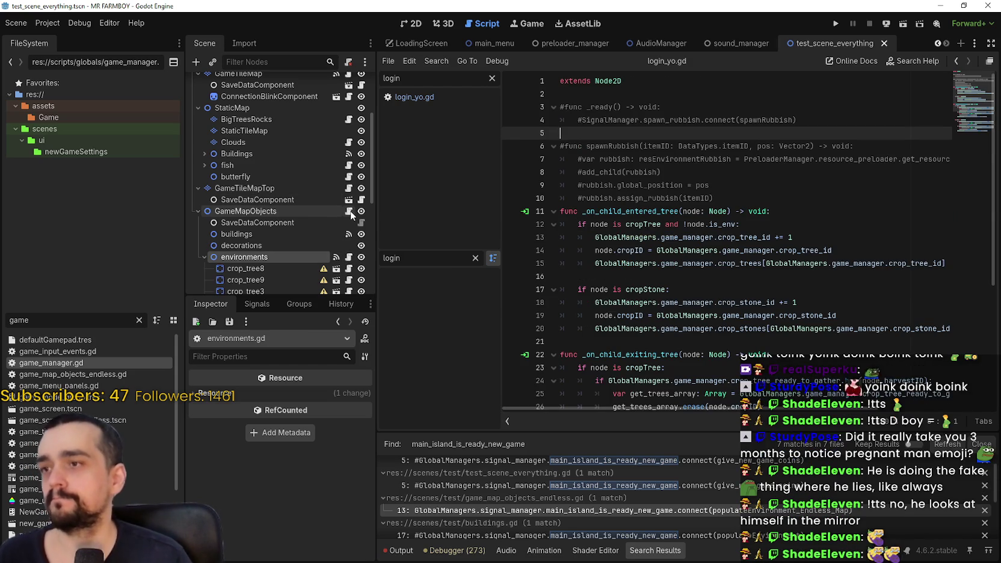
click(350, 211)
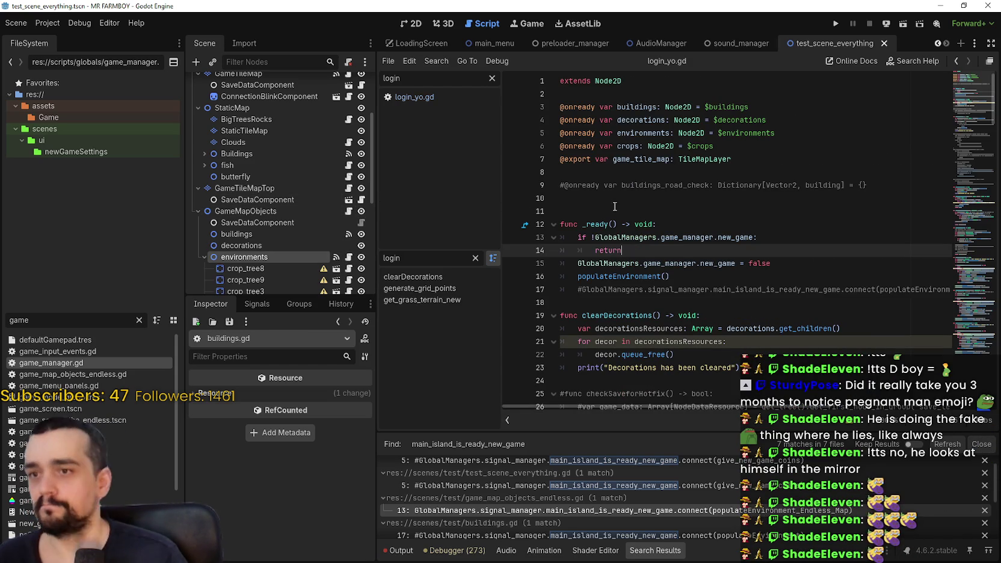
drag(671, 277, 552, 237)
Copy the new-game check into game_map_objects_endless.gd, commenting out the line 13 connection
right_click(576, 236)
click(614, 300)
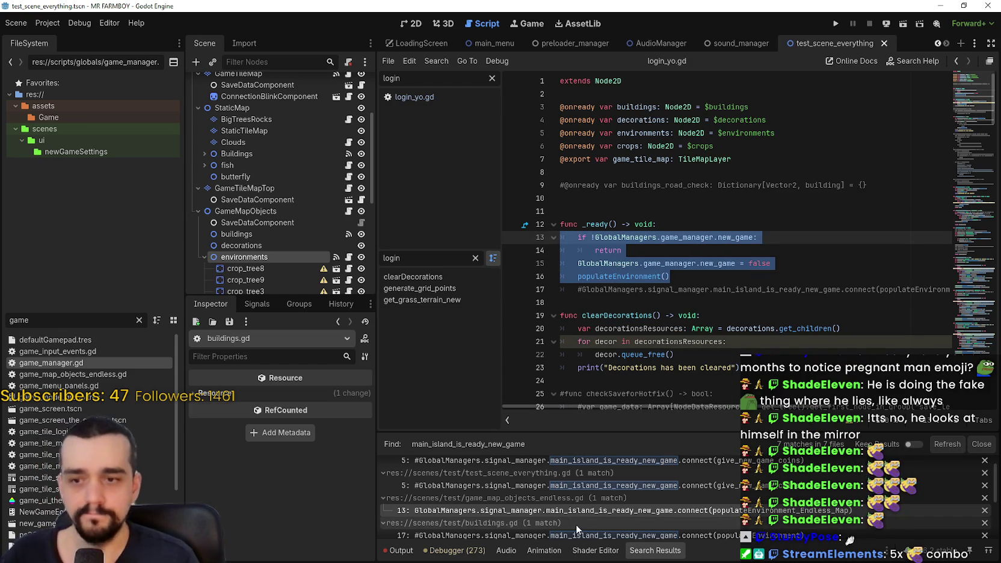
click(587, 511)
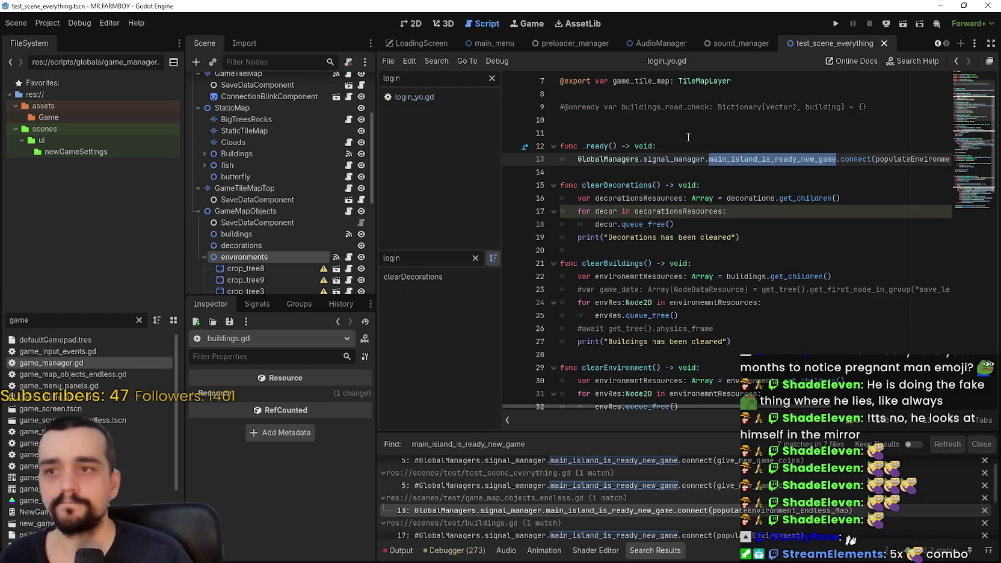
click(685, 145)
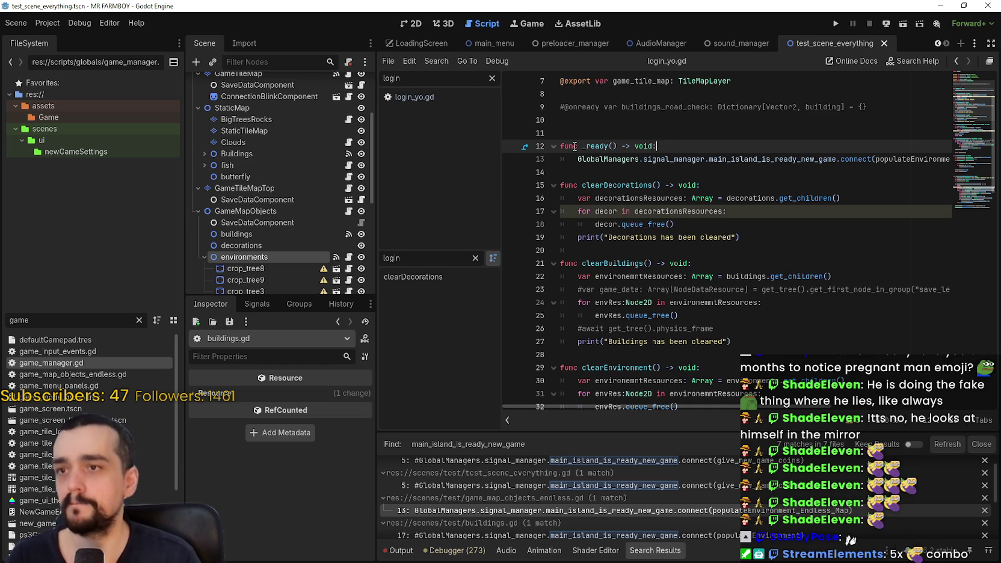
click(579, 159)
key(ctrl+z)
key(ctrl+z)
key(ctrl+z)
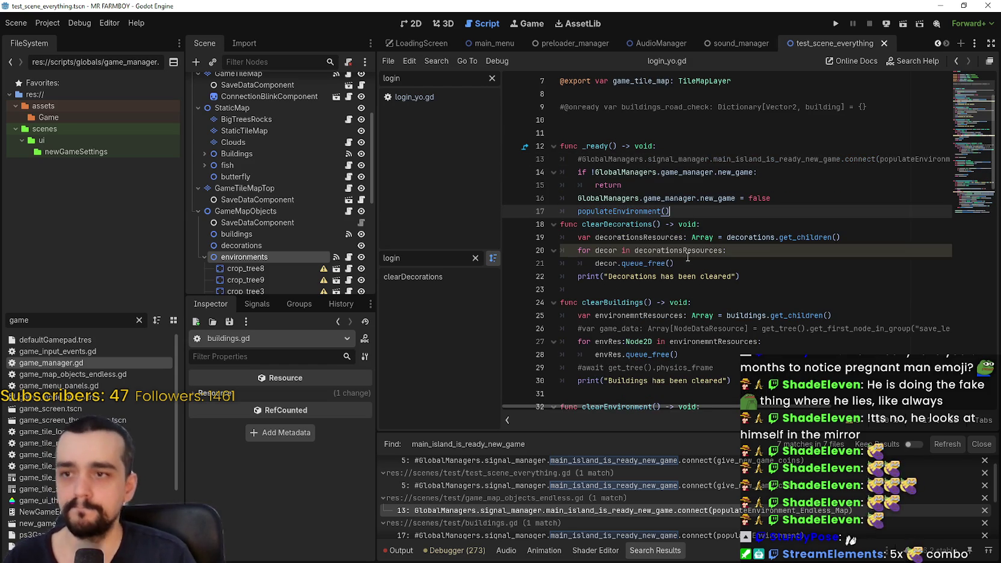
key(Return)
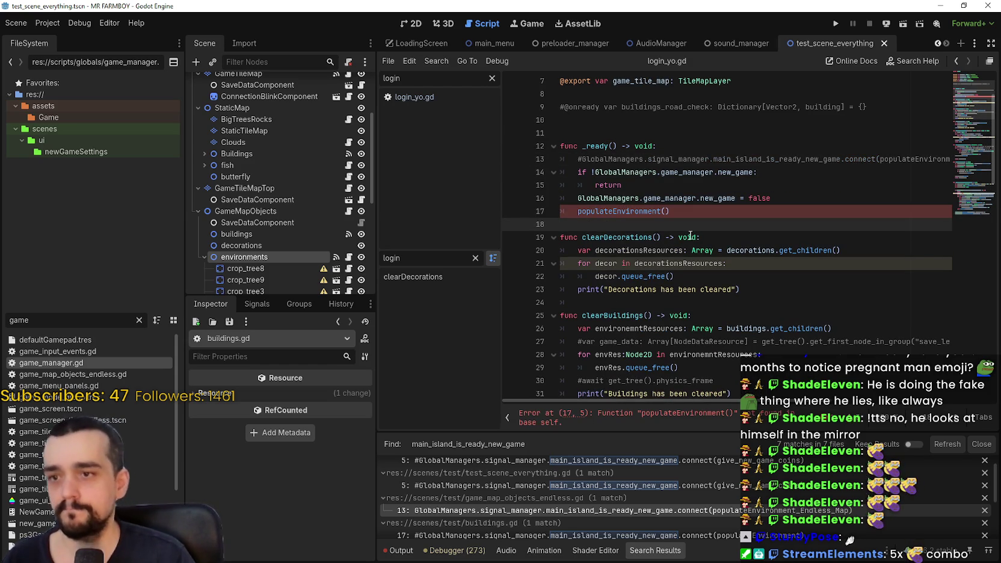
Replace the pasted populateEnvironment() call with populateEnvironment_Endless_Map() and save
double_click(908, 159)
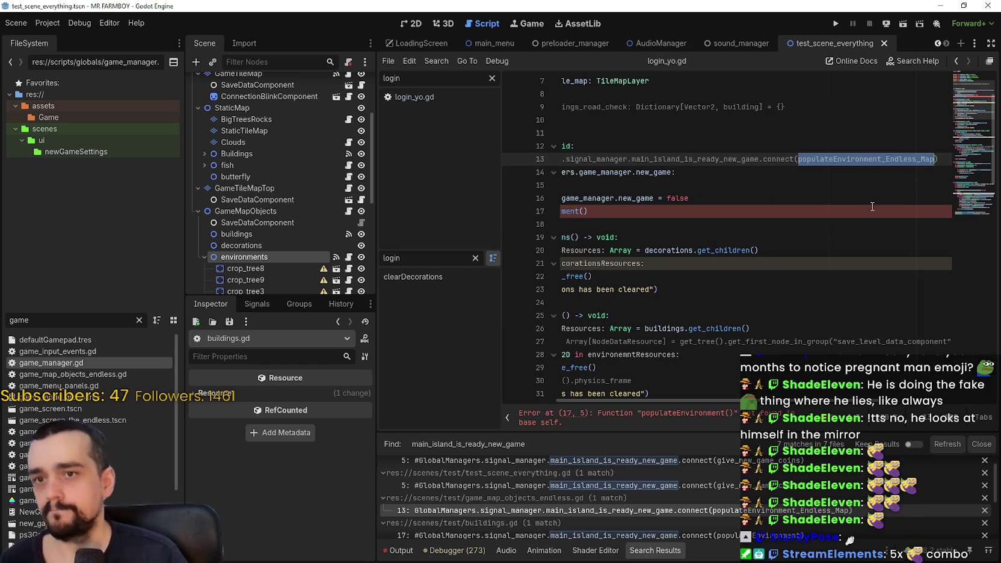
drag(629, 215, 310, 190)
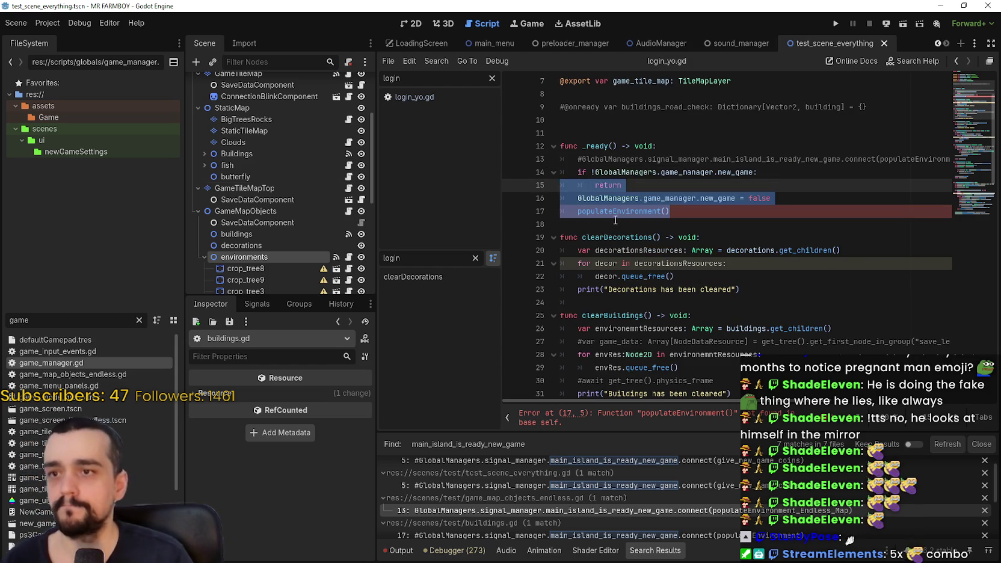
double_click(615, 214)
key(ctrl+v)
click(612, 229)
key(ctrl+s)
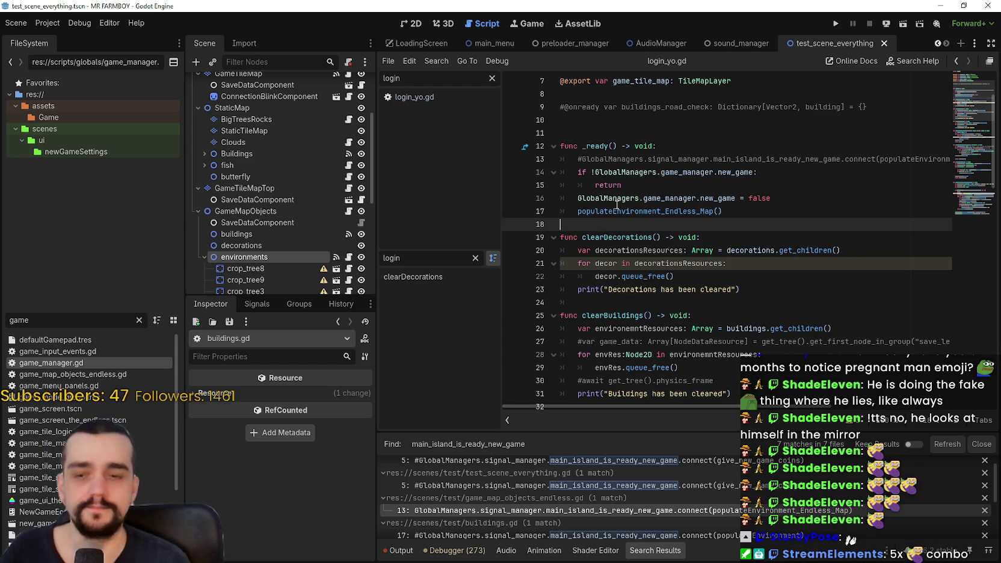
scroll(up, 3)
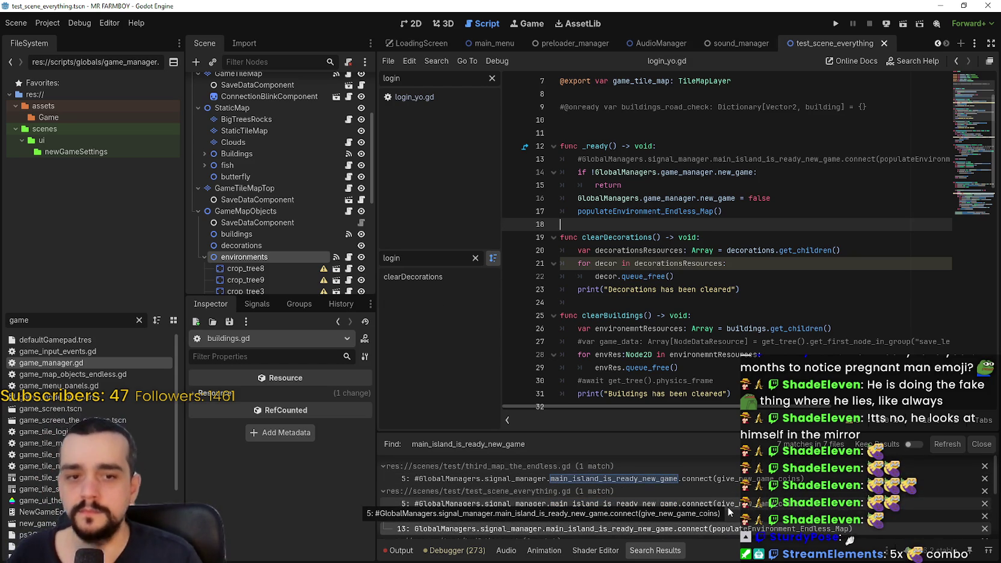
Review the commented-out new-game coins connection in test_scene_everything.gd, then run the project
click(710, 505)
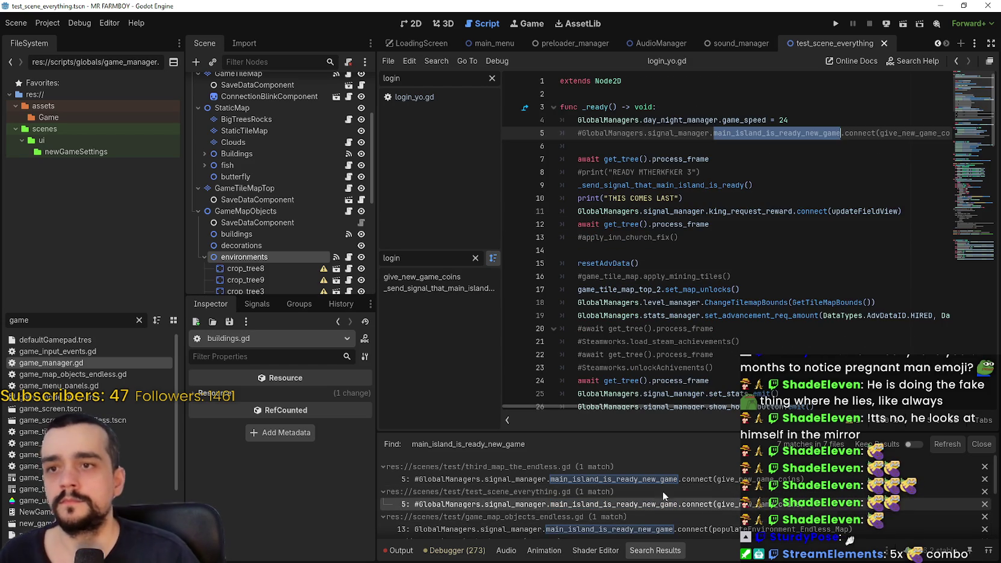
scroll(down, 3)
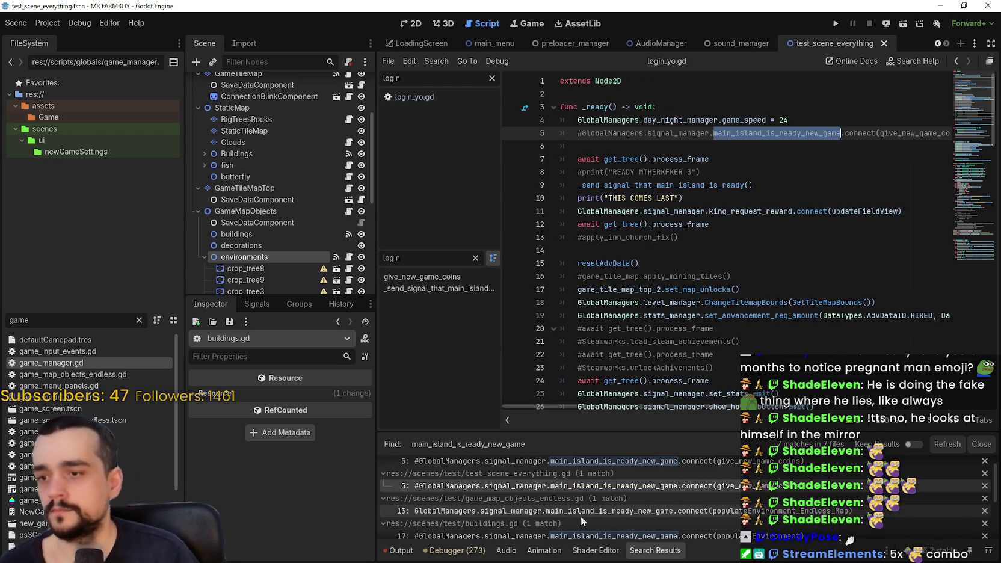
scroll(down, 3)
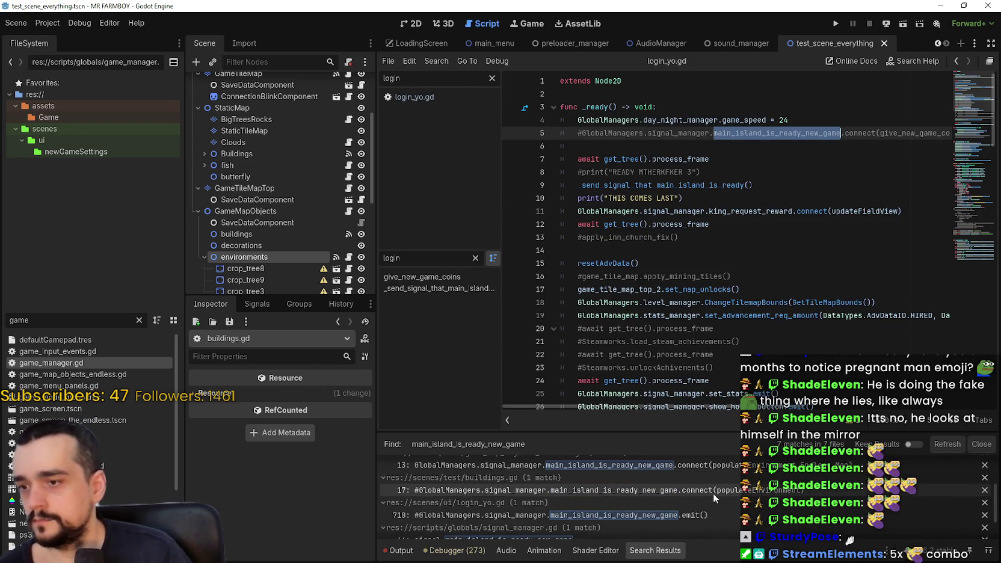
scroll(down, 3)
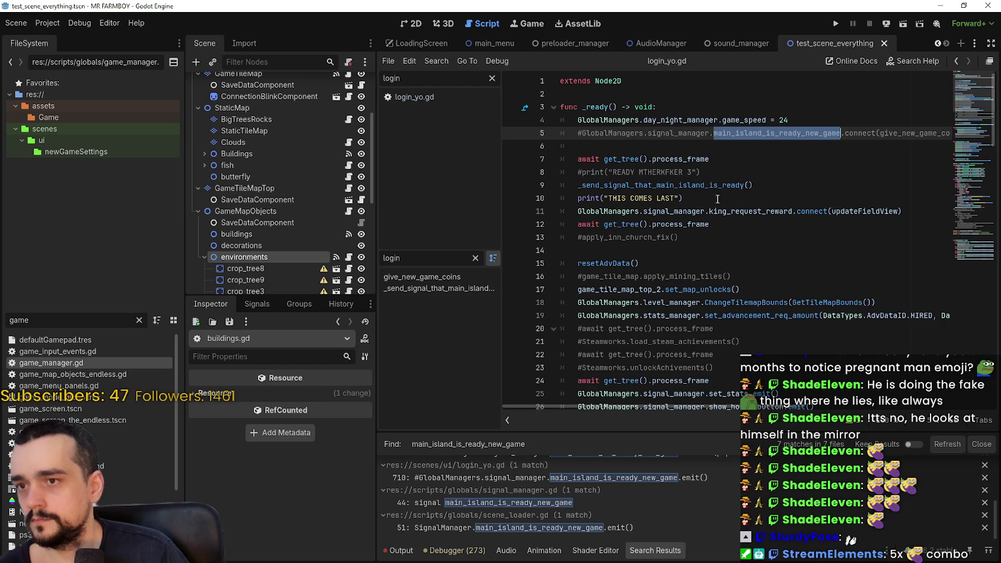
click(705, 173)
click(697, 158)
click(695, 151)
click(836, 22)
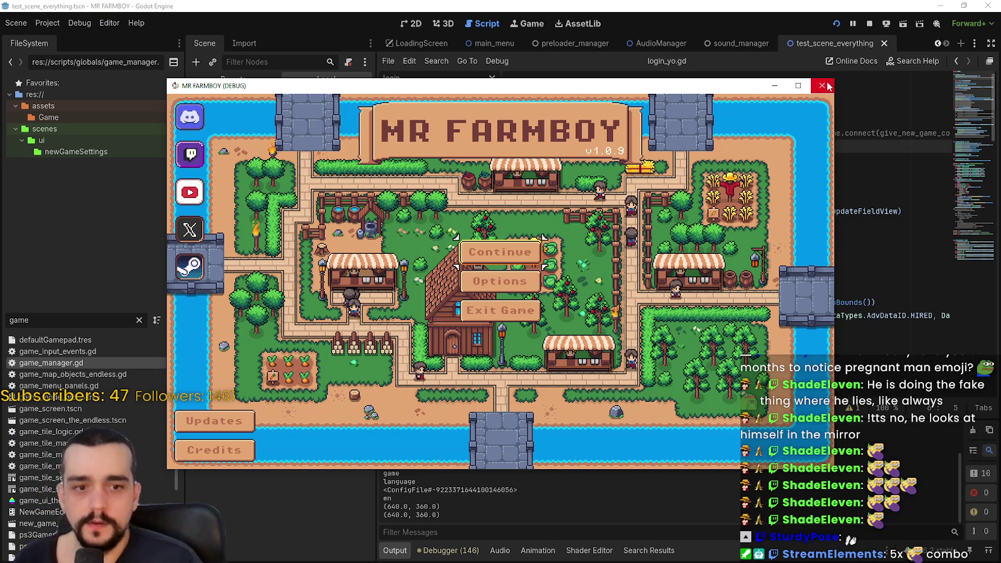
Start a new game in Save 1, accepting Normal mode, the map and difficulty
click(537, 251)
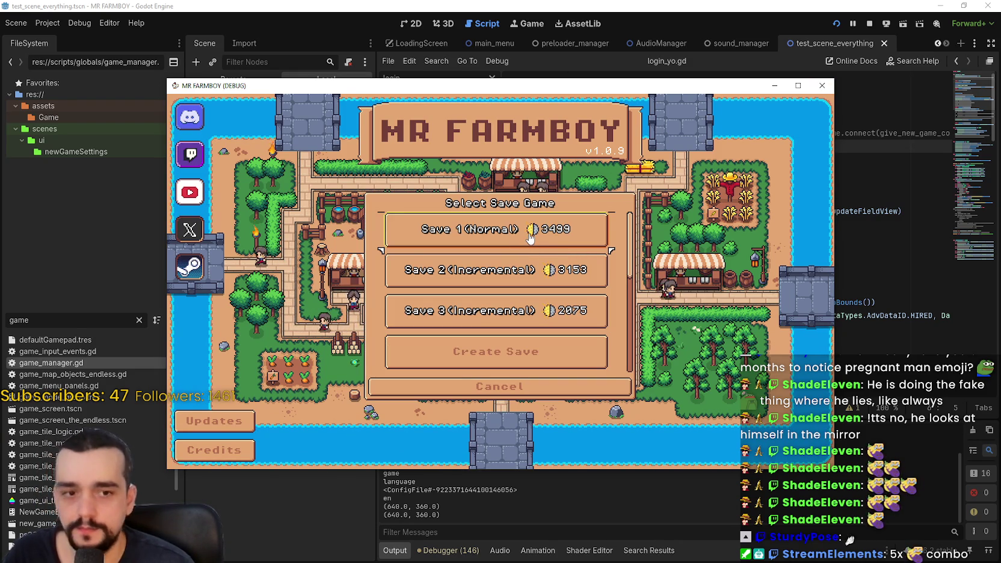
click(530, 239)
click(514, 352)
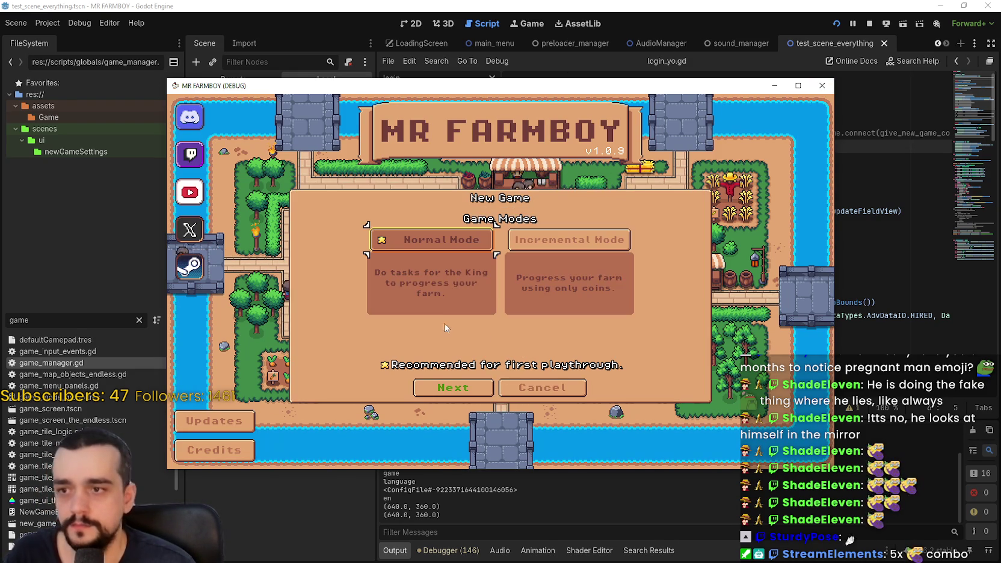
click(453, 387)
click(453, 388)
click(453, 388)
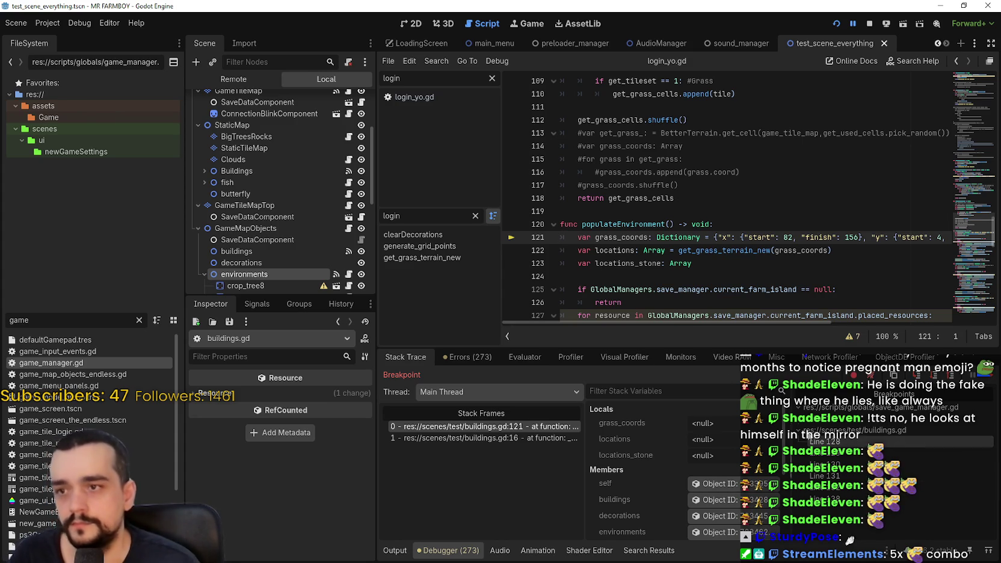
Remove the buildings.gd breakpoints on lines 128, 130, 132, 133, 135, 136 and 139
scroll(down, 3)
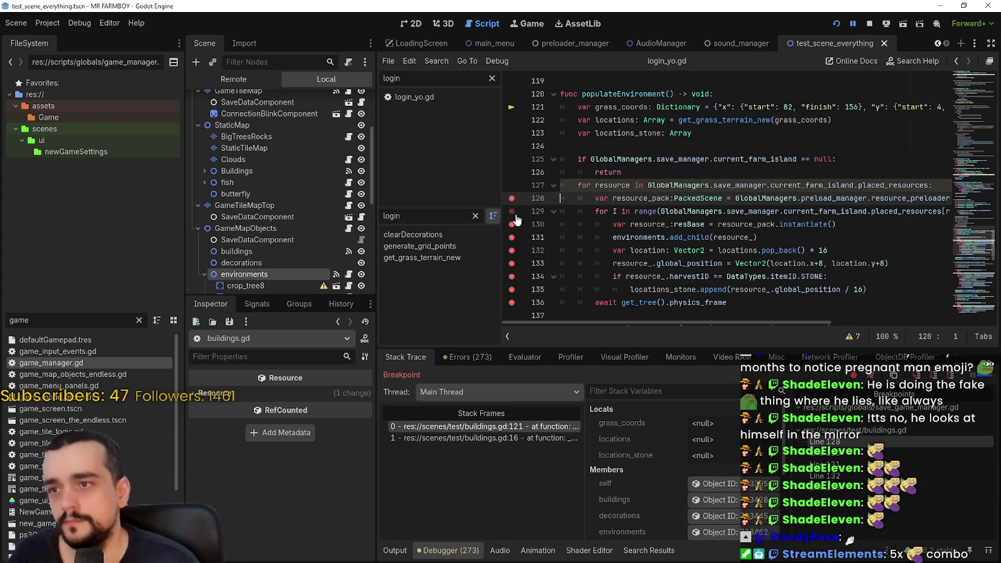
click(512, 224)
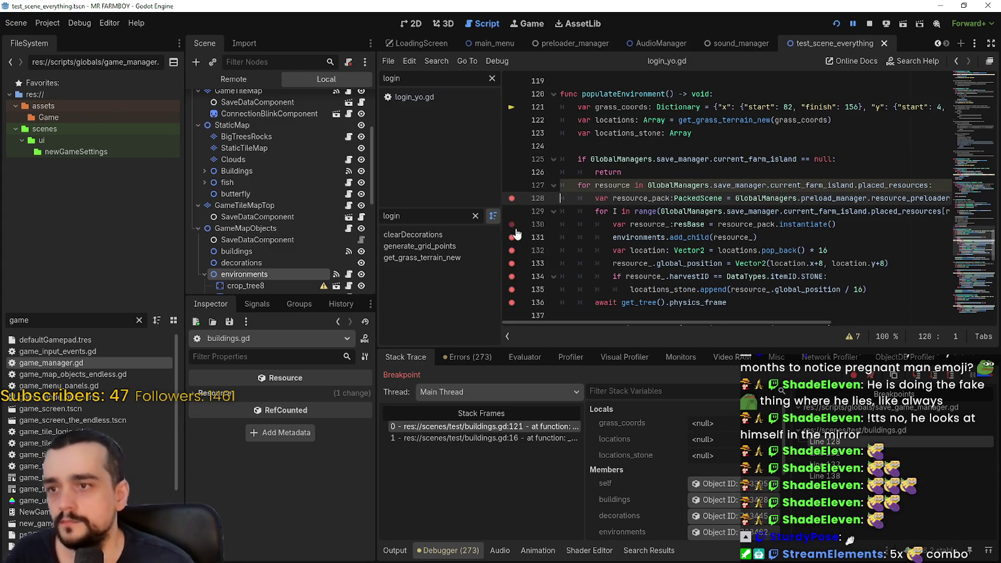
click(511, 198)
click(512, 250)
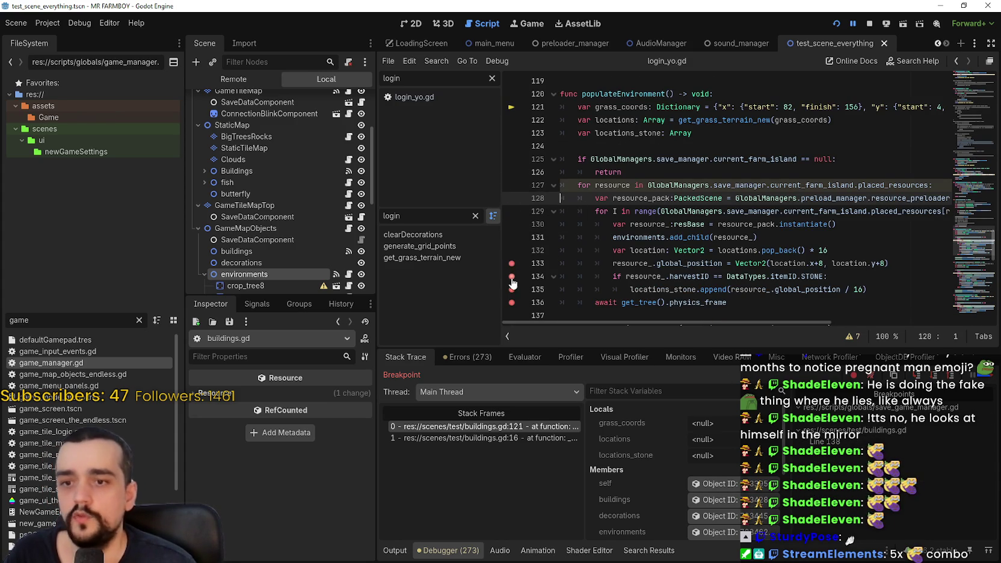
click(511, 263)
click(512, 289)
click(511, 302)
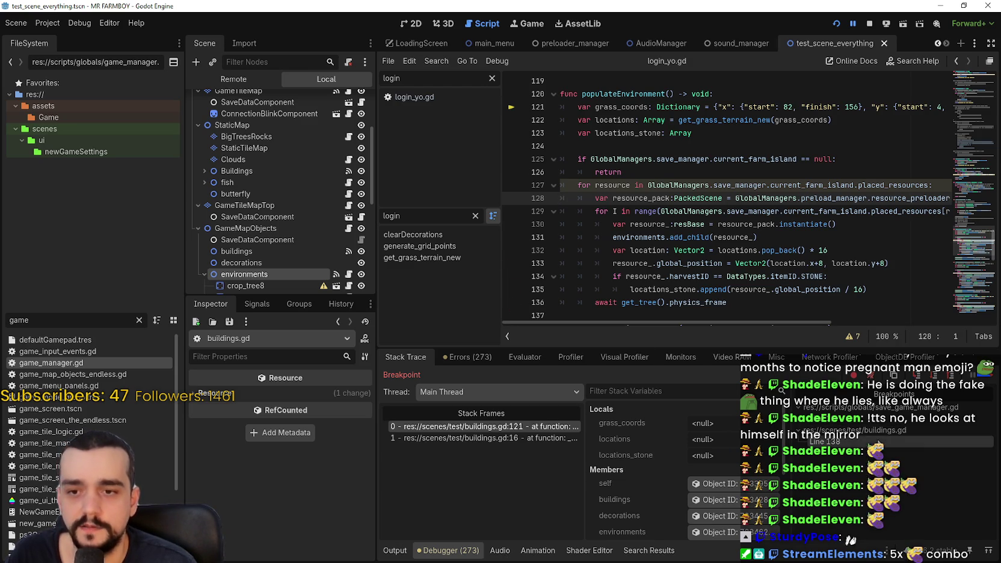
scroll(down, 3)
click(512, 212)
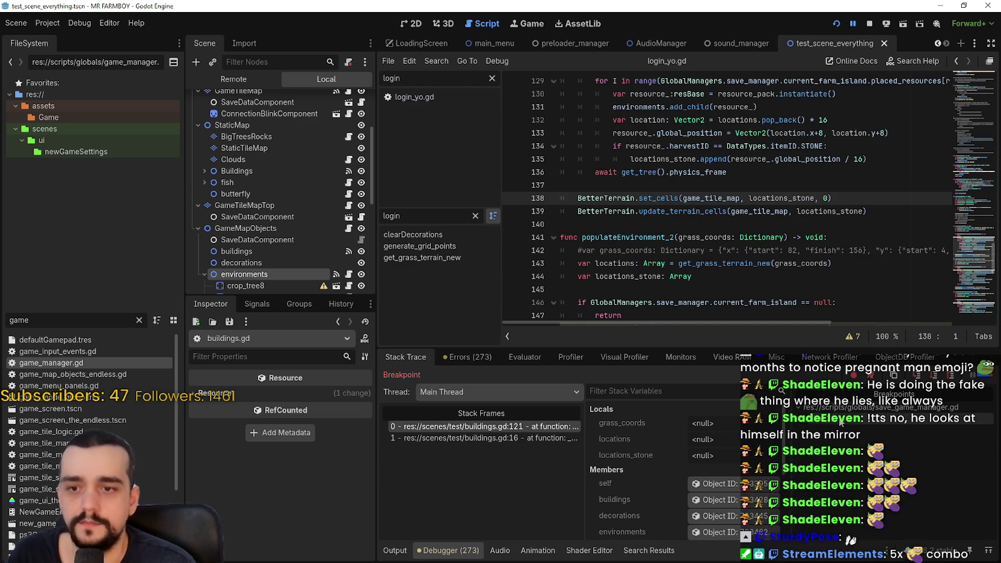
Remove the save_game_manager.gd line 22 breakpoint and resume the game
key(ctrl+period)
click(513, 238)
click(650, 224)
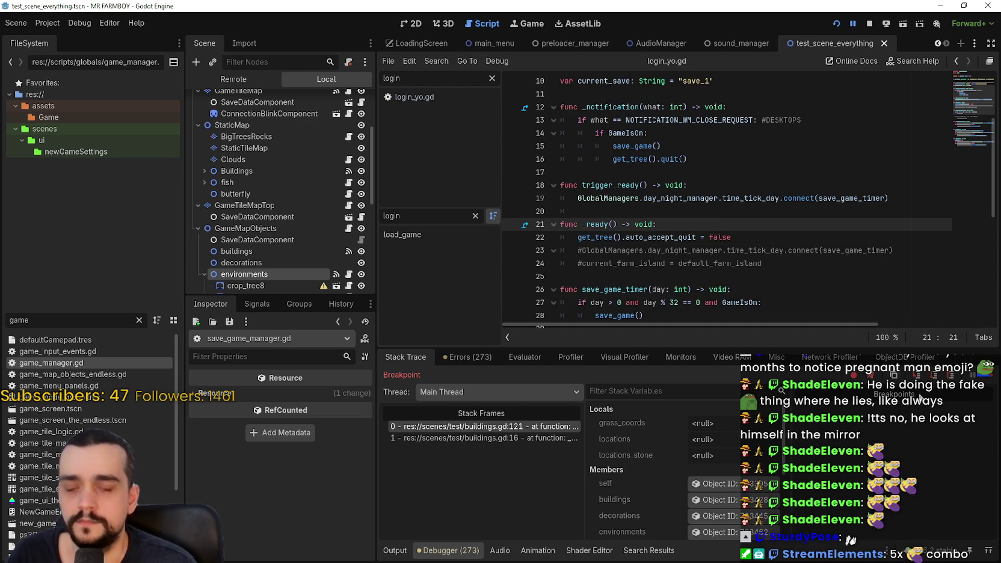
click(989, 377)
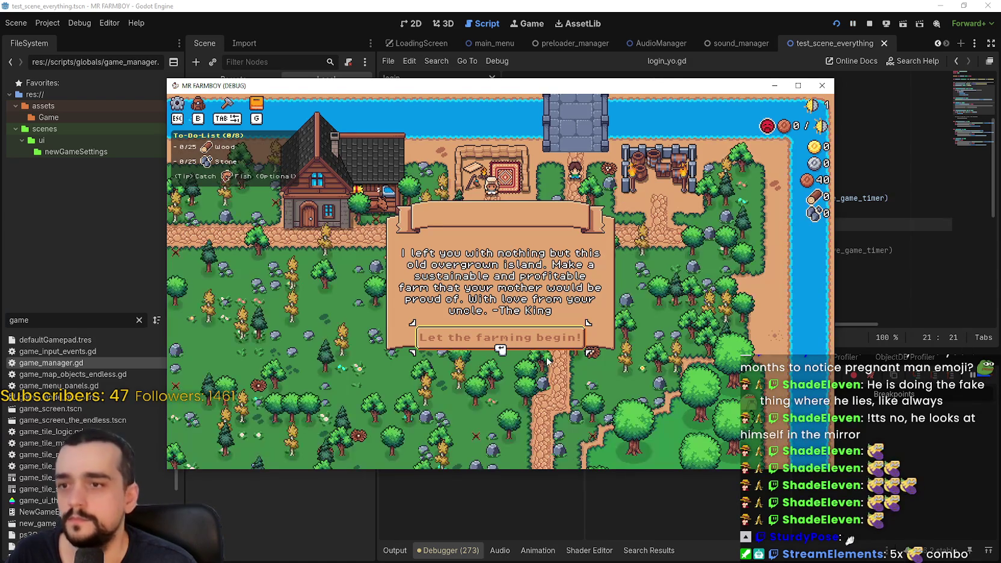
Dismiss the 'Let the farming begin!' message, enlarge the game window and walk around
click(546, 347)
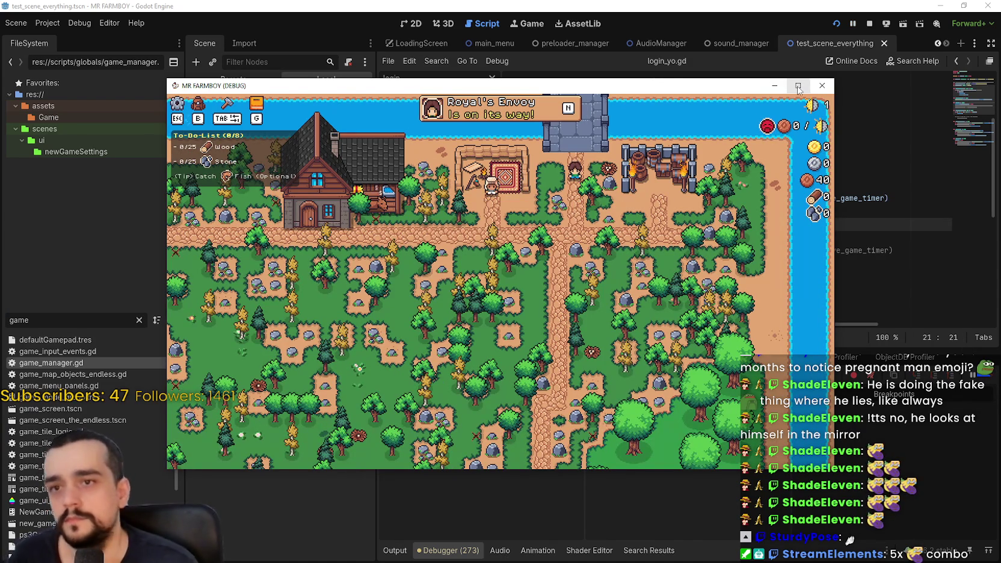
click(798, 86)
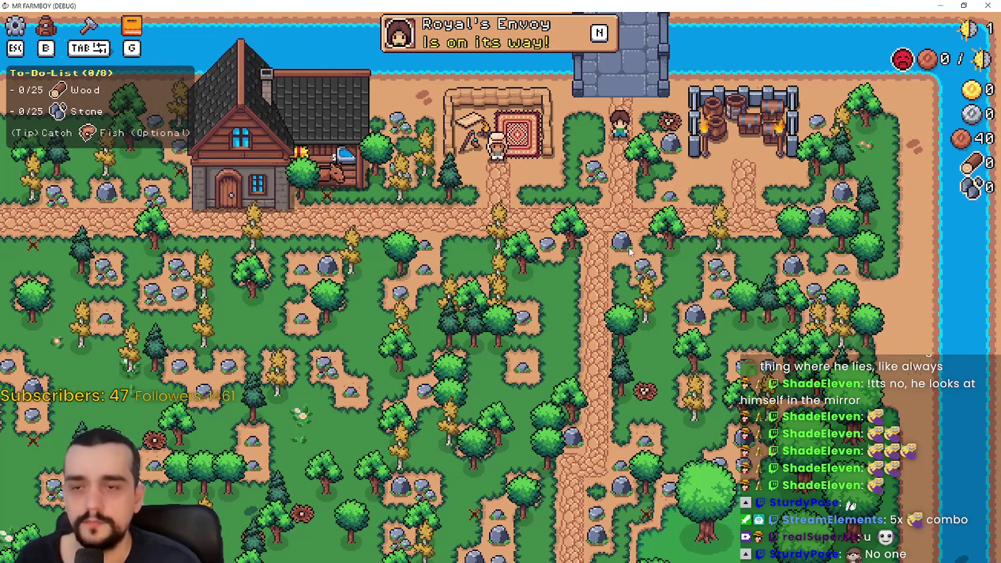
key(s)
key(a)
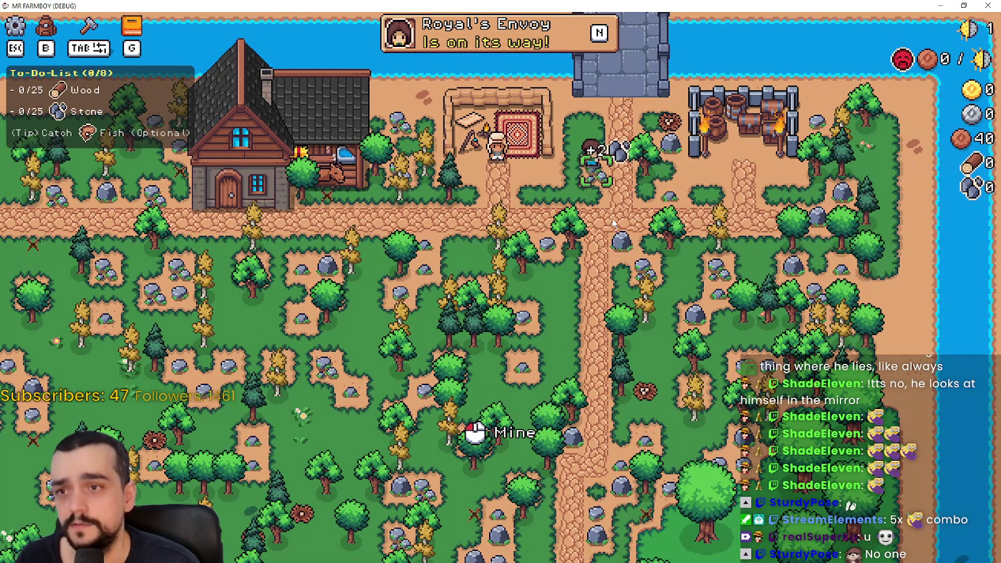
key(a)
scroll(up, 3)
key(d)
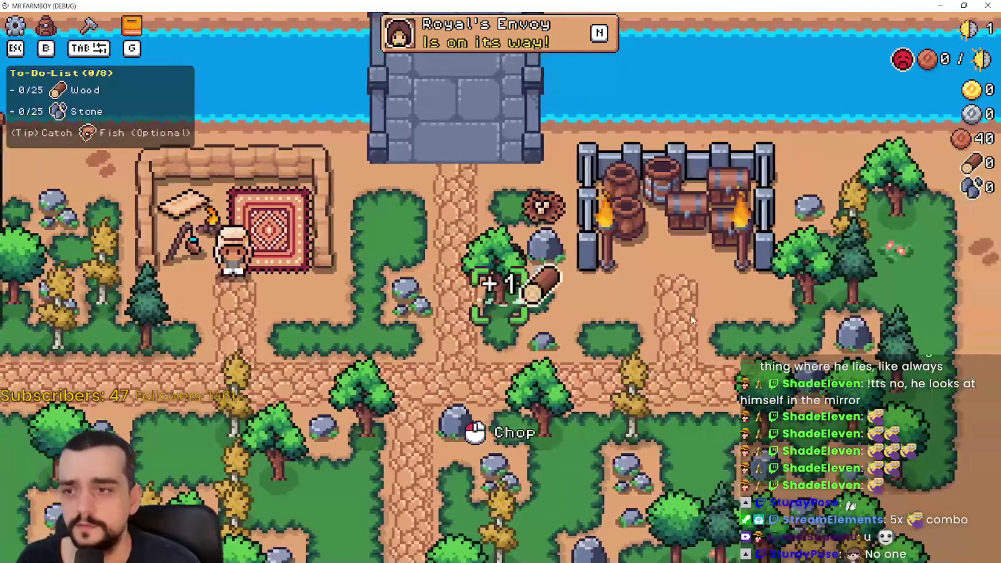
scroll(down, 3)
Chop three trees along the path, then walk onto the vertical path
click(690, 310)
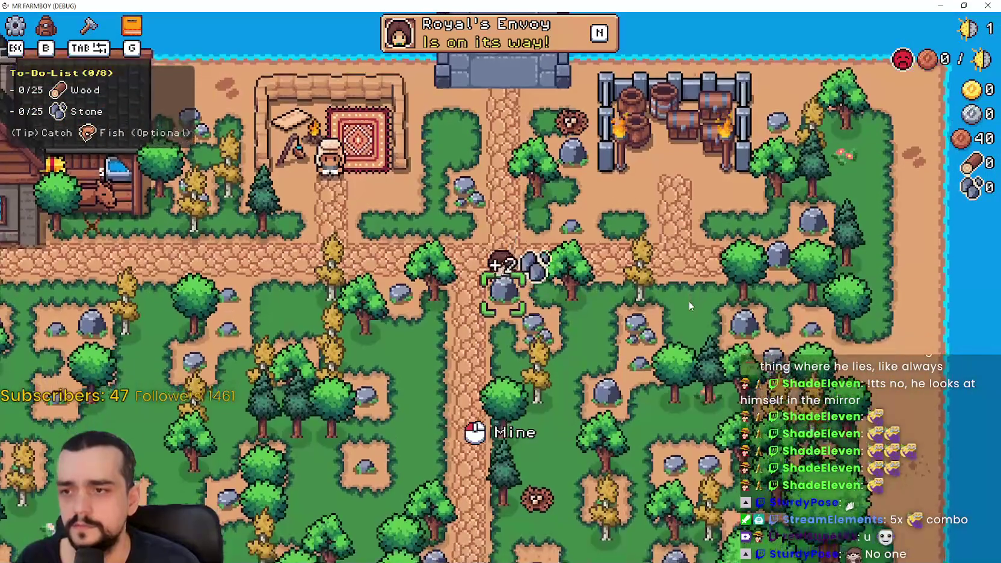
scroll(up, 3)
key(a)
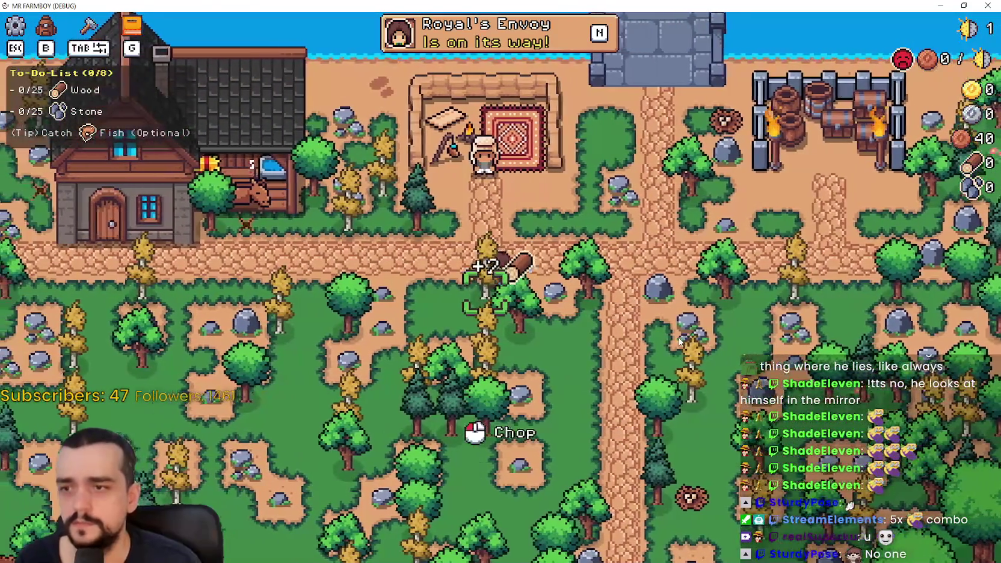
key(a)
click(678, 338)
key(d)
key(s)
click(668, 349)
key(w)
key(a)
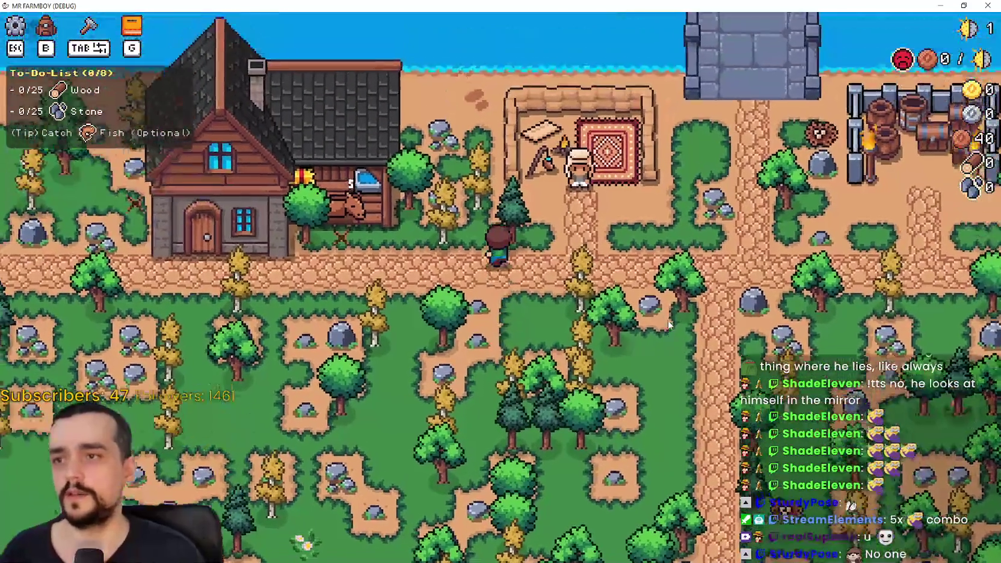
key(d)
key(s)
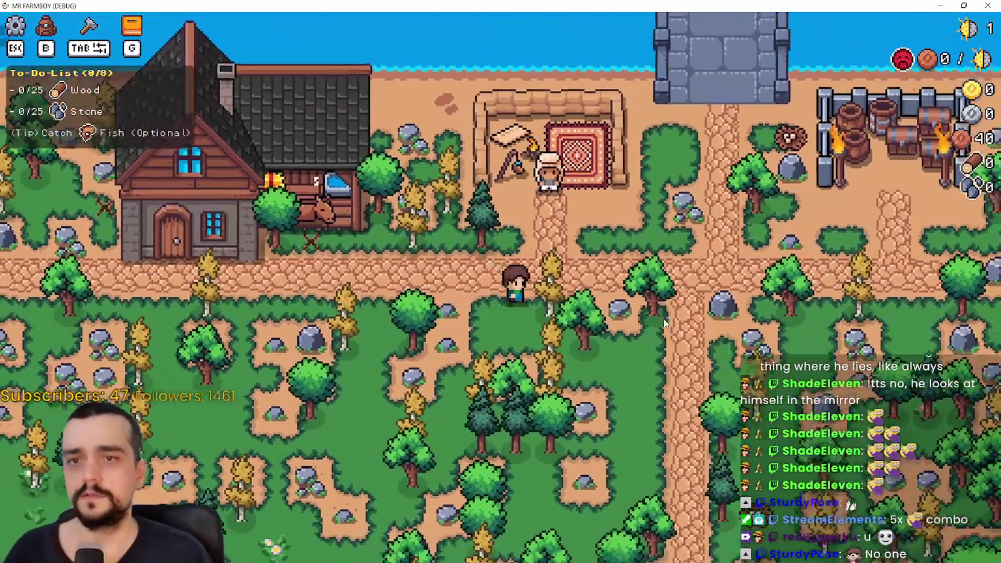
key(d)
key(d)
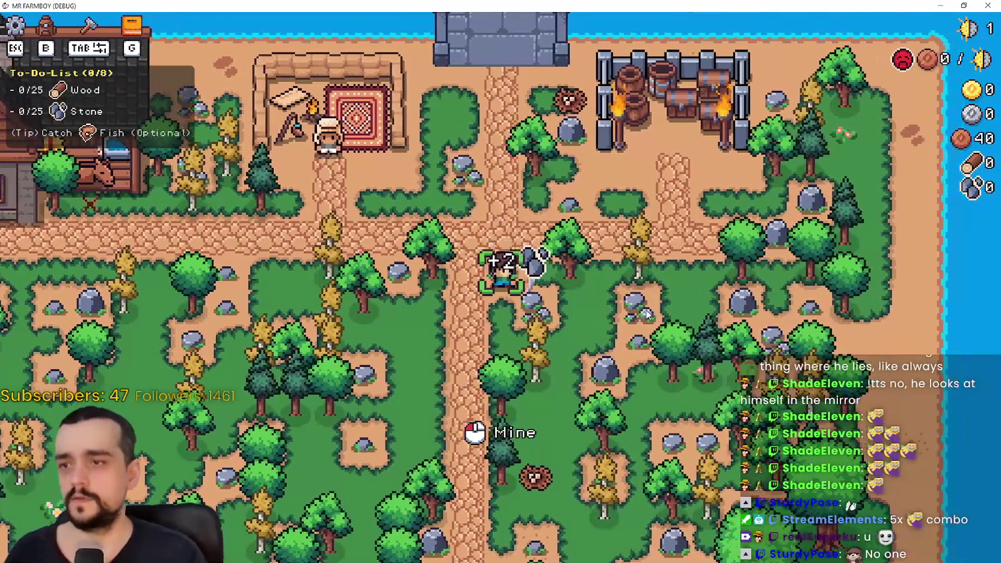
Check the inventory panel, then walk to a rock and mine it for stone
key(b)
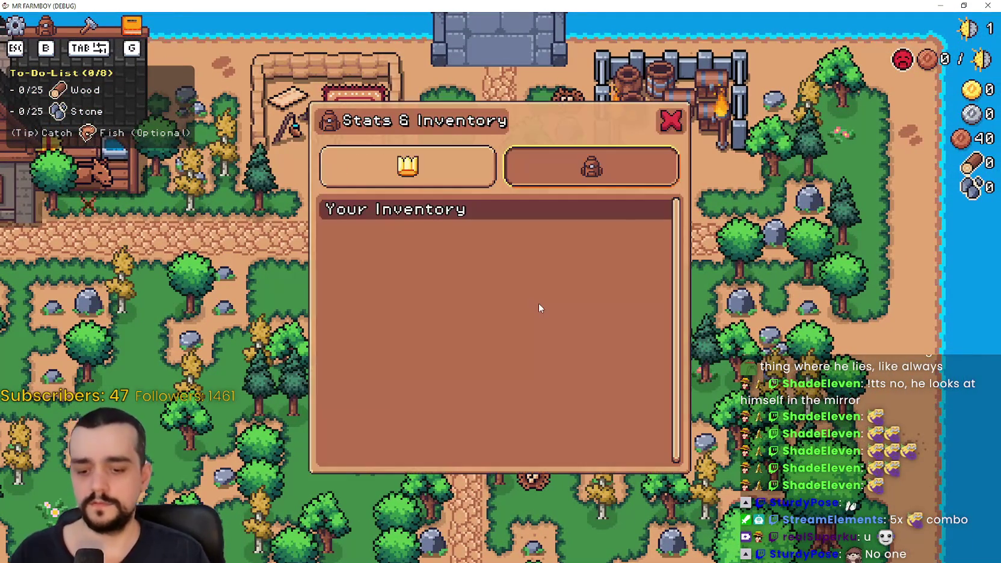
key(b)
key(s)
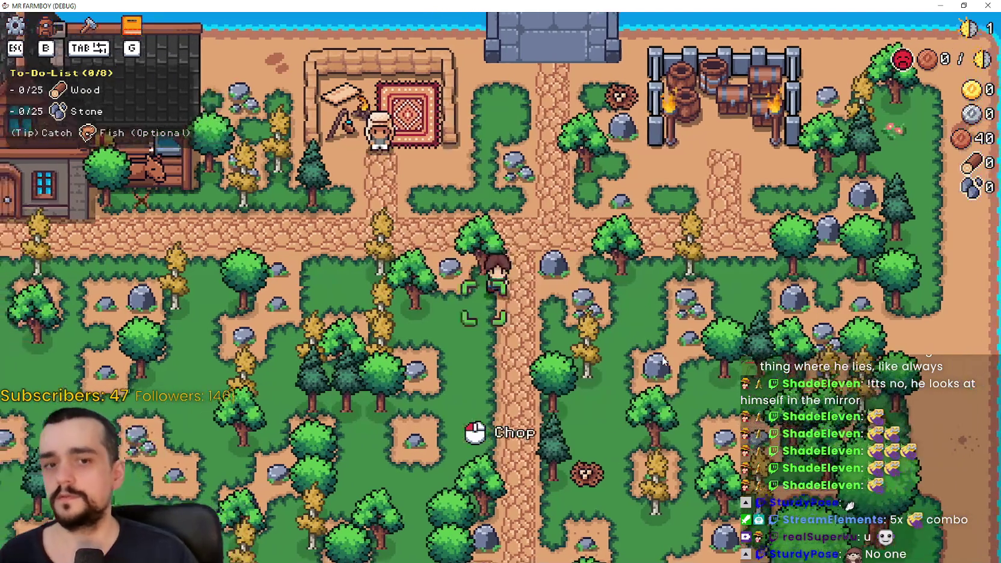
key(d)
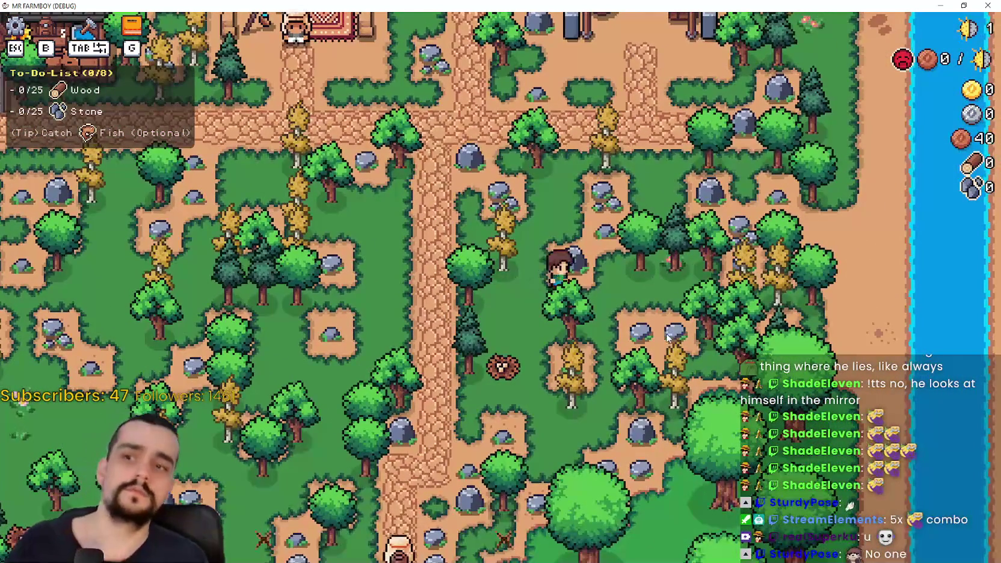
click(665, 337)
key(a)
key(s)
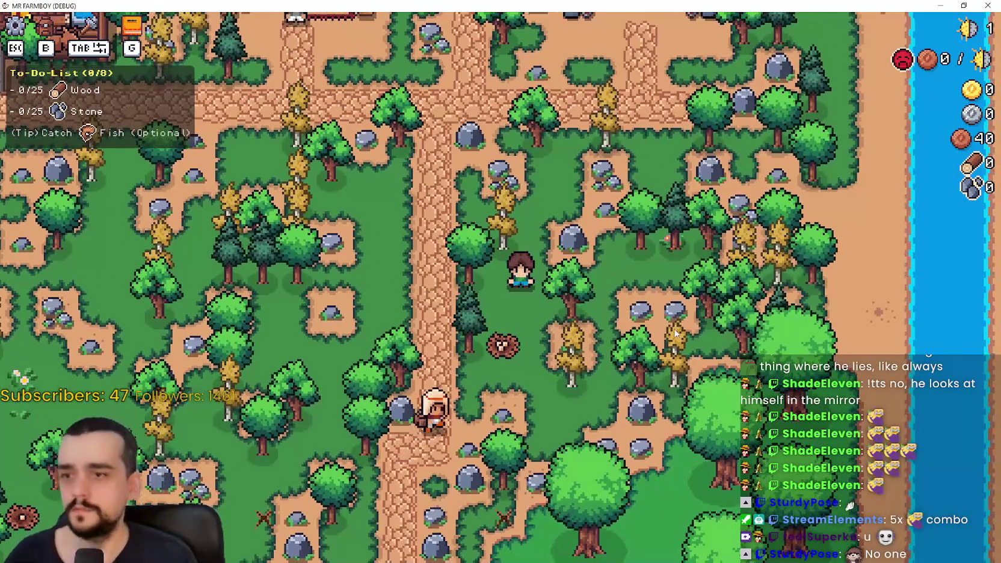
key(w)
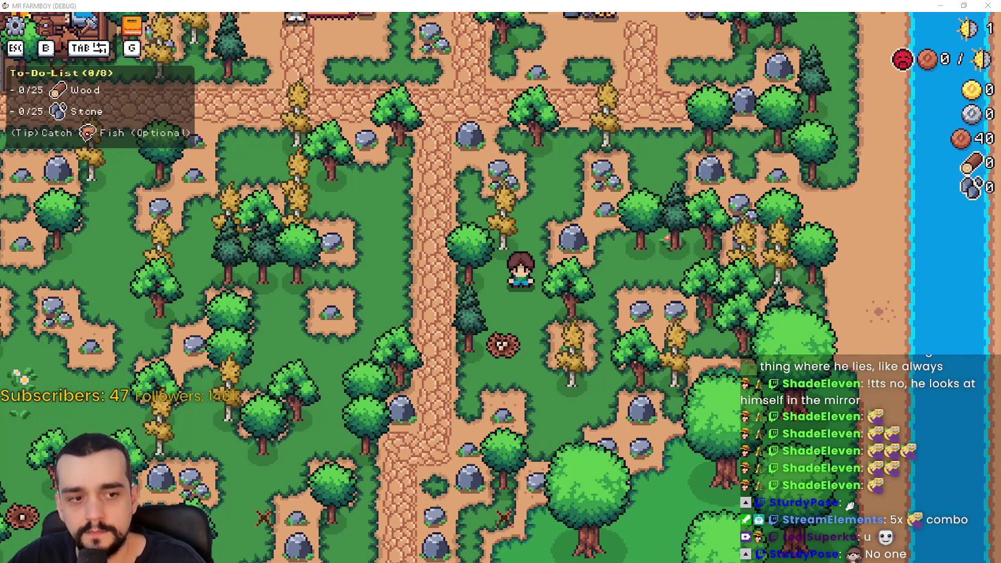
Stop the game, open the env_res.gd line 16 error from Debugger Errors, and view the Remote tree
key(alt+F4)
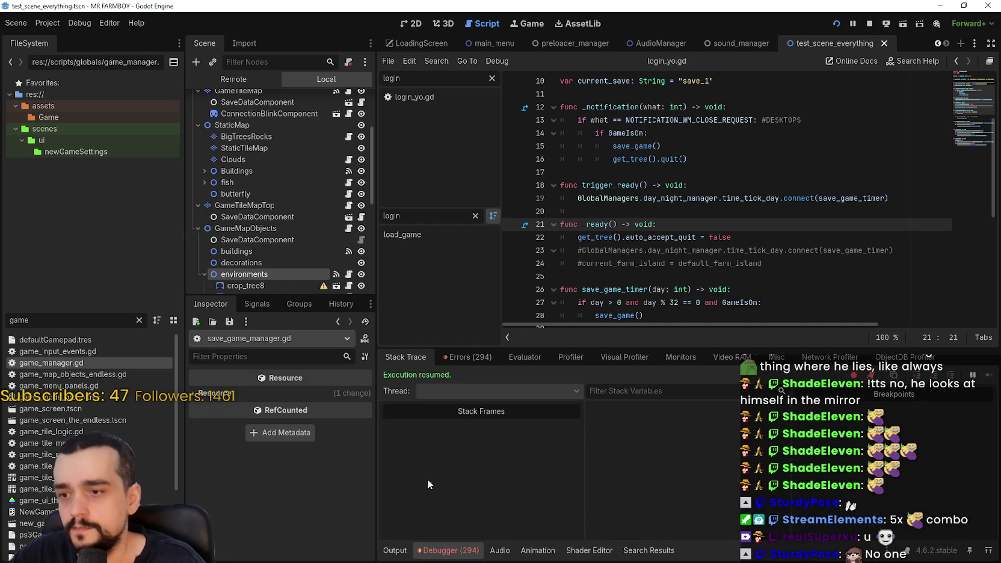
click(468, 359)
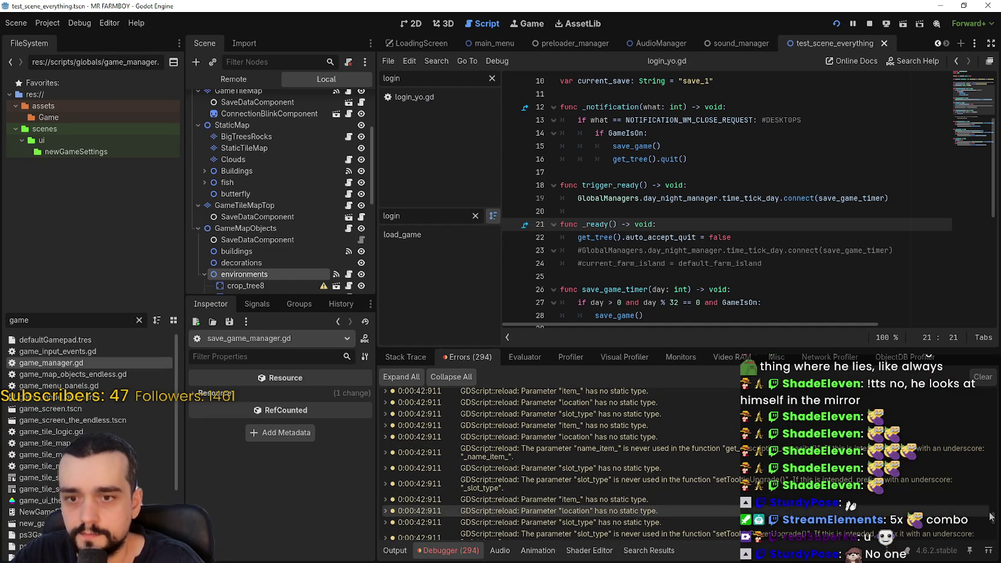
scroll(down, 3)
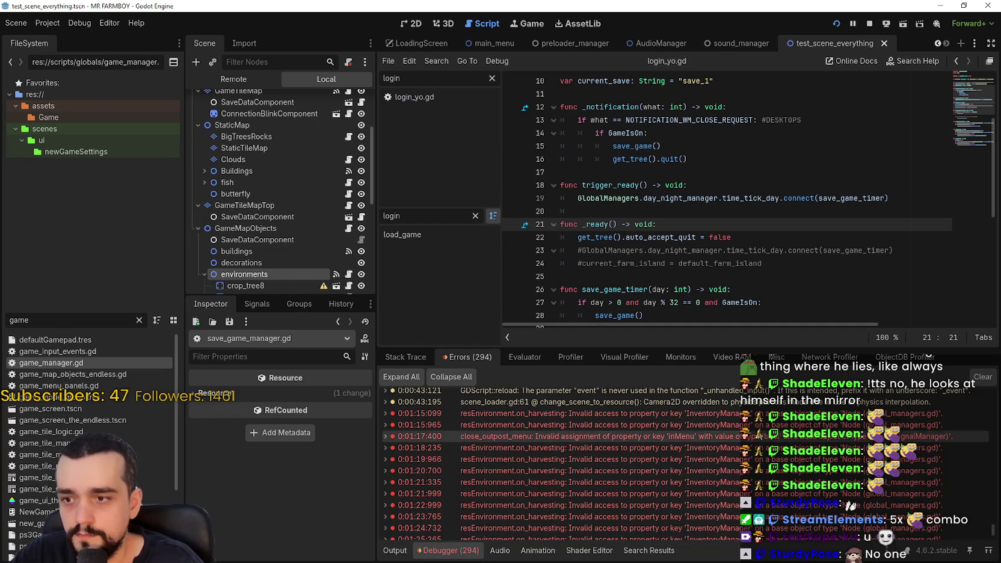
double_click(595, 413)
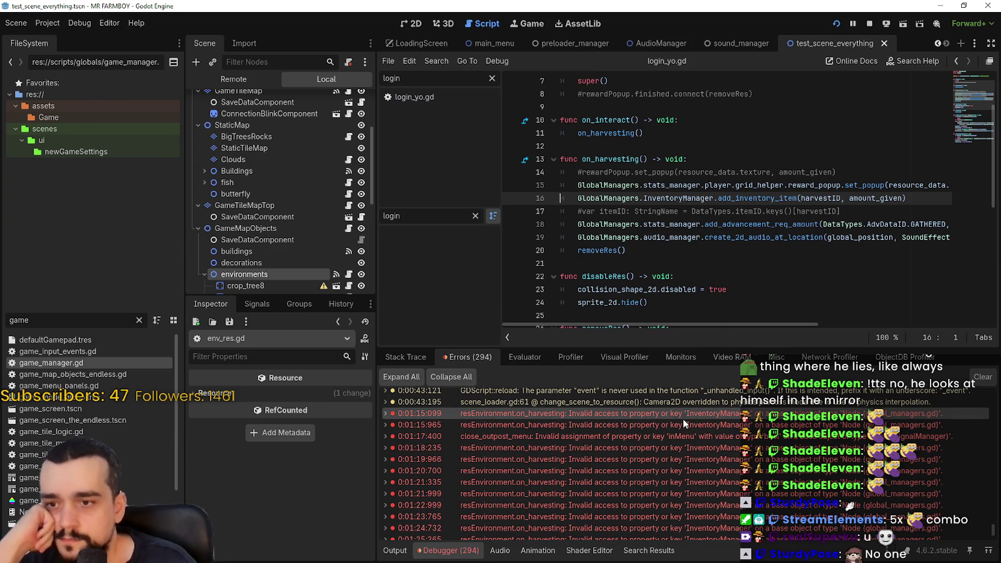
mouse_move(686, 419)
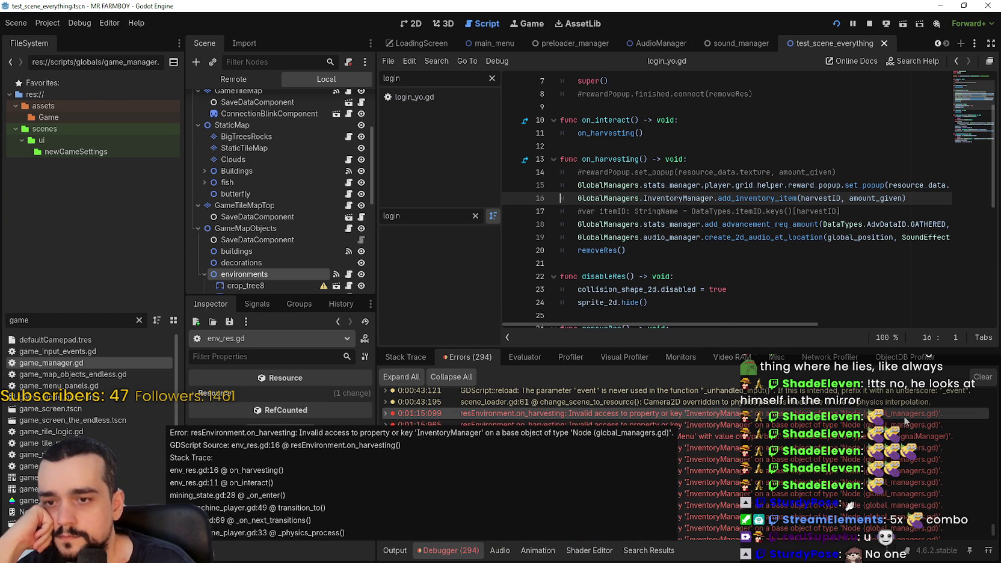
click(258, 80)
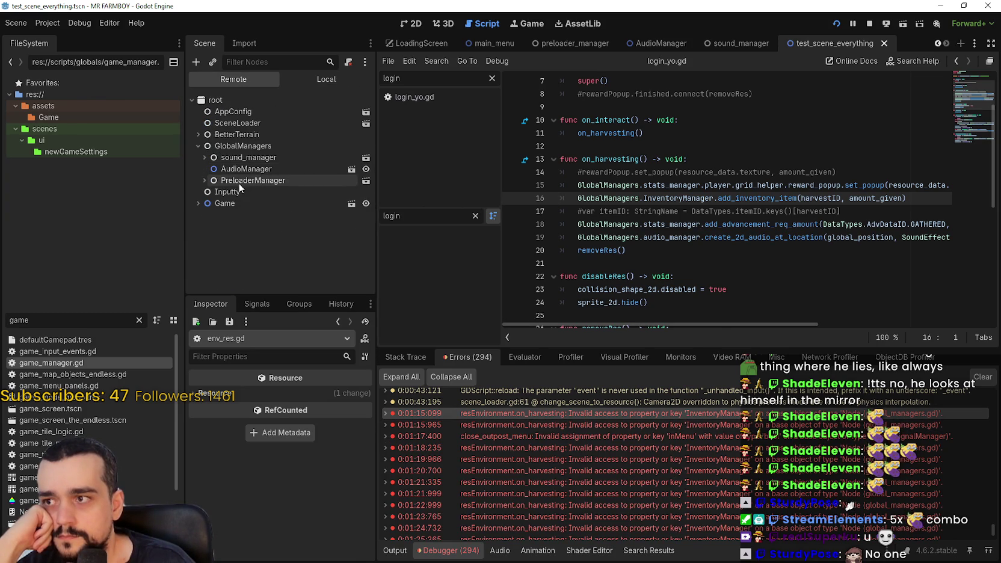
Inspect the live inventory manager under GlobalManagers, expanding its inventory dictionary (57: 40)
click(243, 146)
scroll(down, 3)
drag(377, 431, 473, 421)
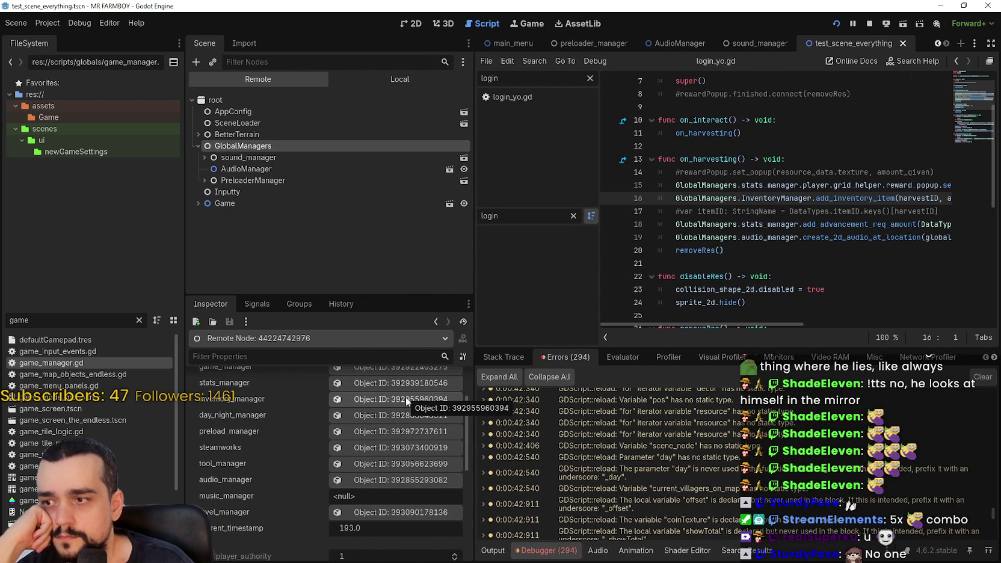
click(406, 400)
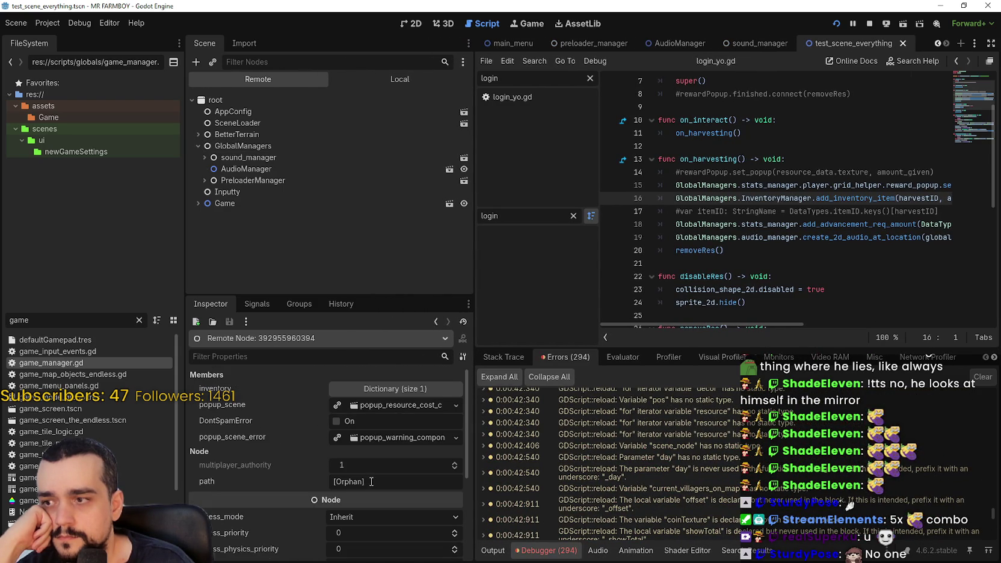
click(390, 389)
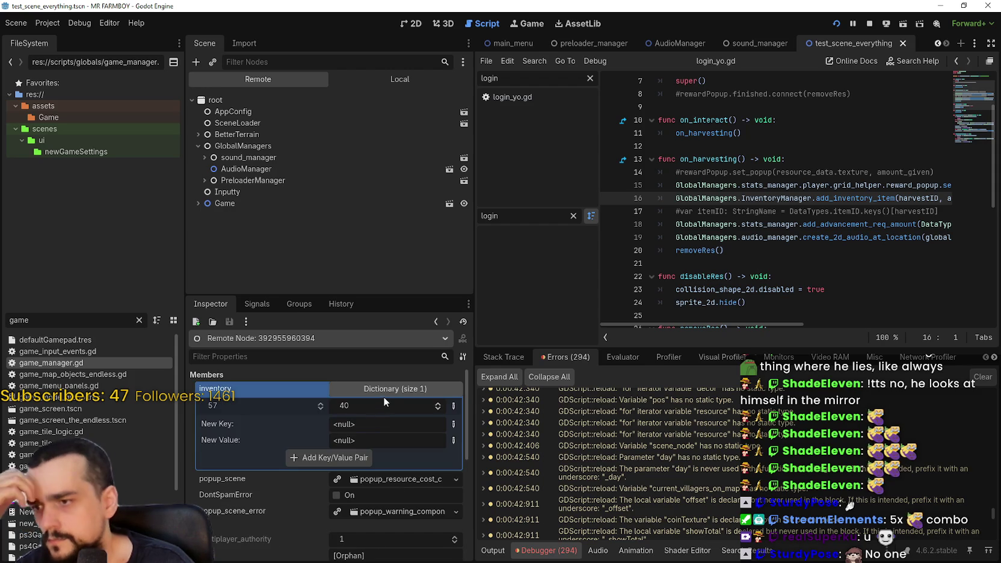
click(385, 390)
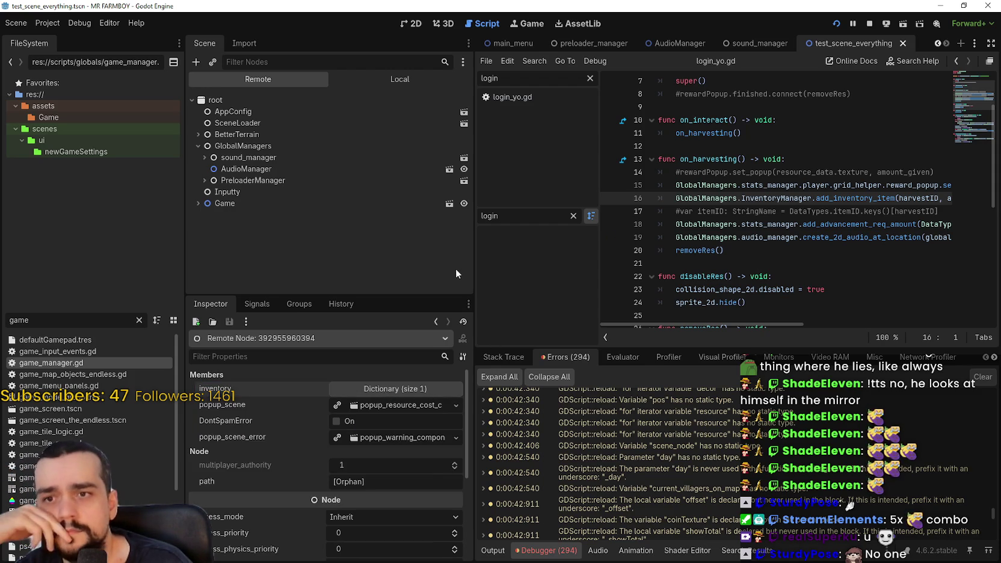
Narrow the docks, read the runtime error's stack trace, and reselect GlobalManagers
drag(475, 267, 377, 266)
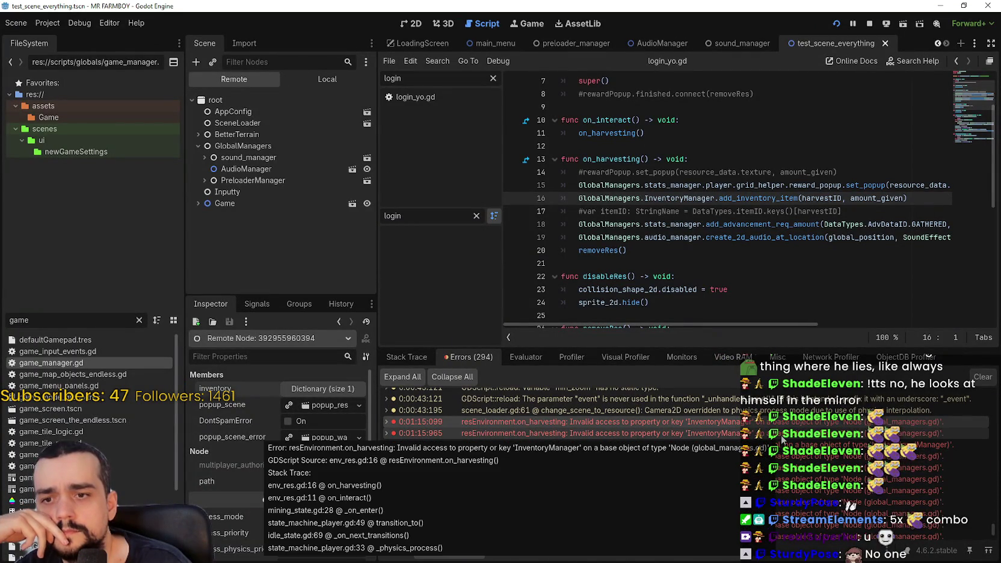
click(783, 426)
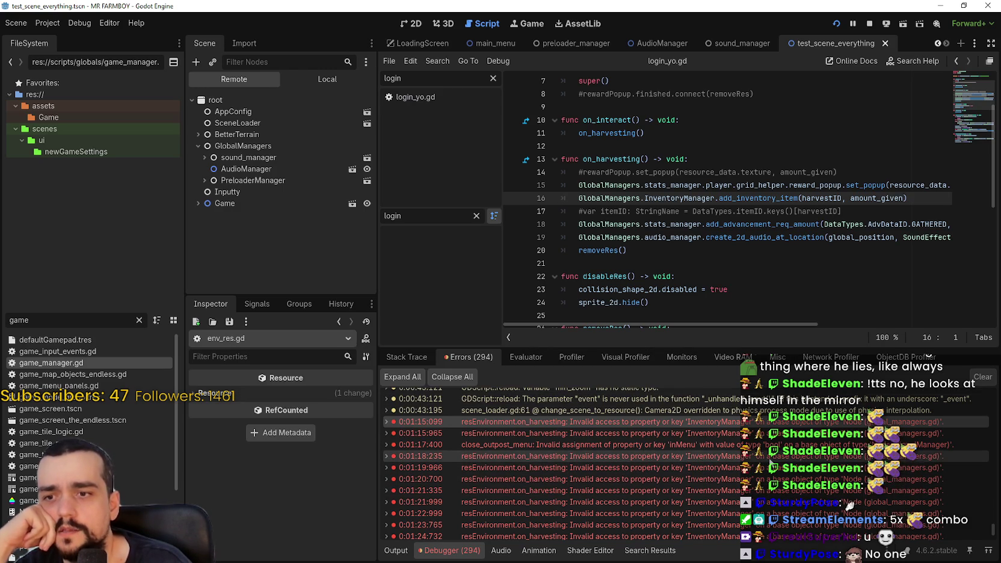
mouse_move(763, 446)
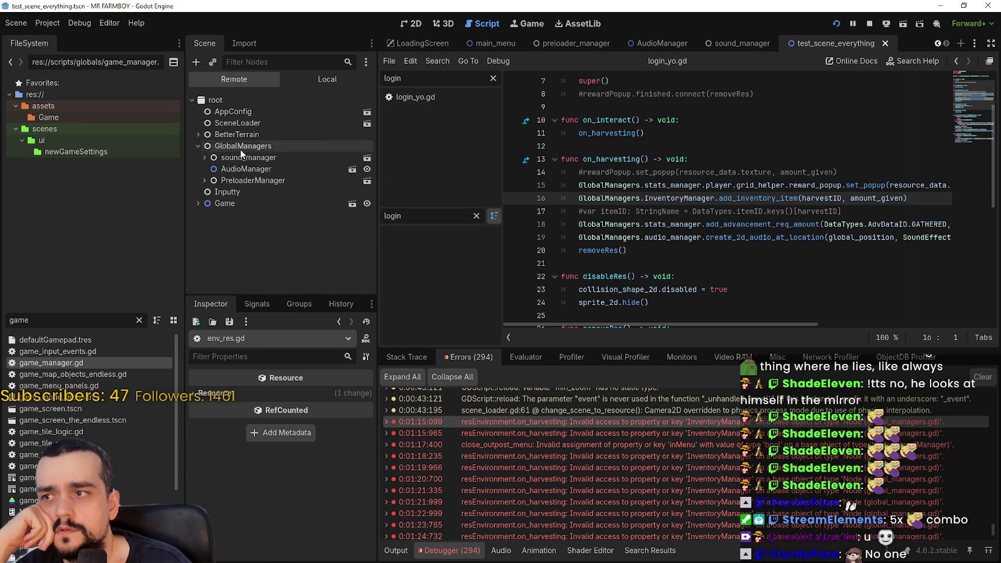
click(241, 147)
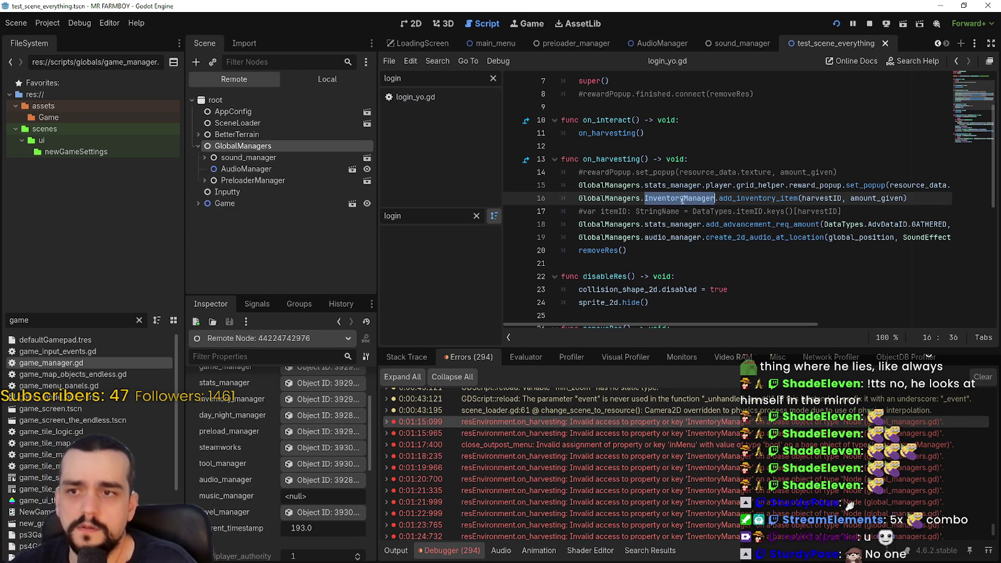
Autocomplete env_res.gd line 16 to inventory_manager, save the script, and clear the error log
text(inventor)
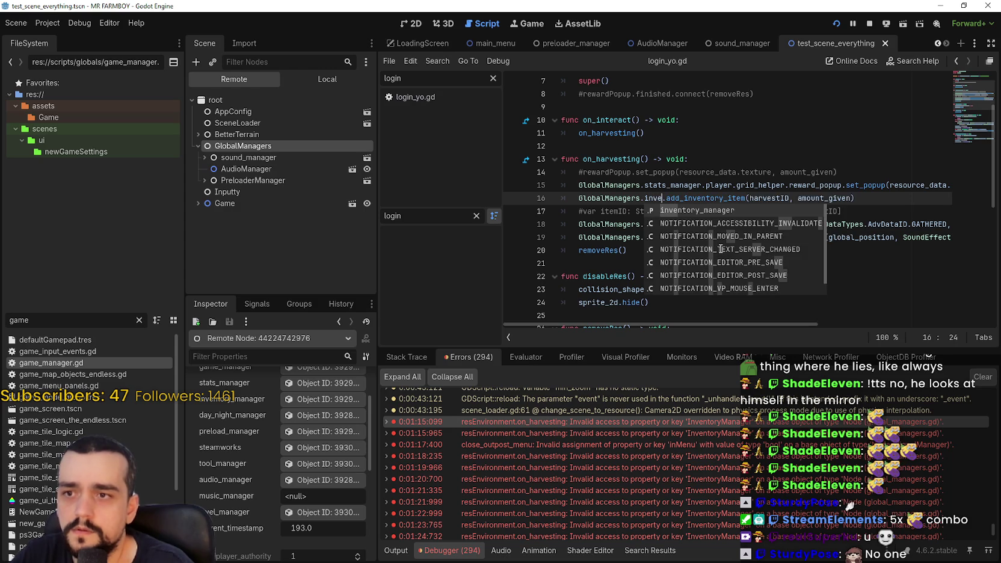
key(Return)
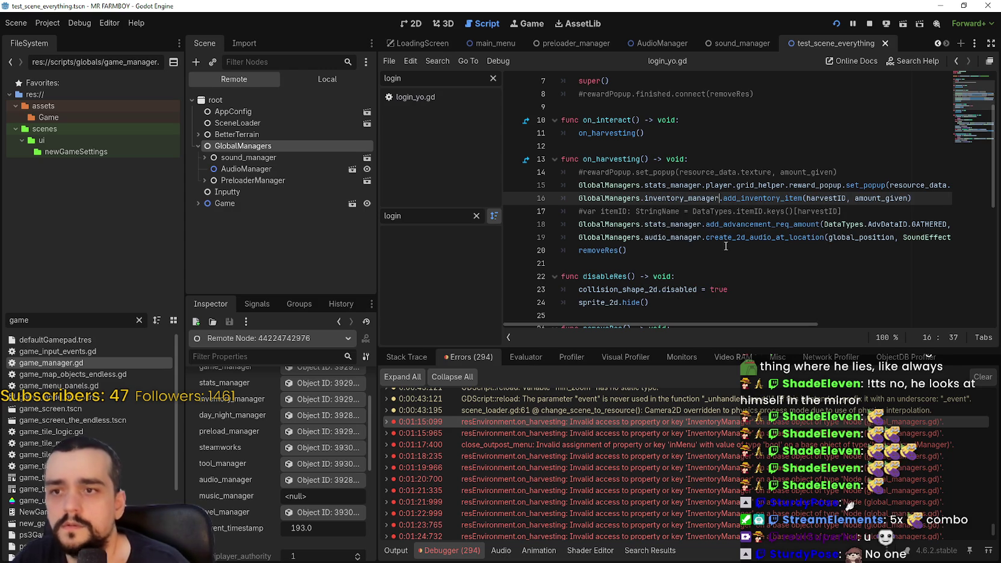
click(703, 226)
key(ctrl+s)
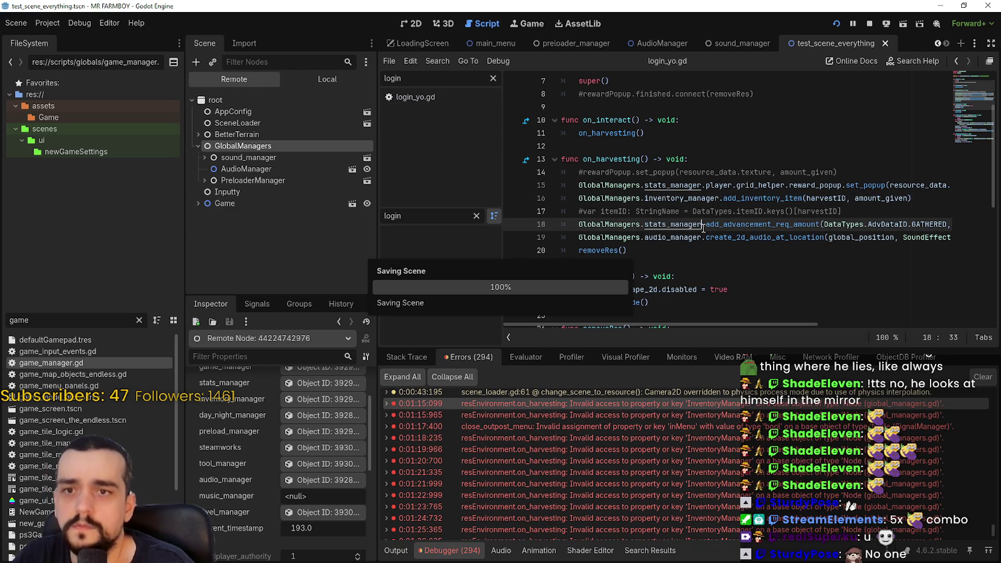
key(Down)
key(Down)
key(Down)
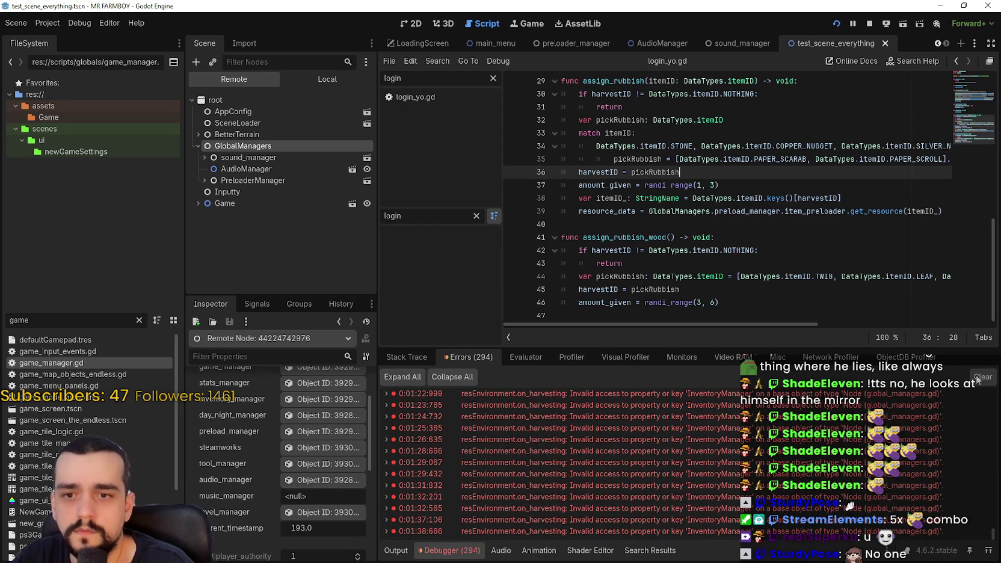
key(F5)
Relaunch the game and walk the farmer north, east and south, mining stone and chopping trees
key(w)
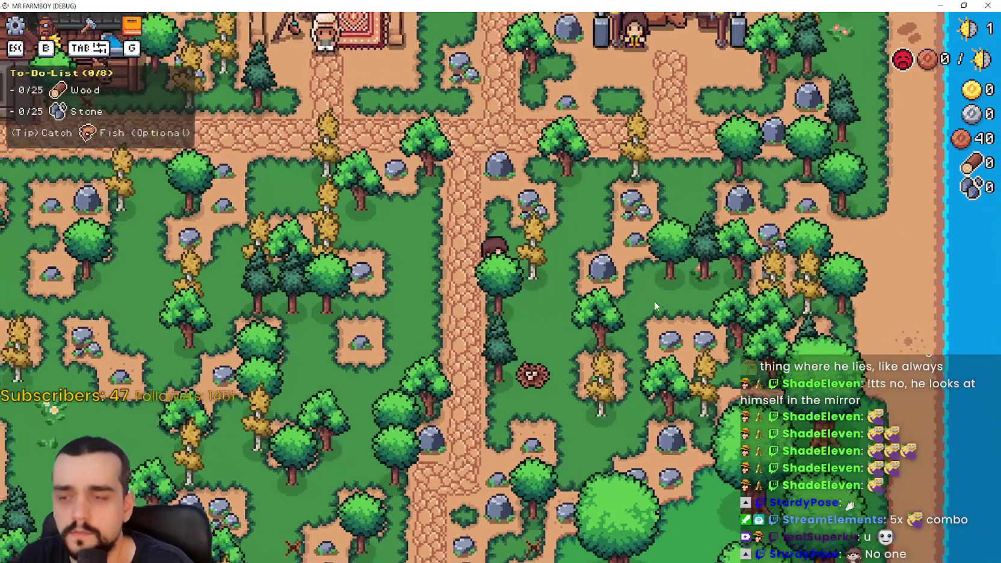
key(w)
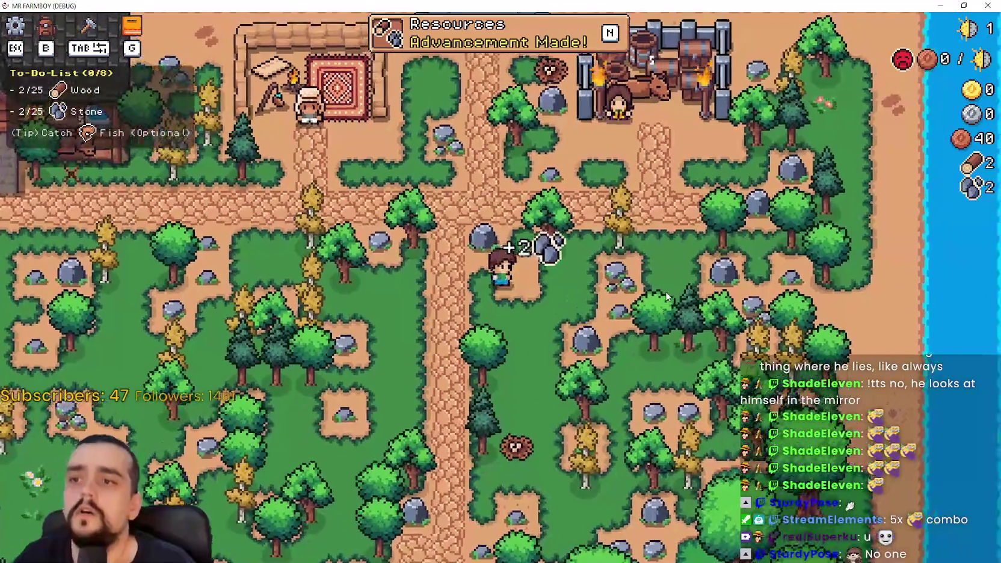
key(d)
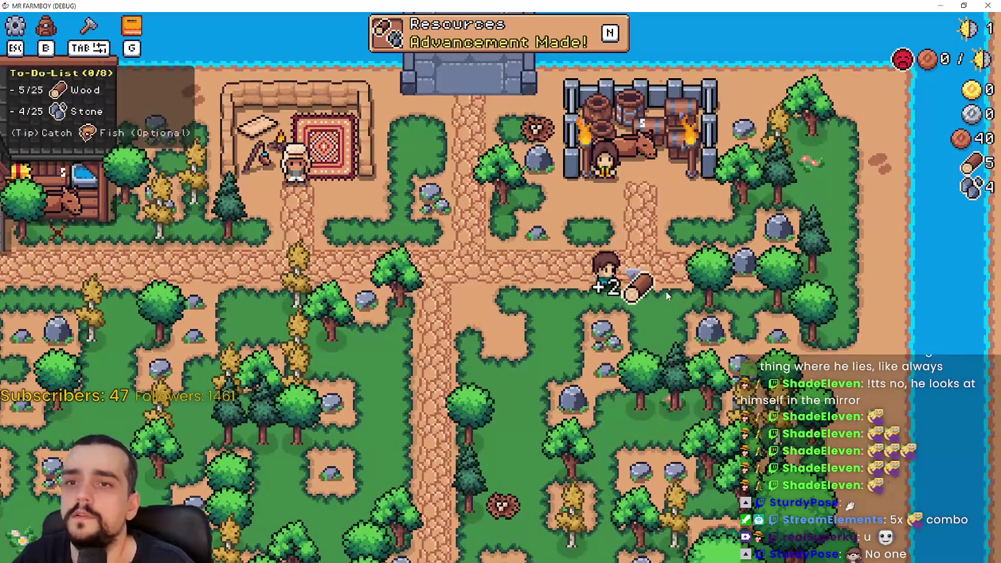
key(d)
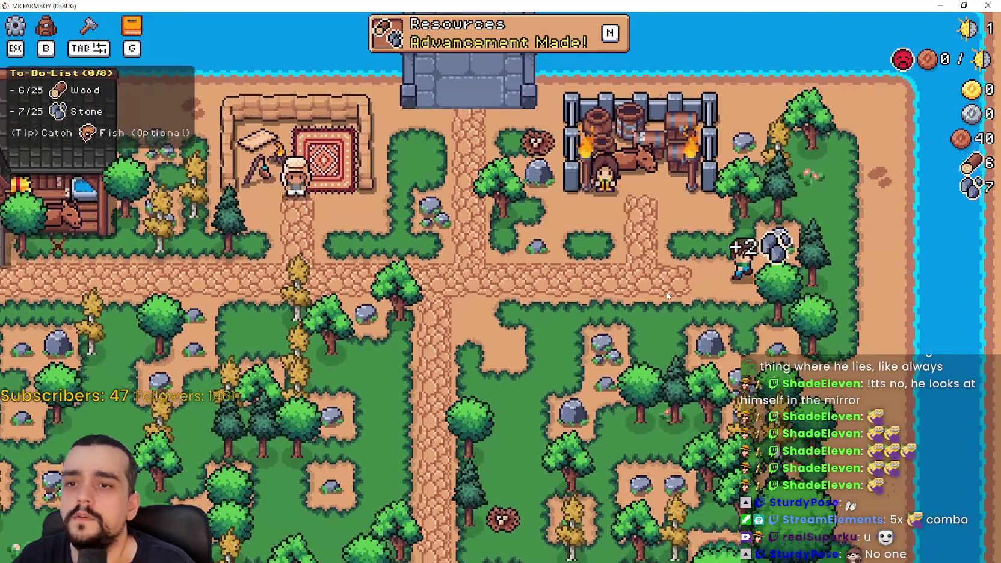
key(w)
key(s)
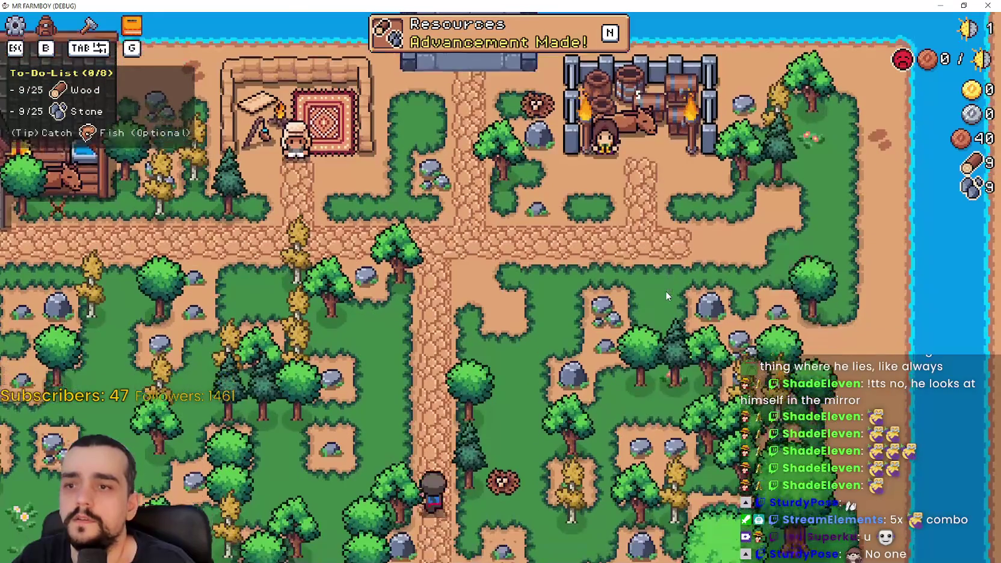
key(s)
key(a)
key(d)
key(s)
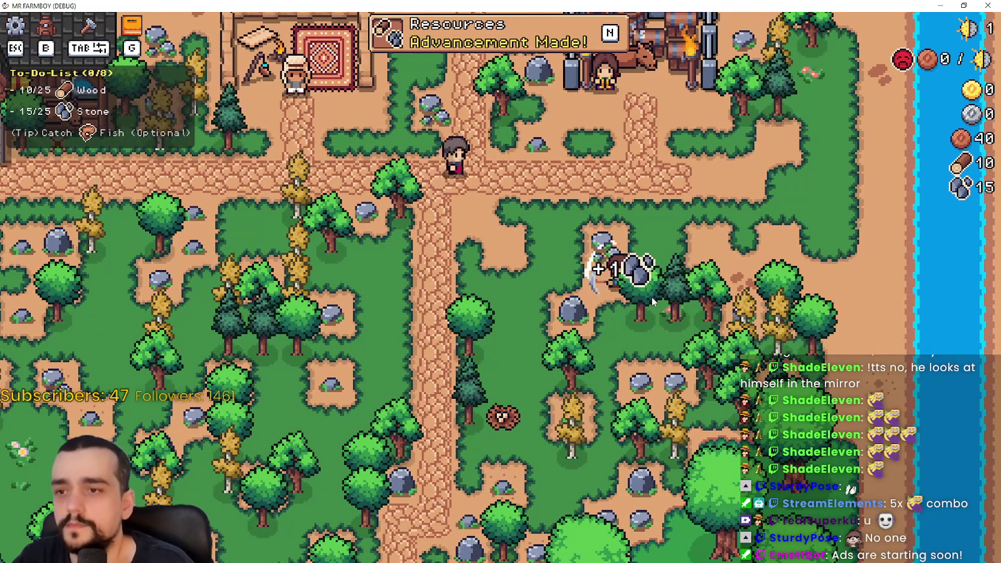
Keep gathering wood and stone while walking south, west, east and back north-west
key(s)
key(a)
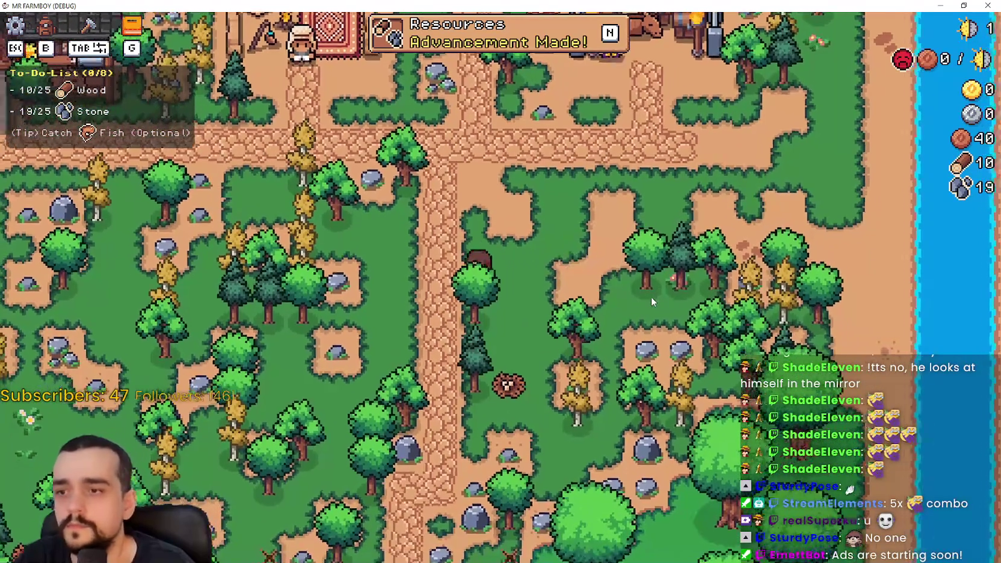
key(s)
key(a)
key(d)
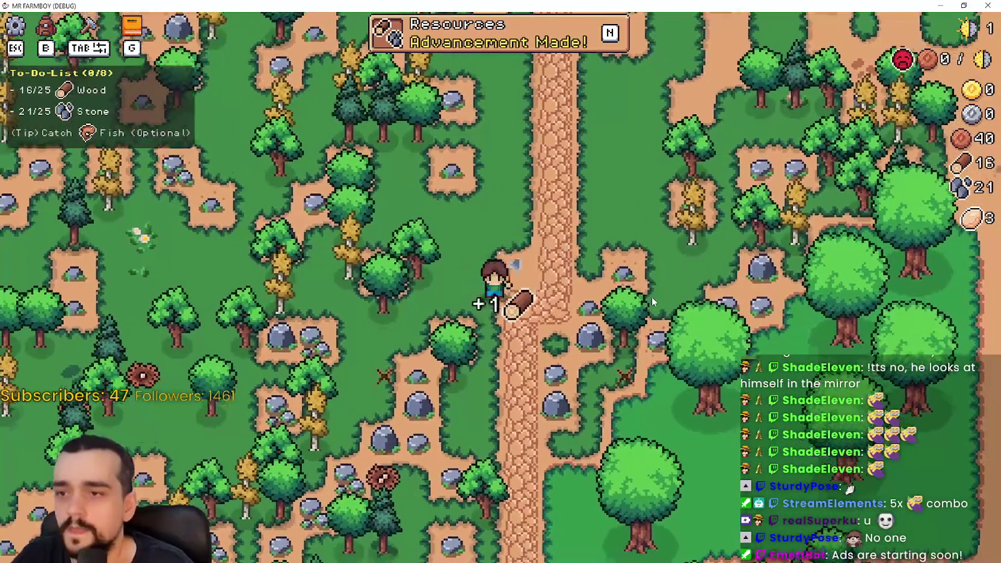
key(s)
key(s)
key(d)
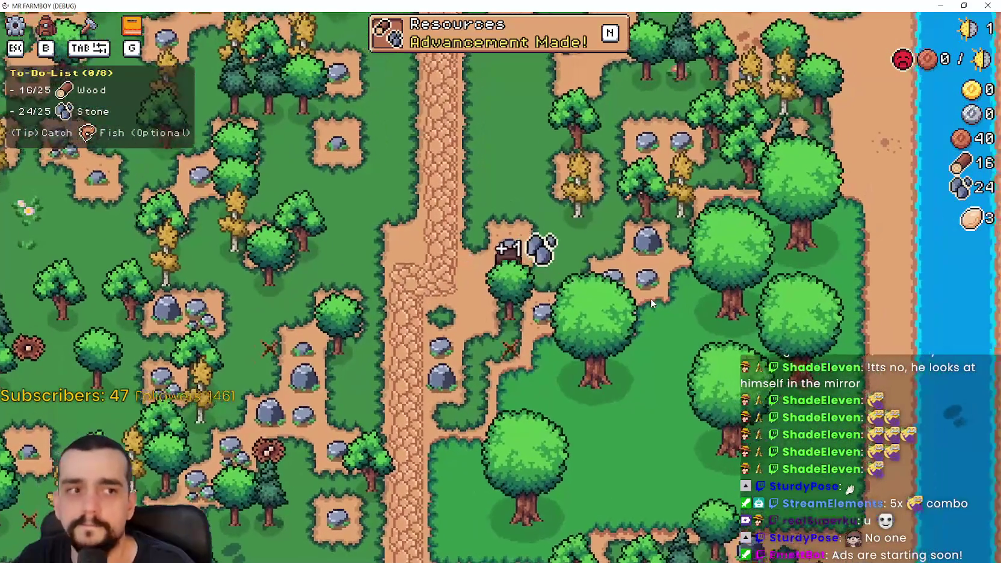
key(w)
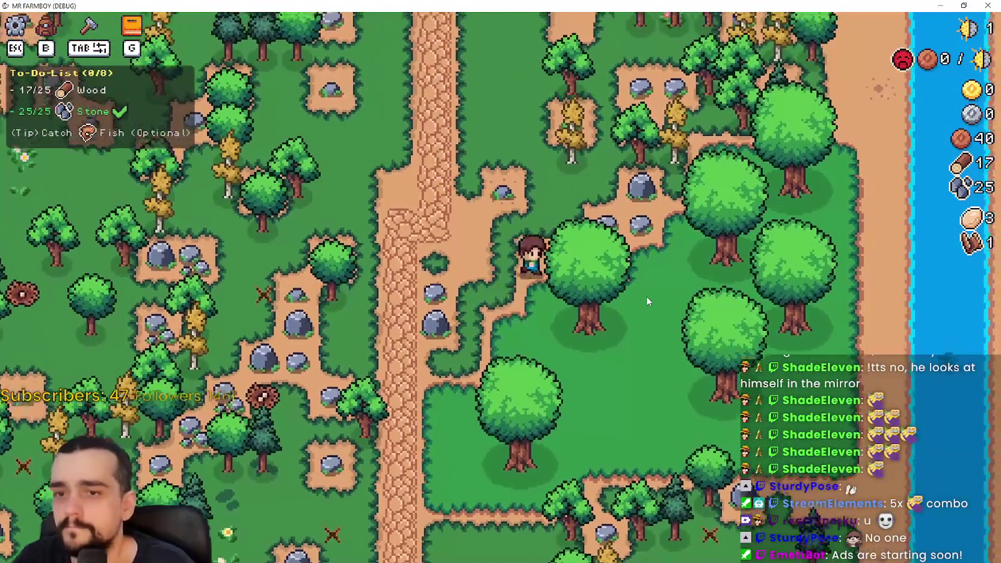
key(d)
key(w)
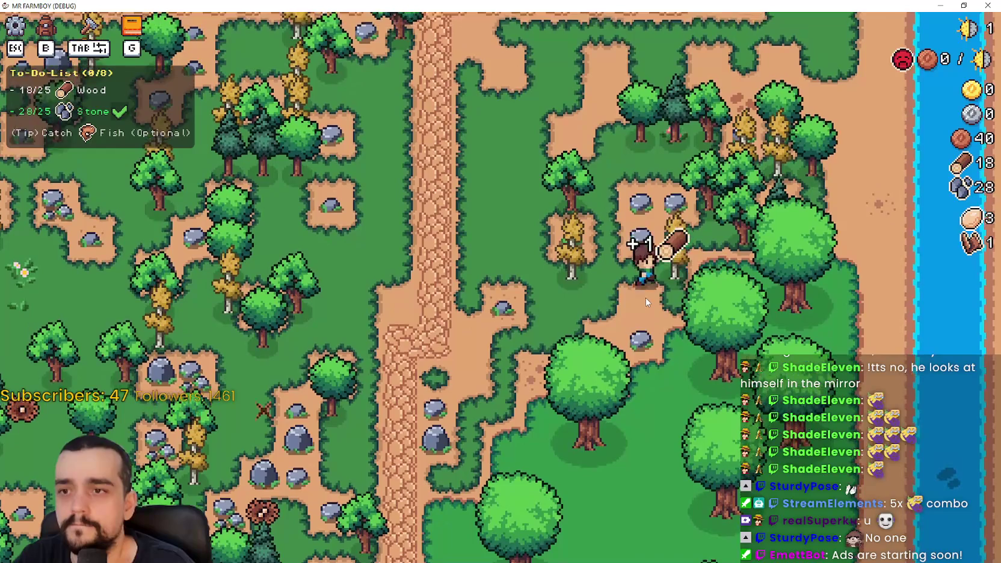
key(a)
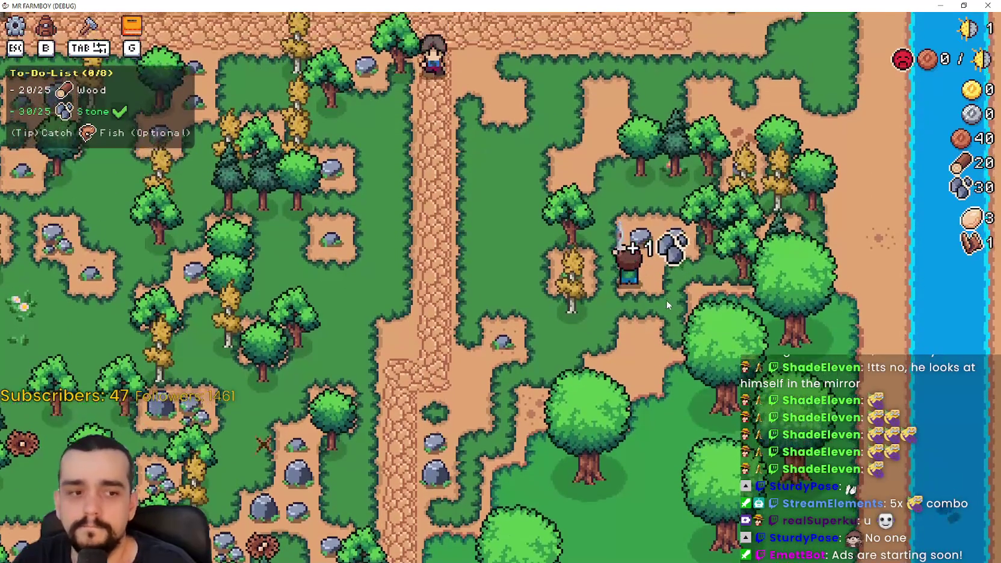
Keep chopping trees and mining rocks around the map for more wood and stone
key(s)
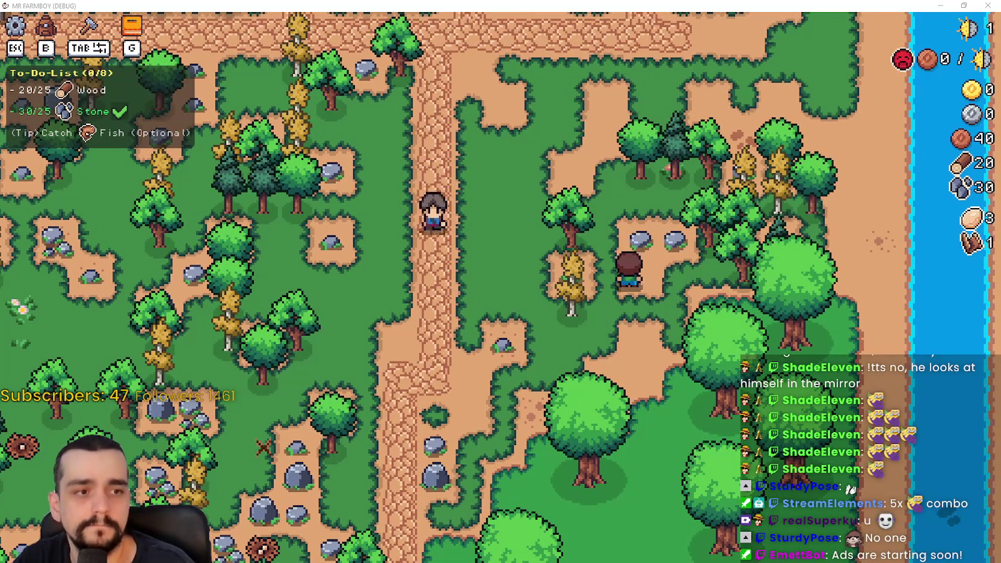
key(a)
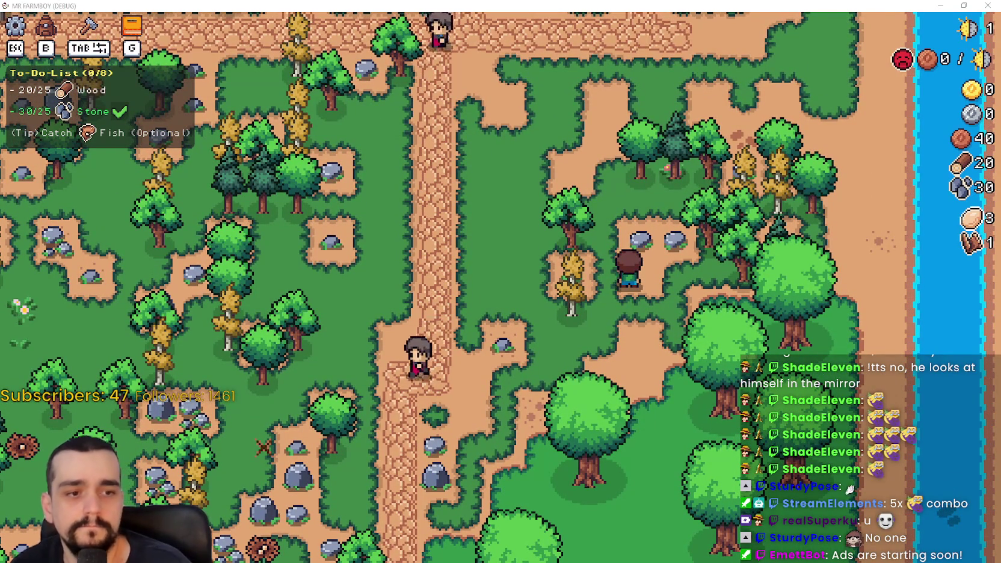
key(s)
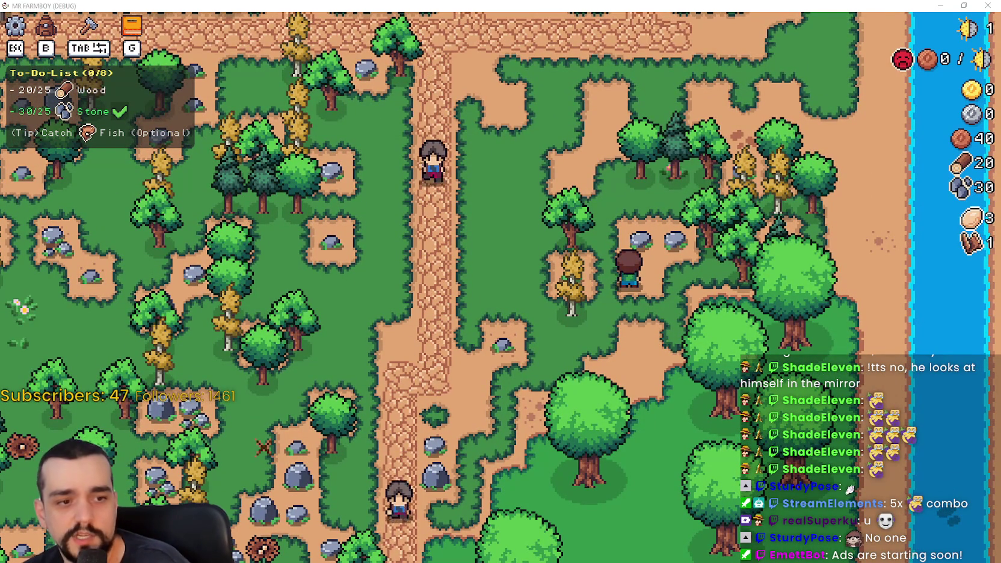
key(s)
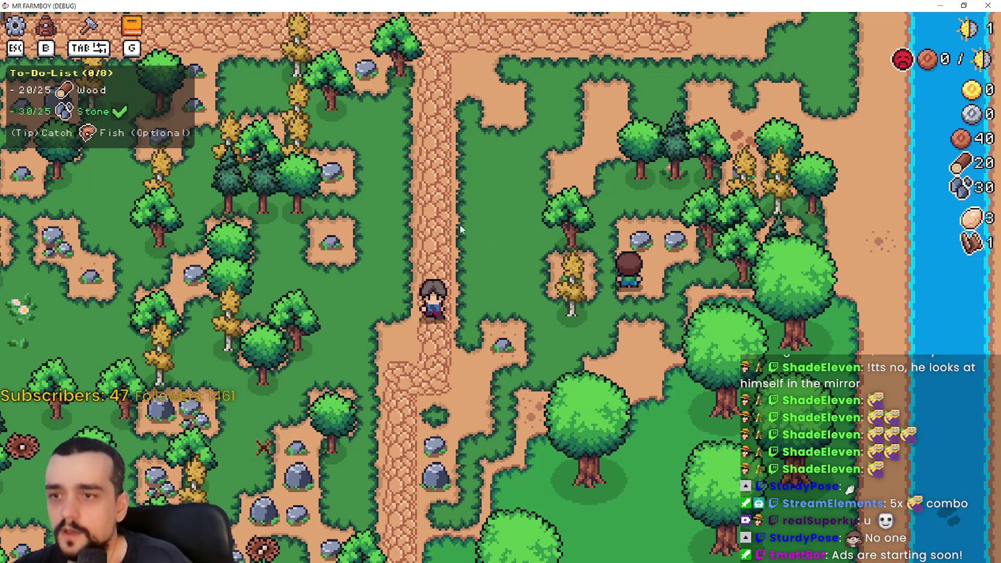
key(a)
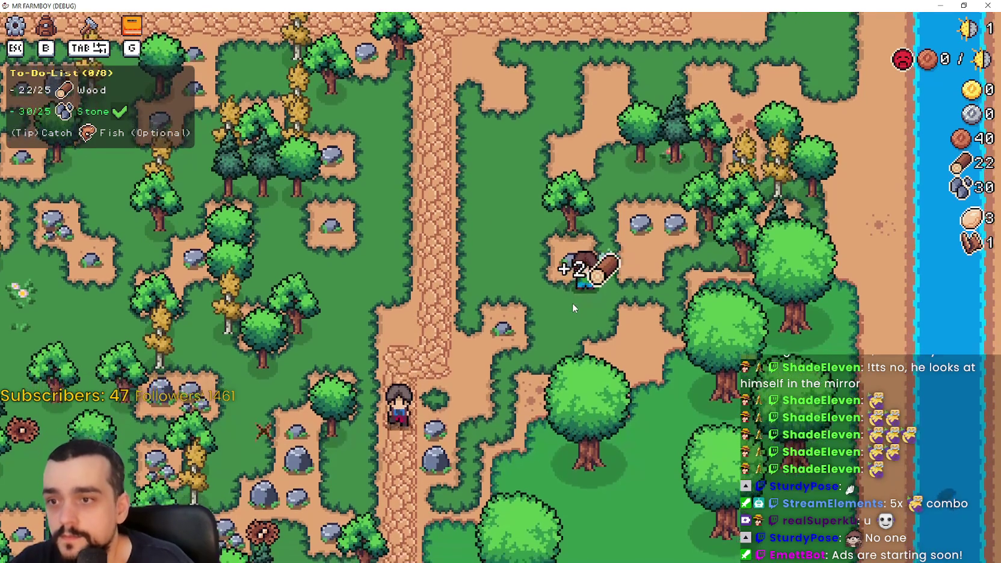
key(d)
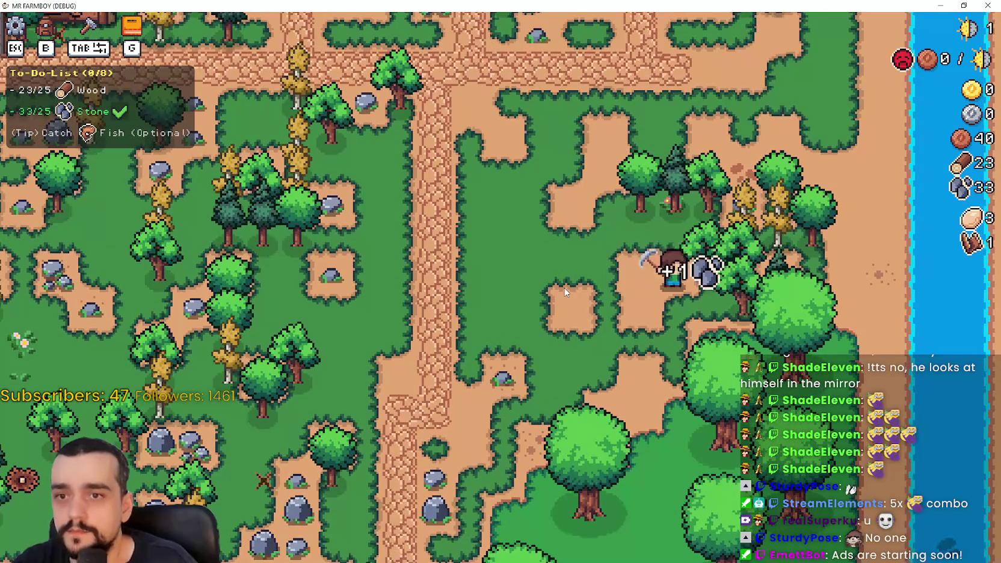
key(d)
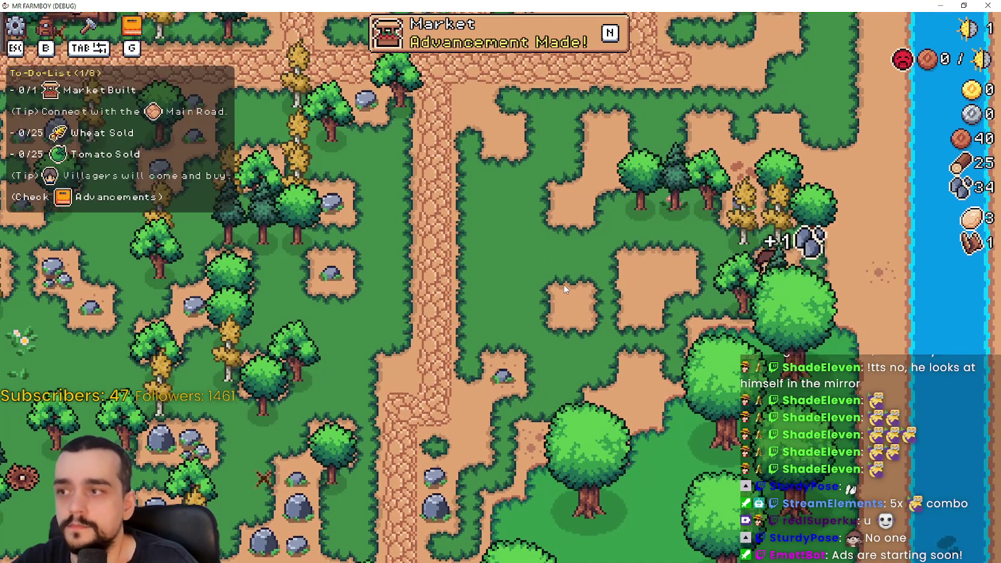
key(w)
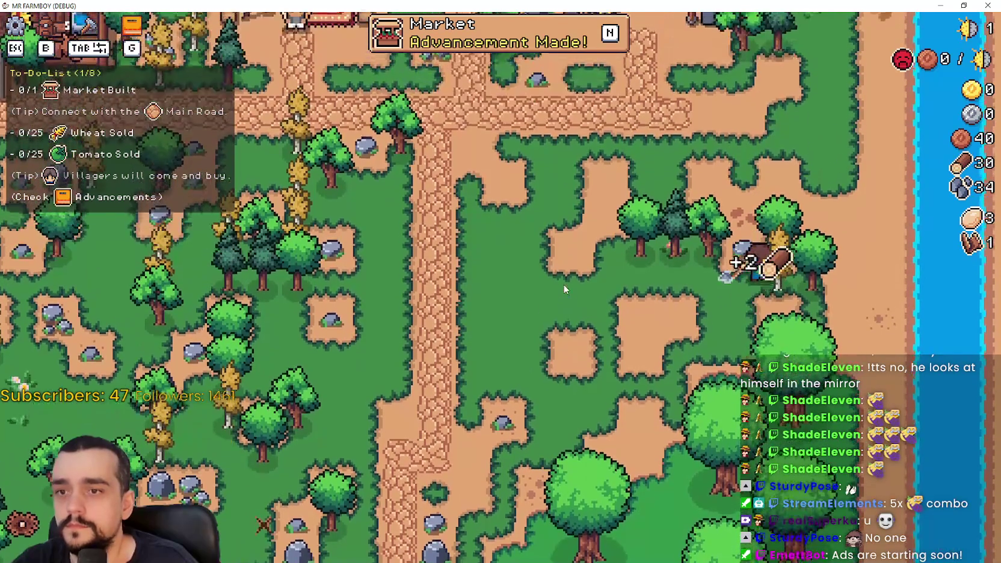
key(d)
key(w)
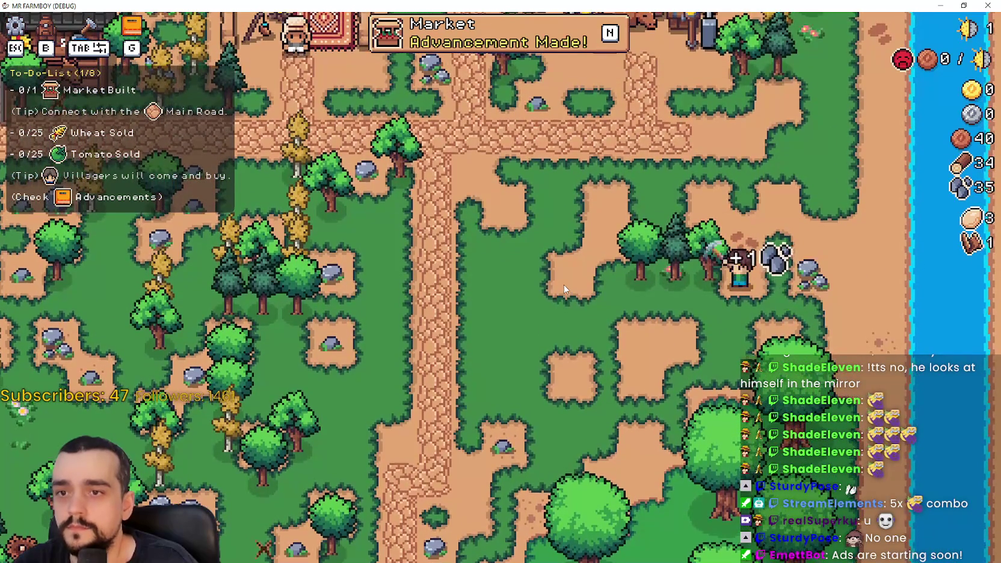
key(a)
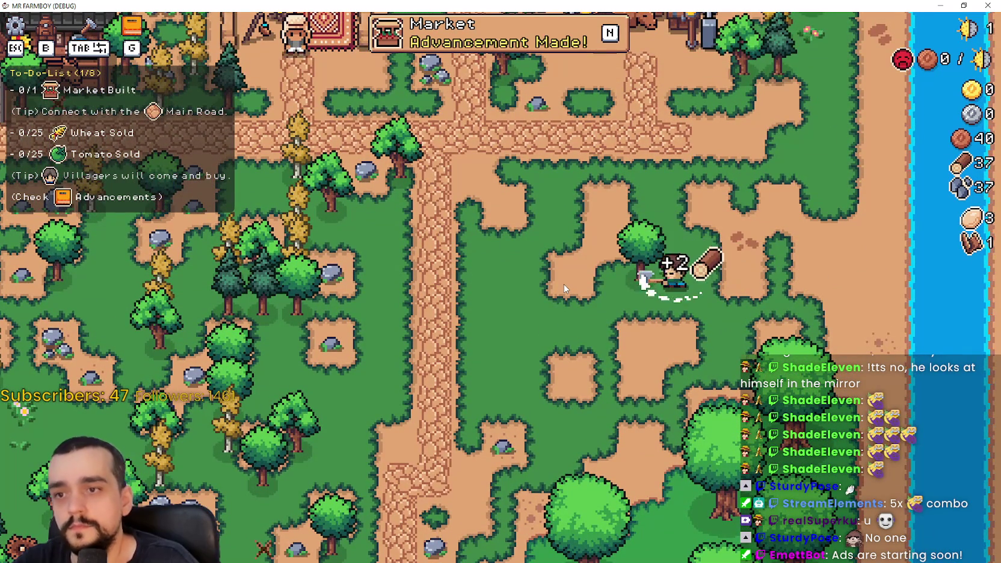
Open the Advancements overview, view the crops and buildings trees, and return to the editor
key(a)
key(d)
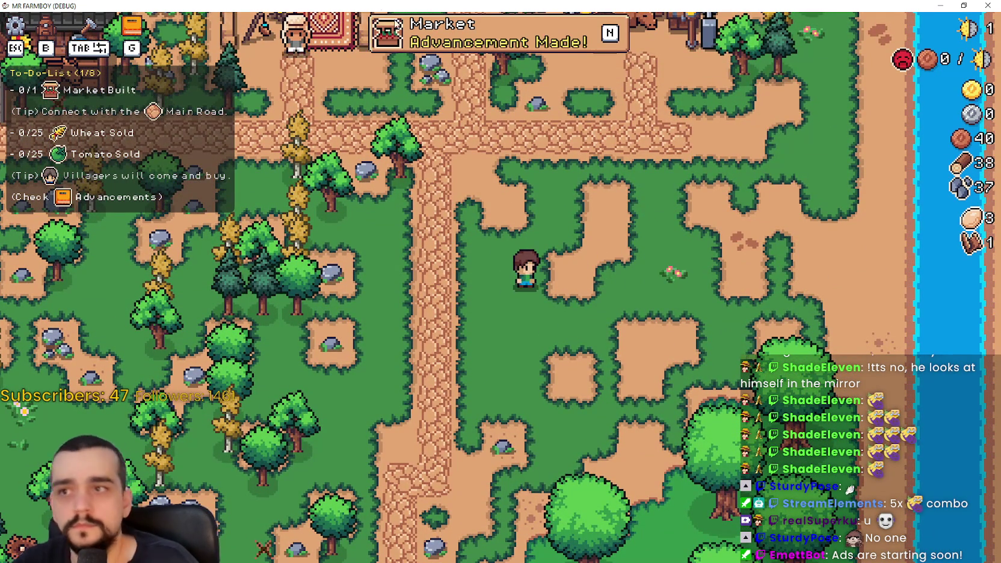
key(g)
mouse_move(436, 311)
mouse_move(251, 202)
click(294, 119)
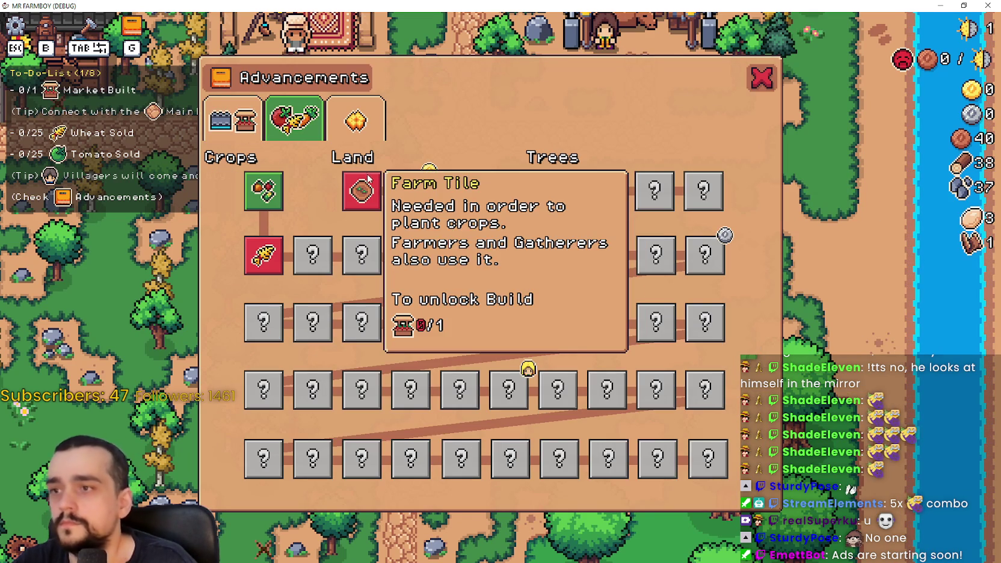
click(233, 119)
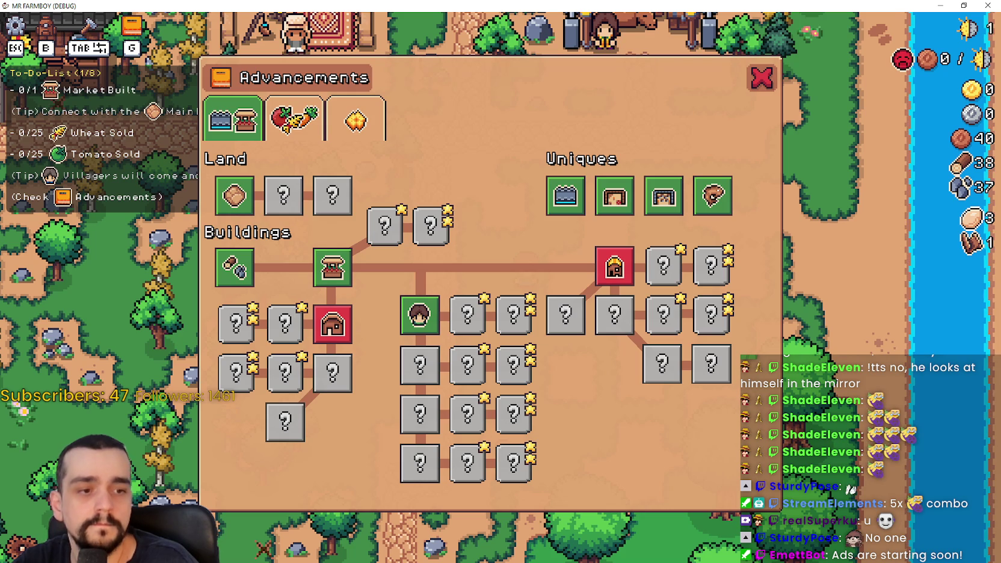
key(alt+Tab)
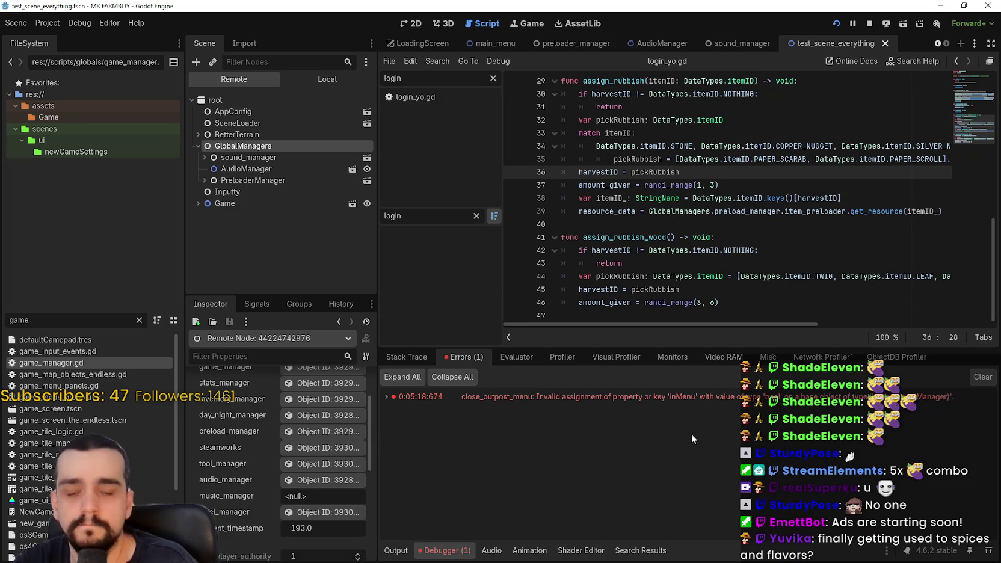
Jump to the erroring line in merchant_outpost_panel.gd and inspect signal_manager on lines 37 and 19
click(650, 399)
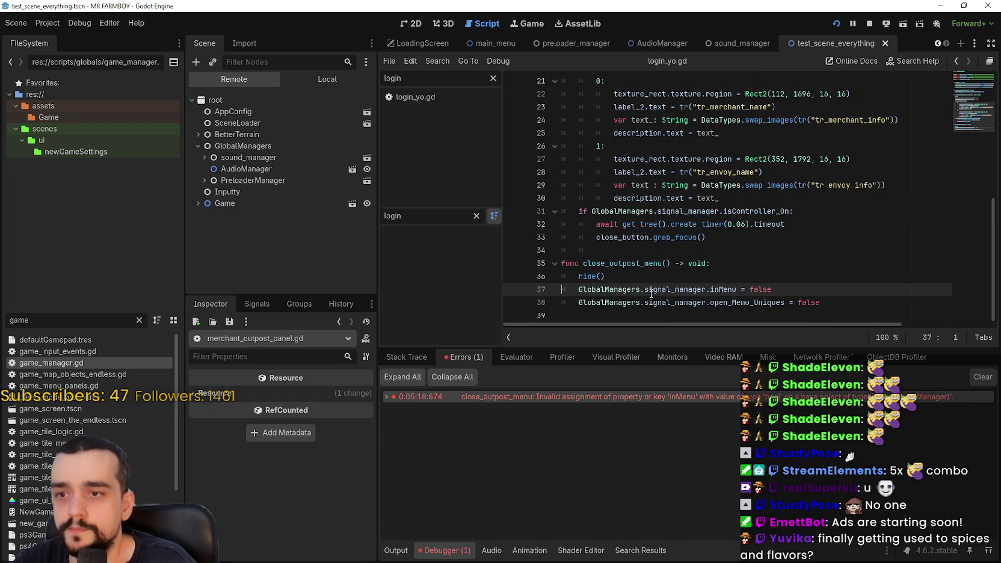
double_click(671, 290)
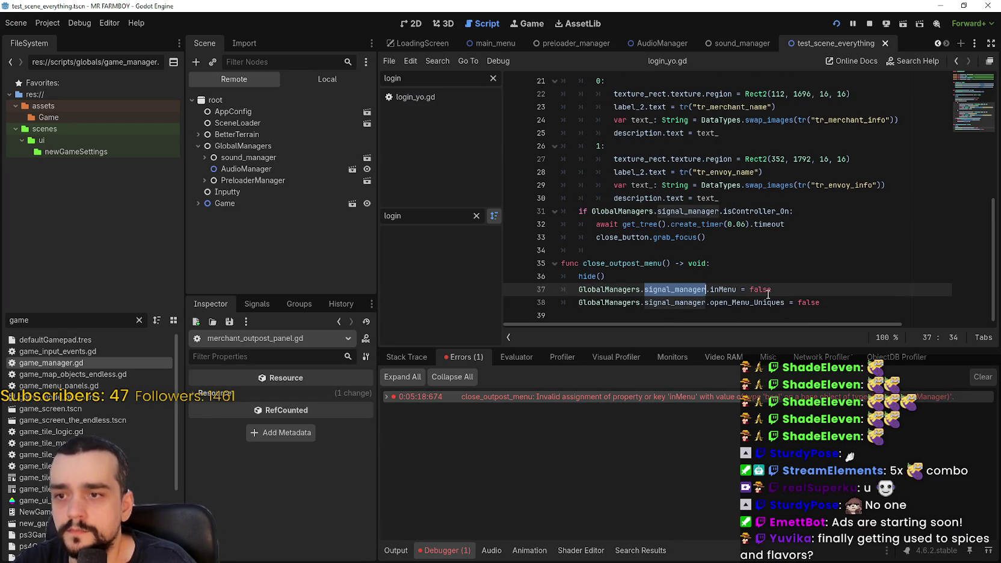
click(738, 258)
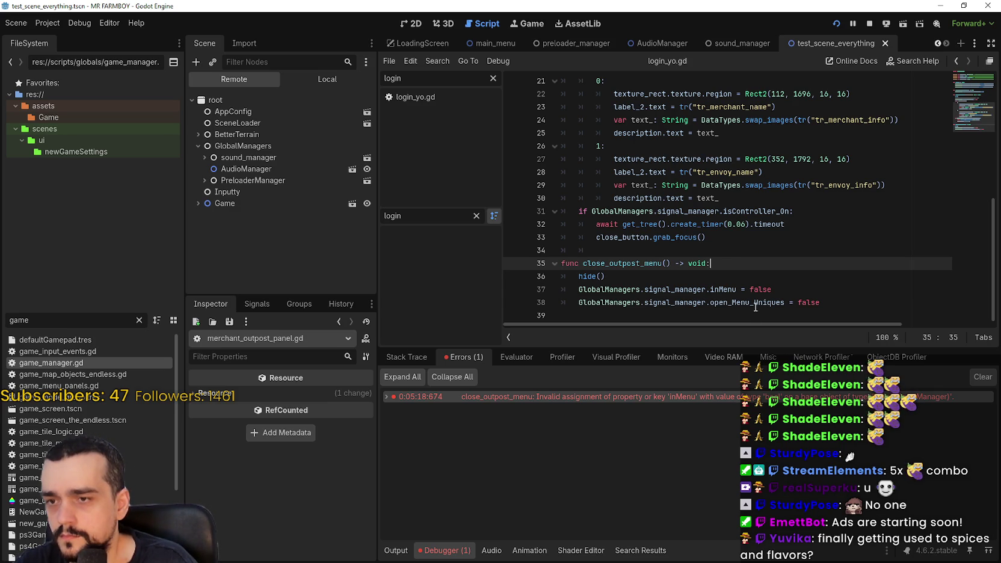
double_click(675, 289)
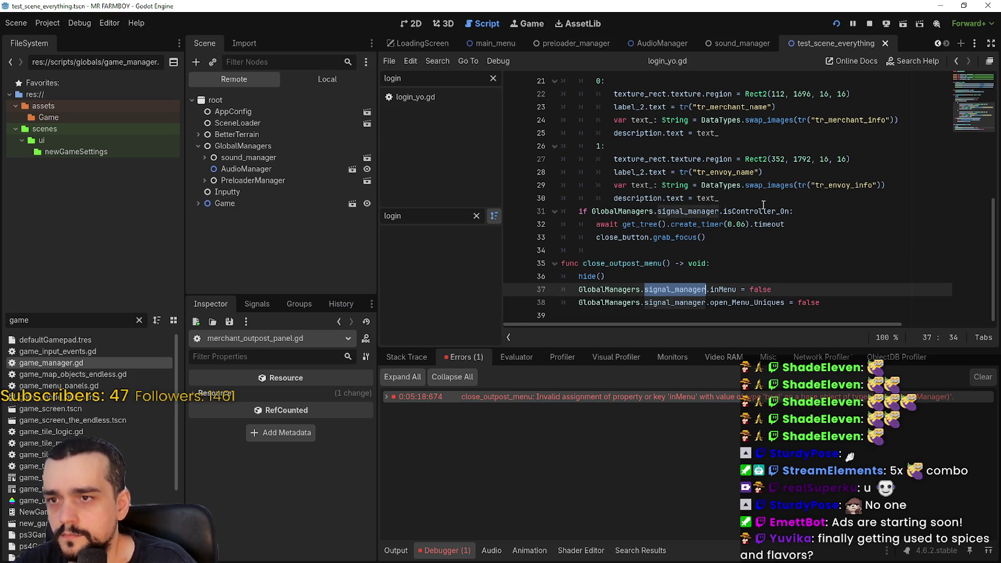
scroll(up, 3)
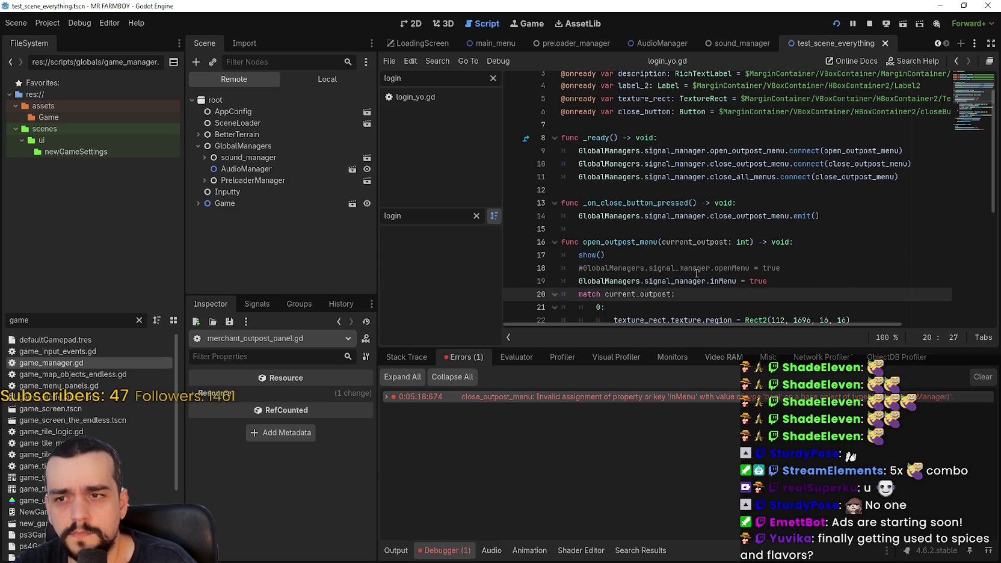
double_click(674, 281)
scroll(down, 3)
key(ctrl+f)
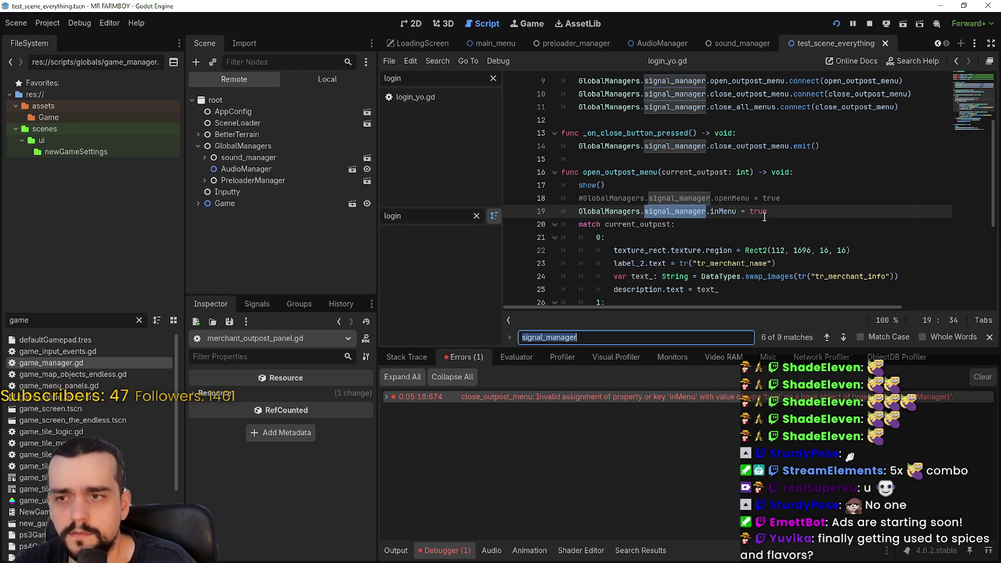
click(990, 338)
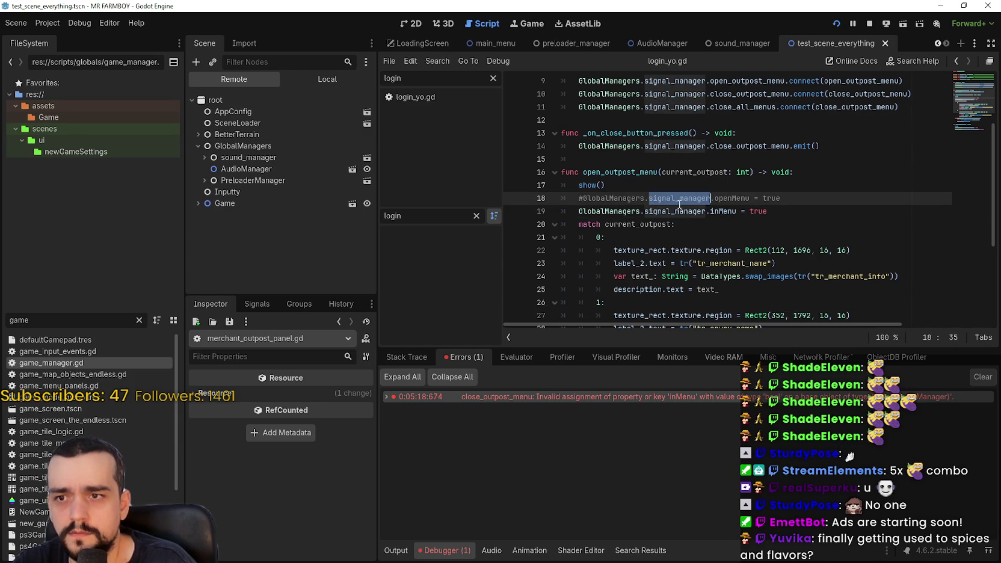
Scroll through the script and reselect the signal_manager references on lines 9 and 19
scroll(down, 3)
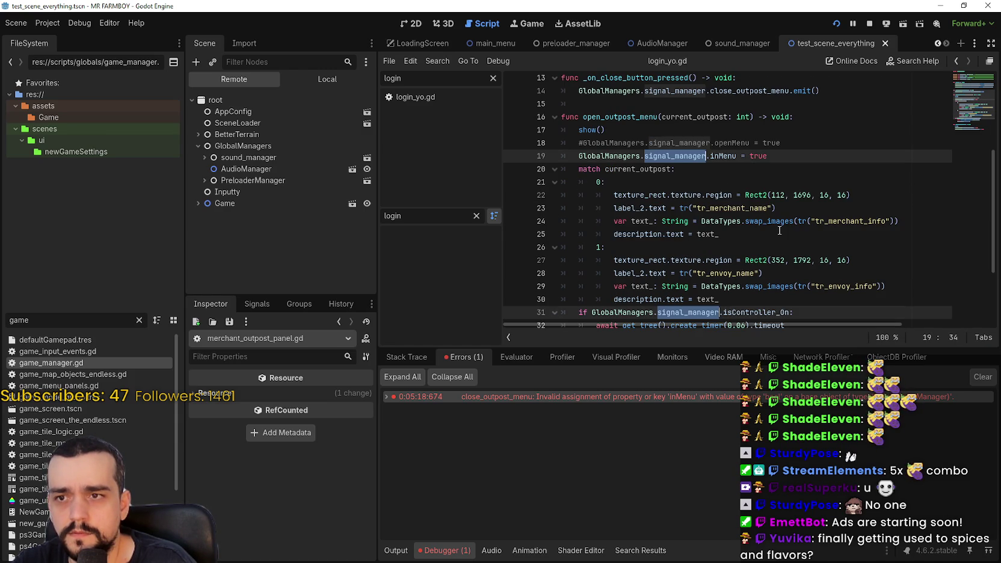
scroll(down, 3)
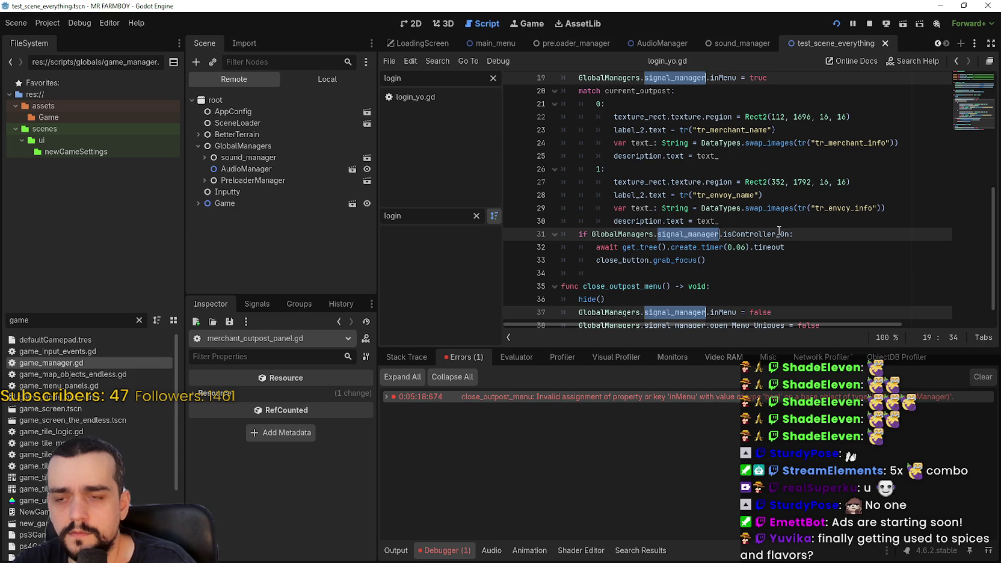
scroll(down, 3)
scroll(up, 3)
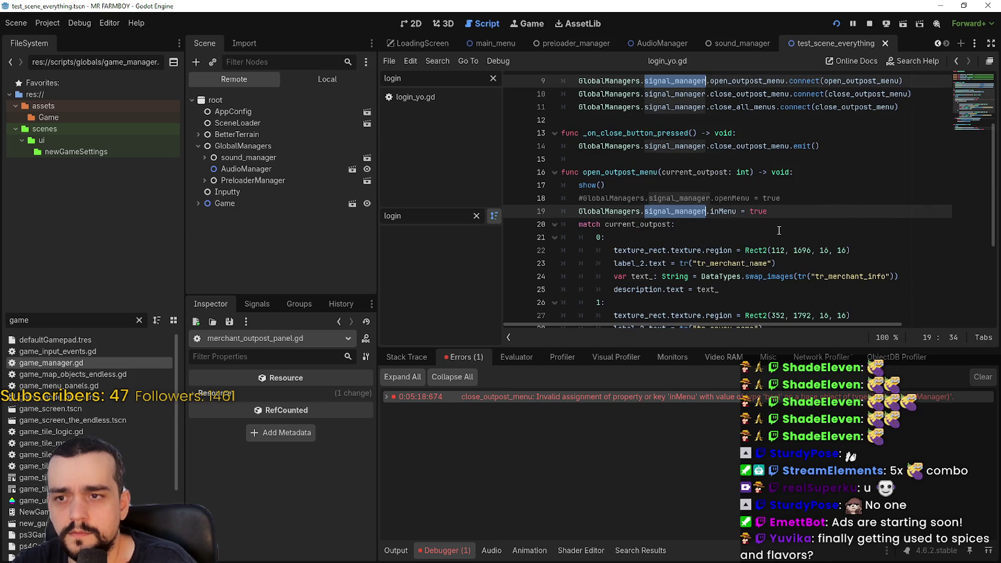
scroll(up, 3)
click(774, 226)
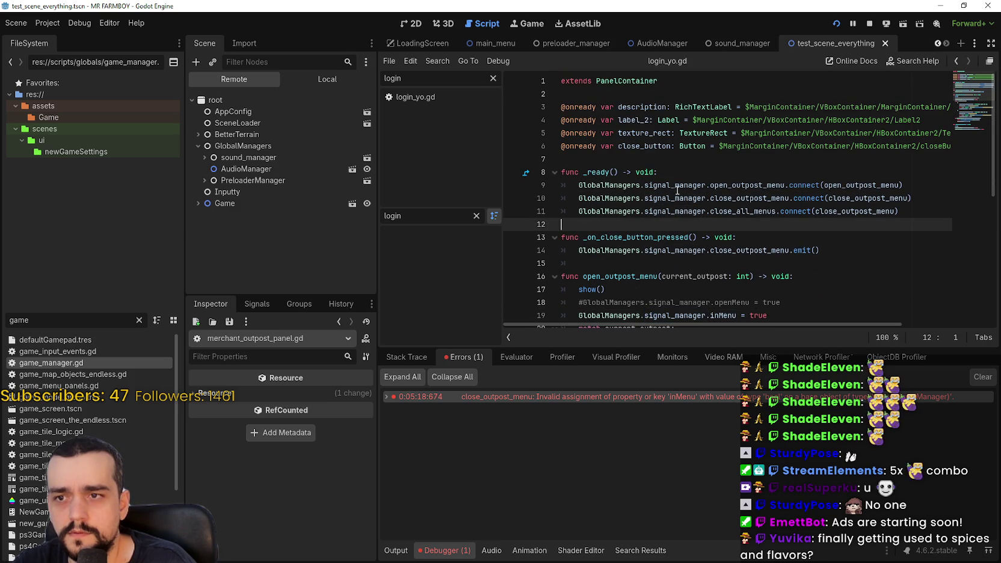
double_click(678, 187)
scroll(down, 3)
double_click(675, 159)
scroll(up, 3)
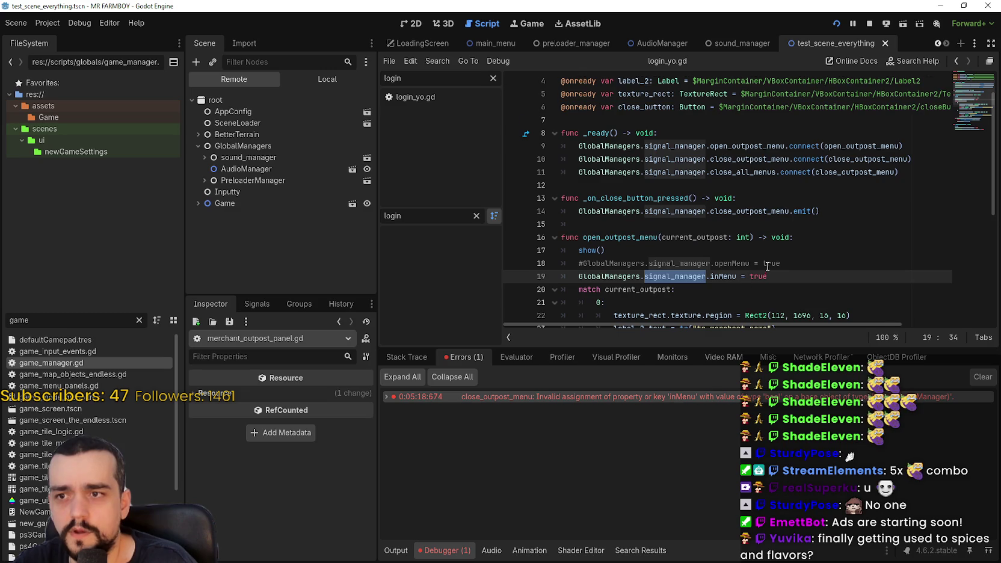
scroll(down, 3)
Change lines 19 and 31 to stats_manager and search all project files for isController_On
text(stats)
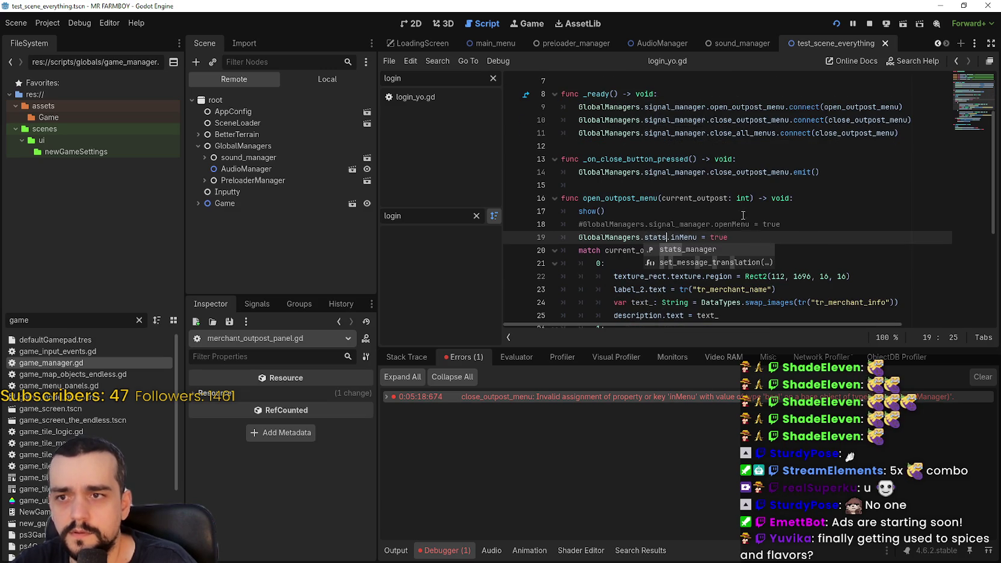
key(Return)
scroll(down, 3)
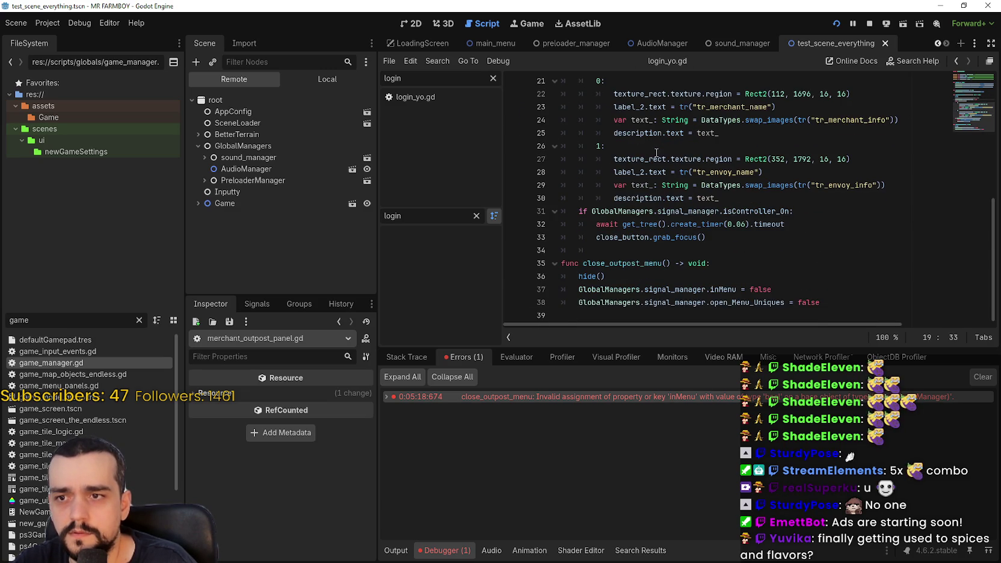
double_click(704, 212)
text(stats)
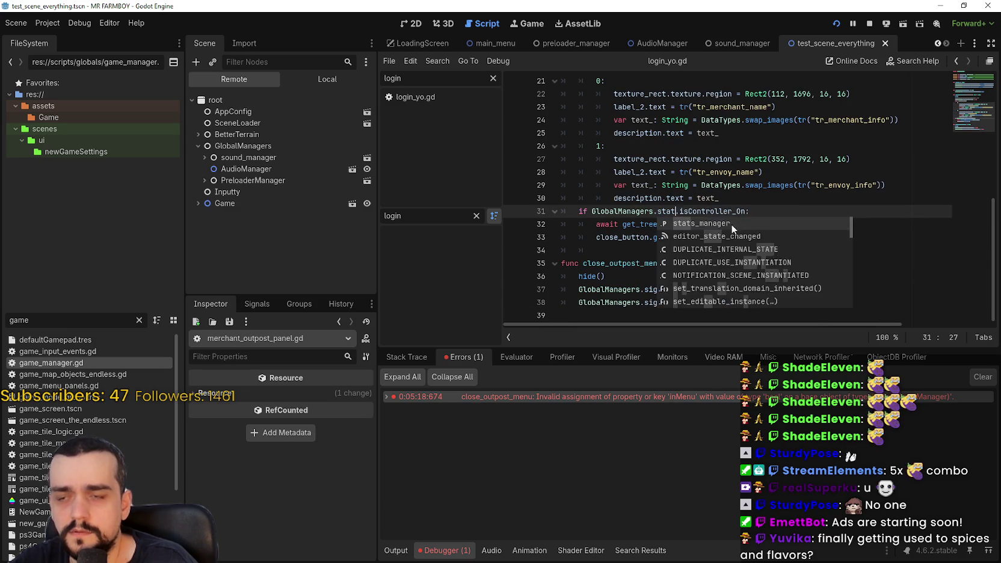
key(Return)
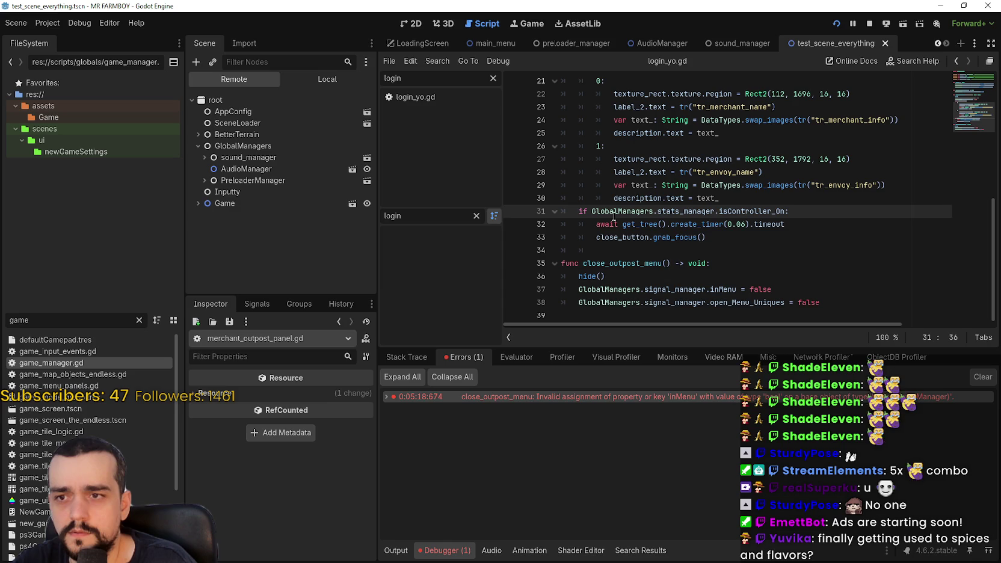
double_click(749, 211)
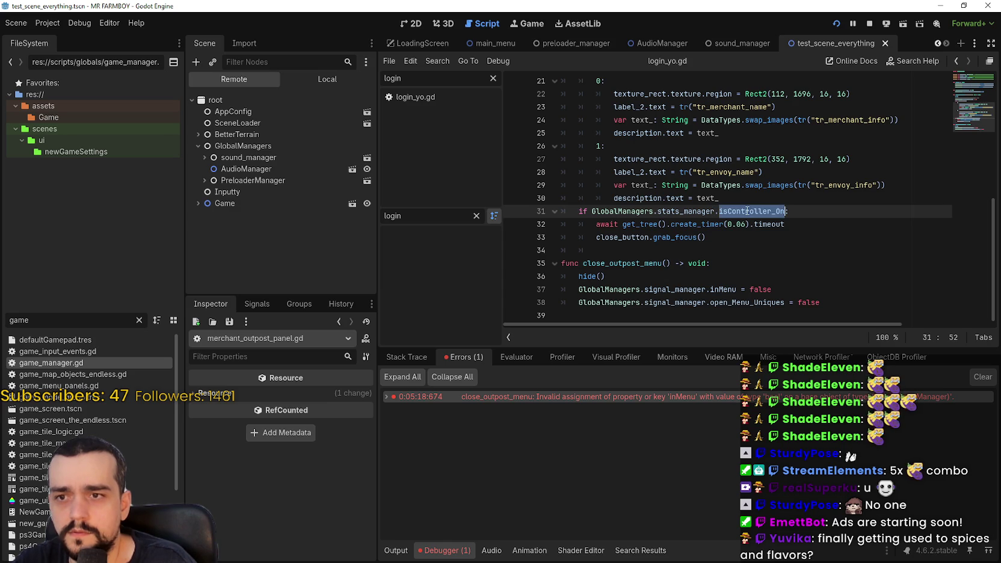
key(ctrl+shift+f)
key(Return)
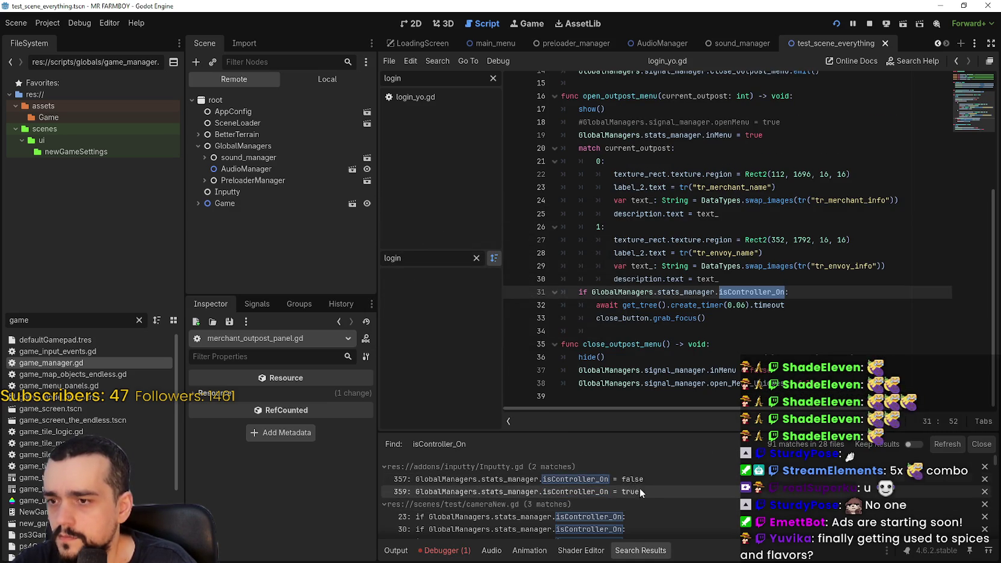
Switch lines 37 and 38 to stats_manager and save the script
scroll(down, 3)
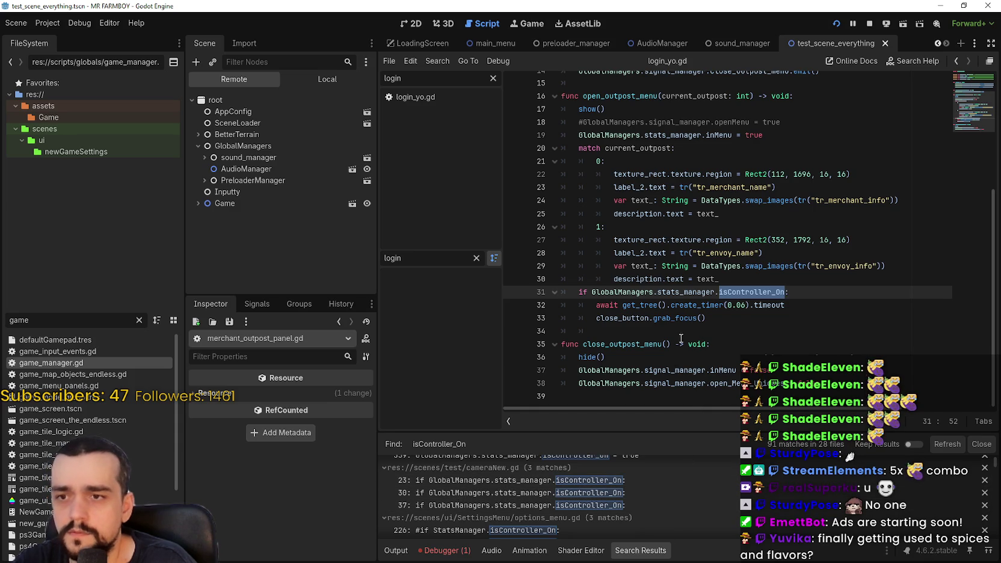
double_click(674, 370)
text(stats)
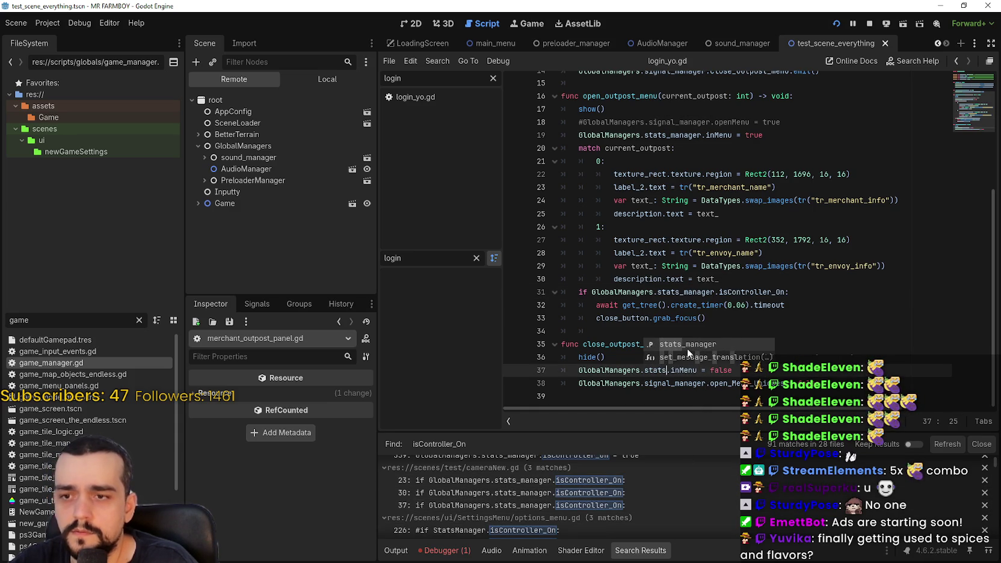
double_click(674, 384)
text(stats)
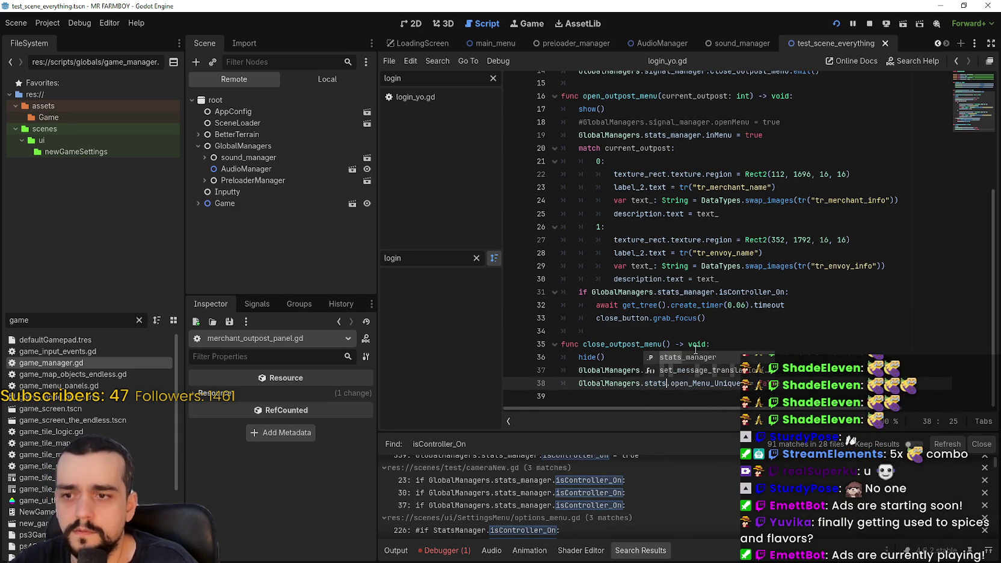
key(Return)
key(ctrl+s)
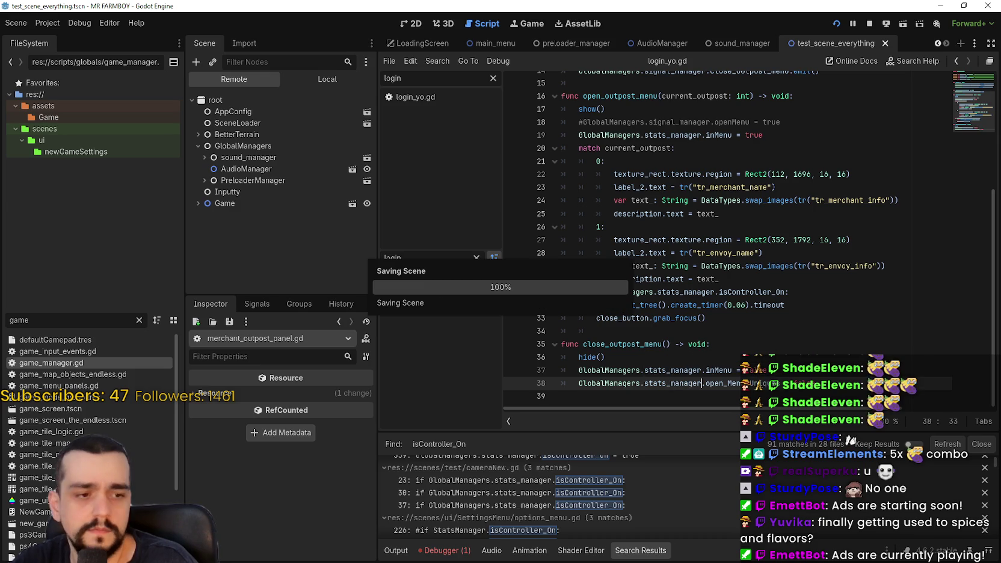
Clear the debugger's old errors and return to the game, closing the Advancements panel
click(419, 555)
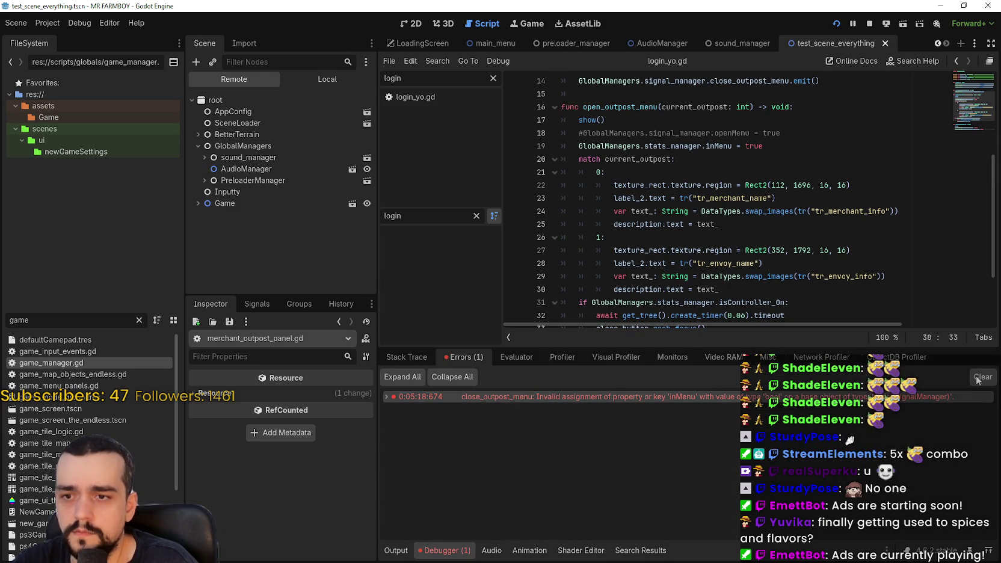
click(978, 378)
key(alt+Tab)
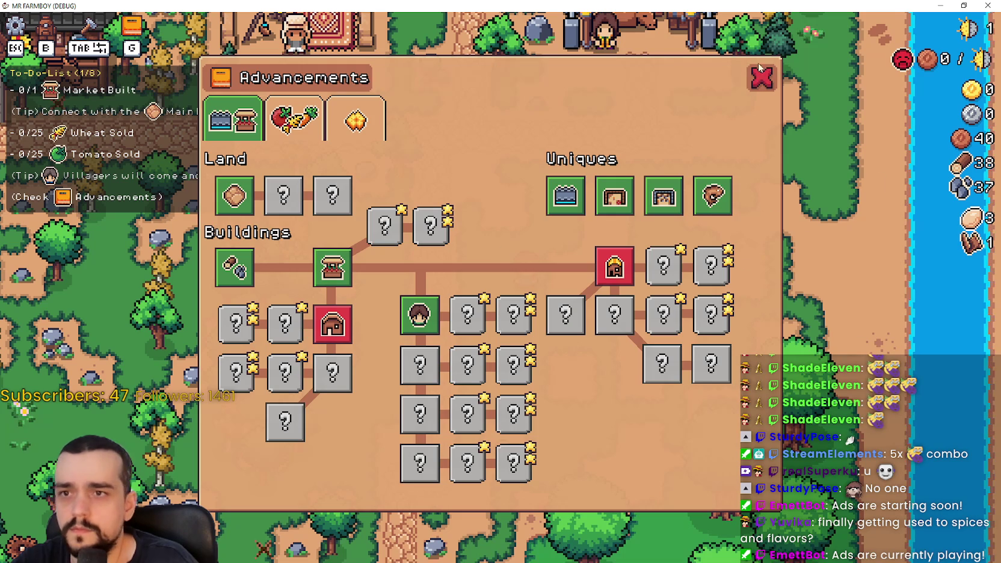
click(760, 71)
Visit the Merchant Seller shop twice, then open the Royal's Envoy task window
key(a)
key(e)
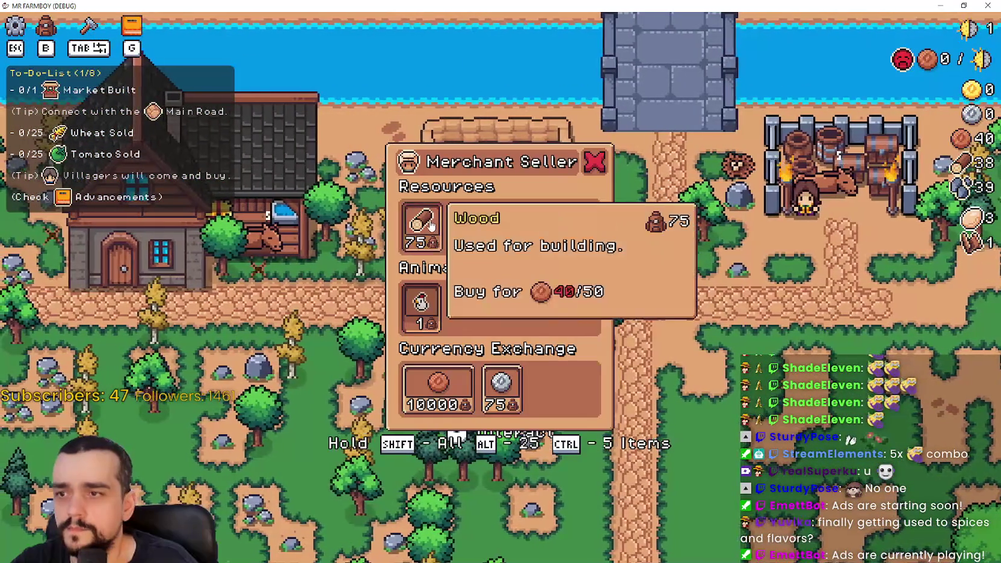
key(d)
key(a)
key(e)
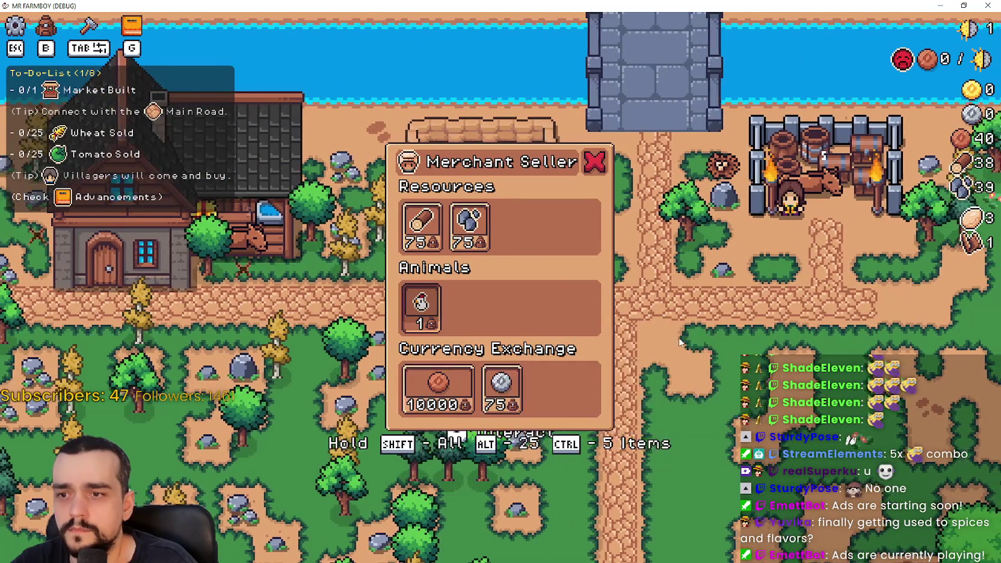
key(d)
key(e)
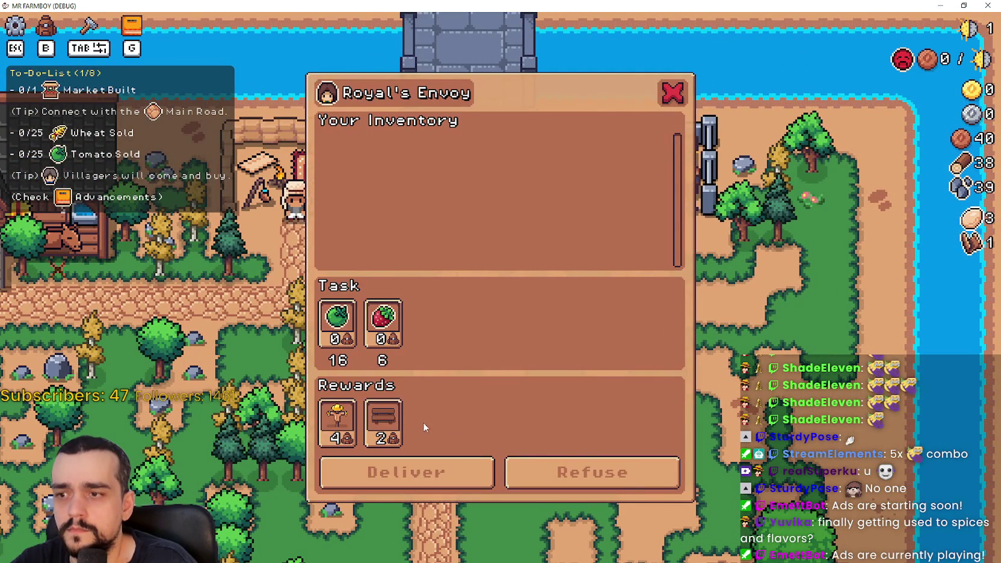
Open Crafting and place the market building beside the road
key(s)
key(b)
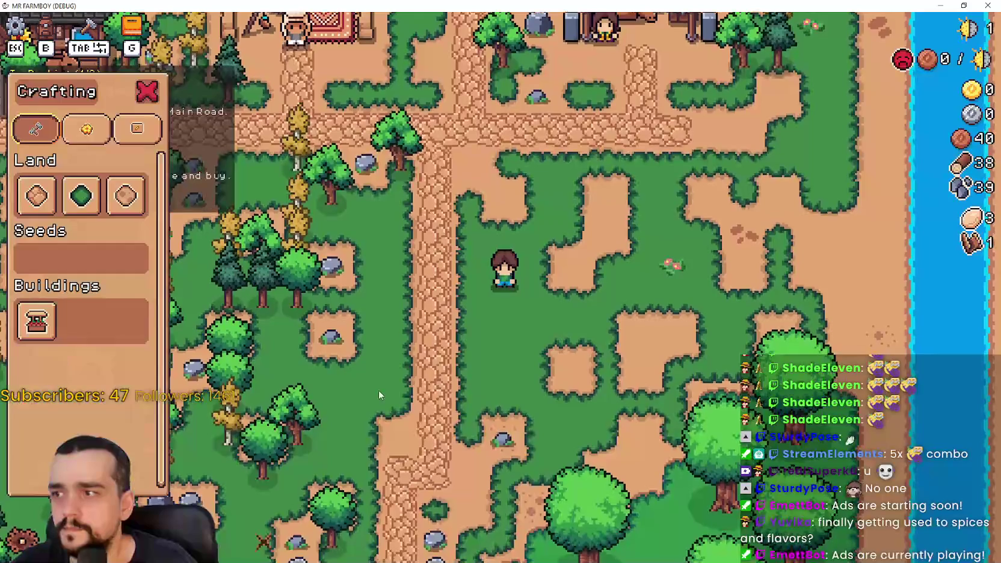
click(36, 321)
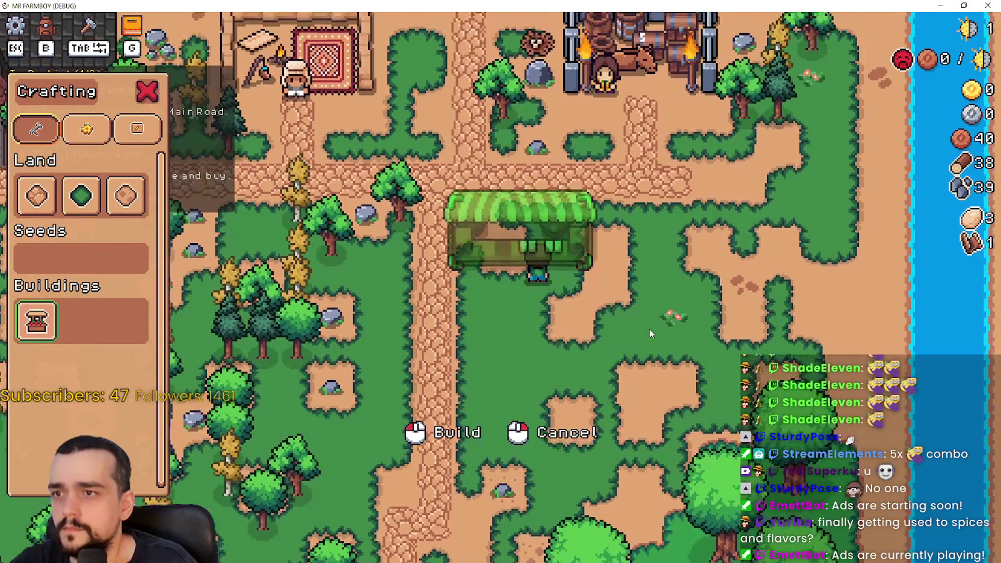
click(649, 328)
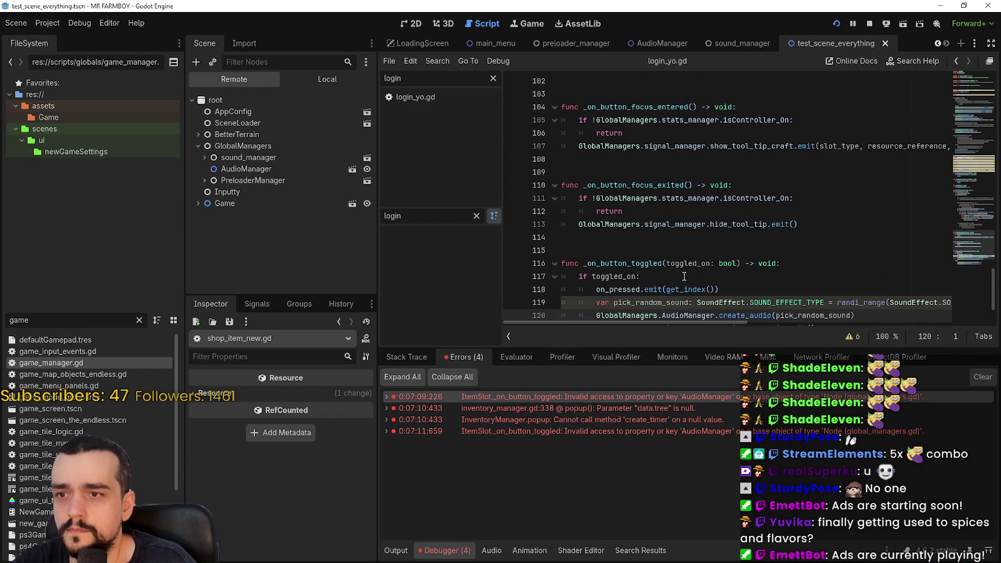
Replace AudioManager on shop_item_new.gd line 120 with audio_manager via autocomplete
scroll(down, 3)
double_click(692, 250)
text(audio)
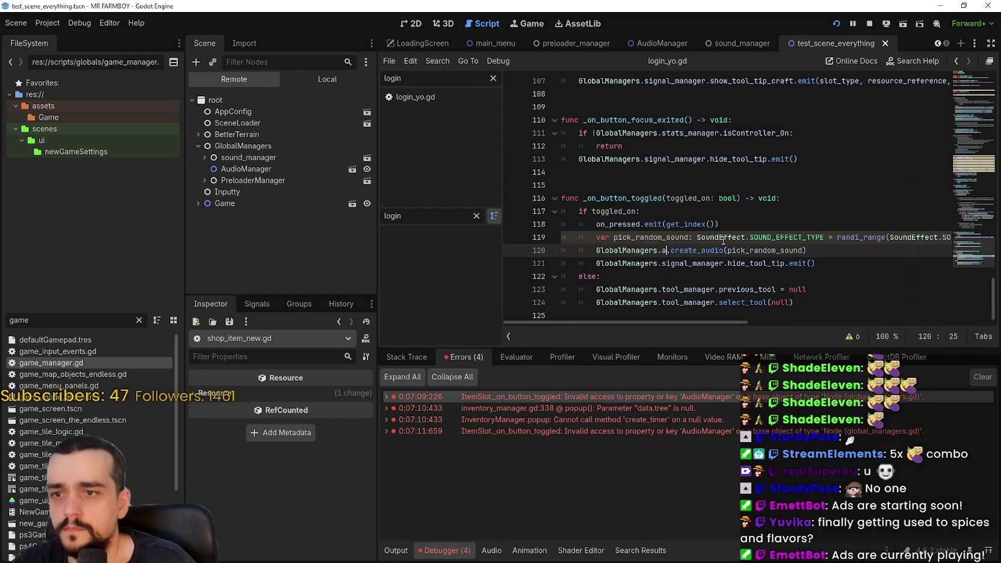
key(Return)
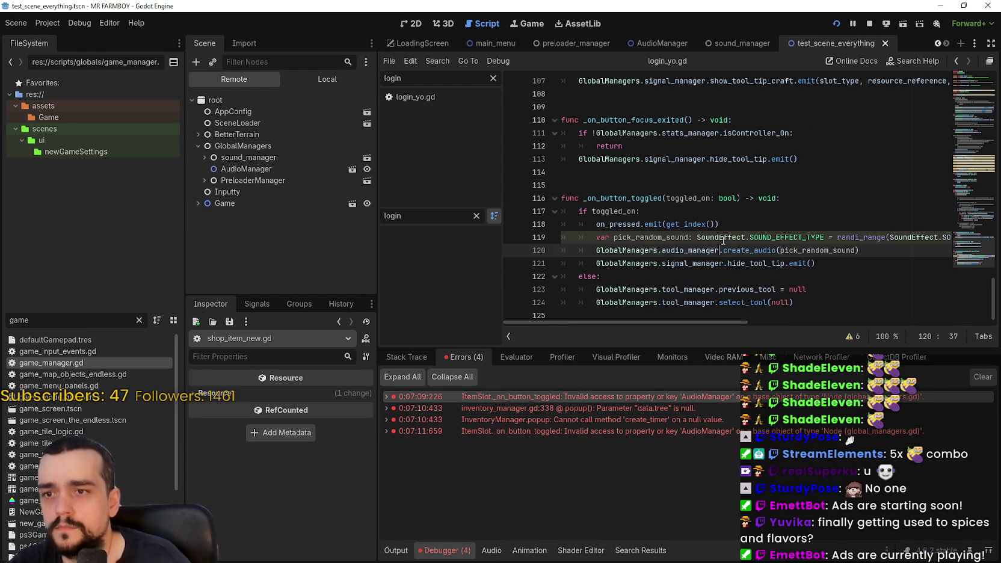
click(706, 263)
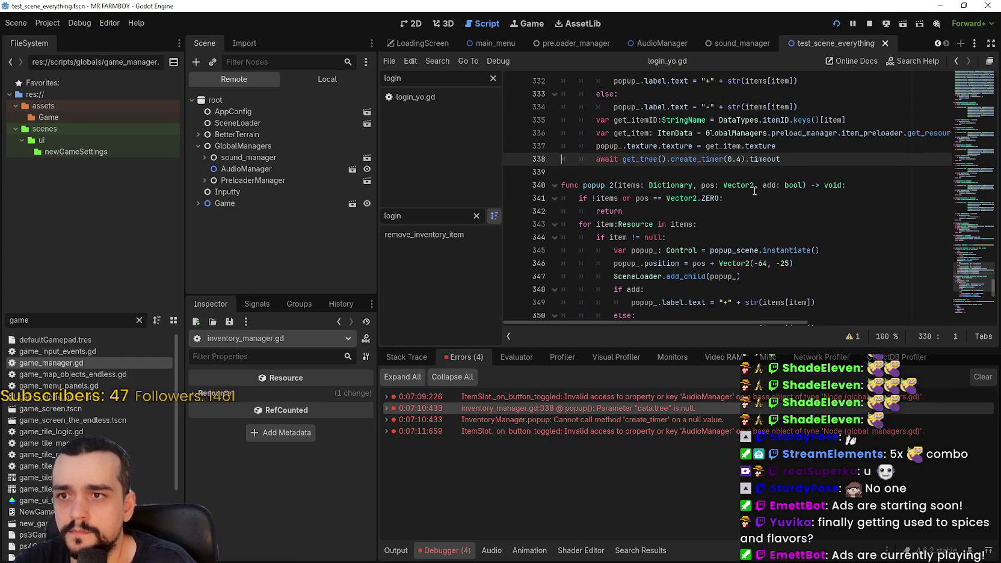
Jump from the create_timer null-value error to inventory_manager.gd line 338 and review the code
drag(739, 323, 667, 298)
mouse_move(676, 409)
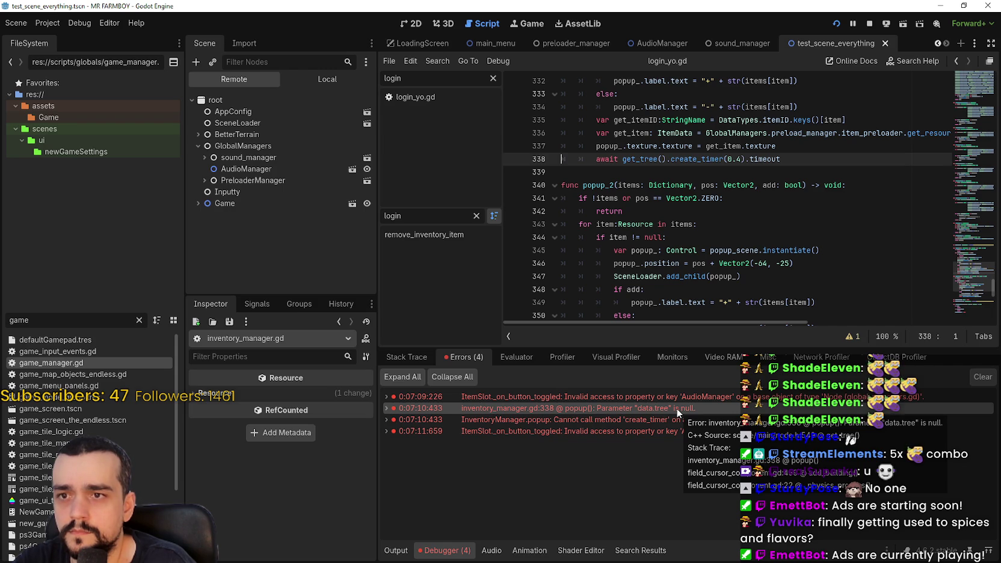
click(648, 423)
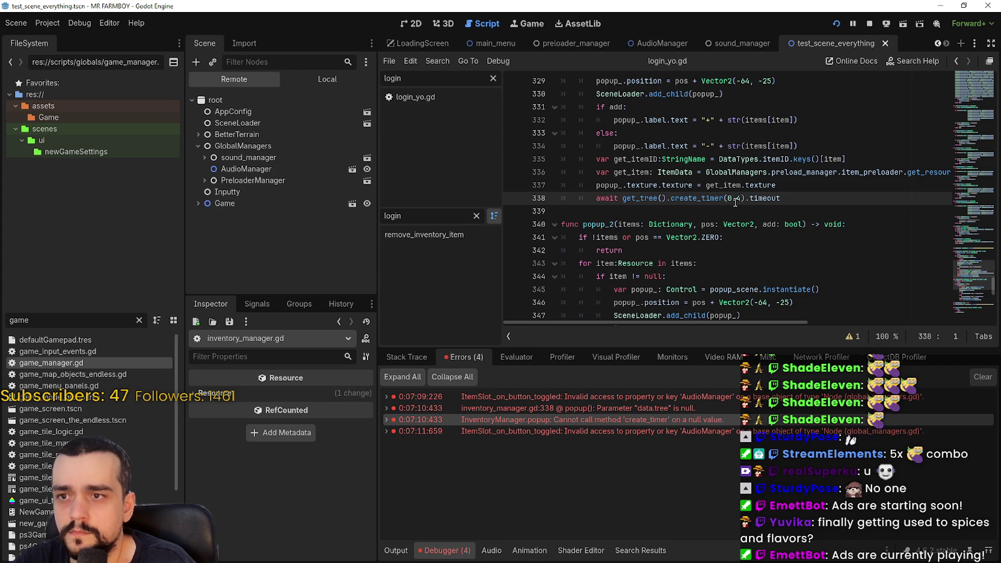
mouse_move(824, 172)
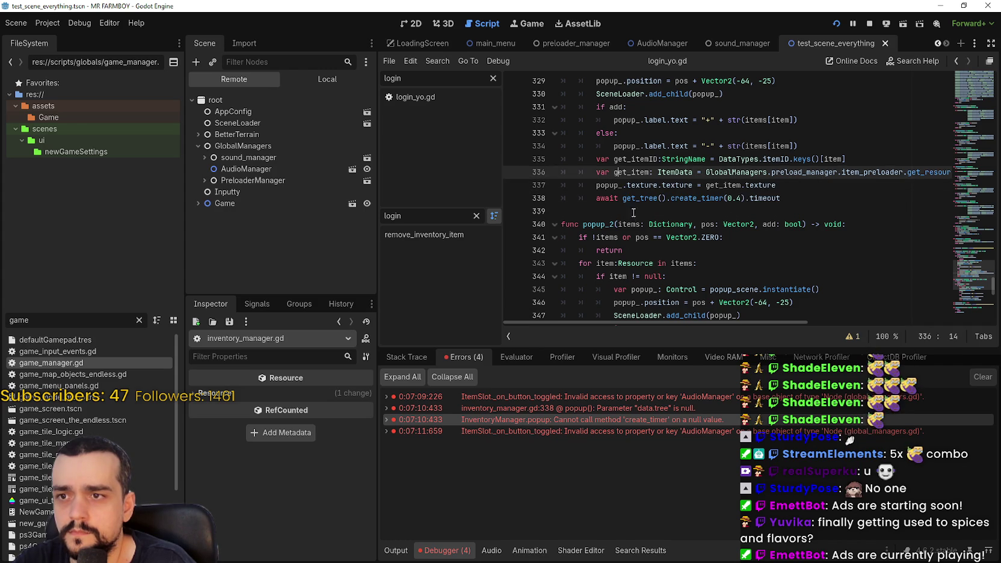
click(615, 197)
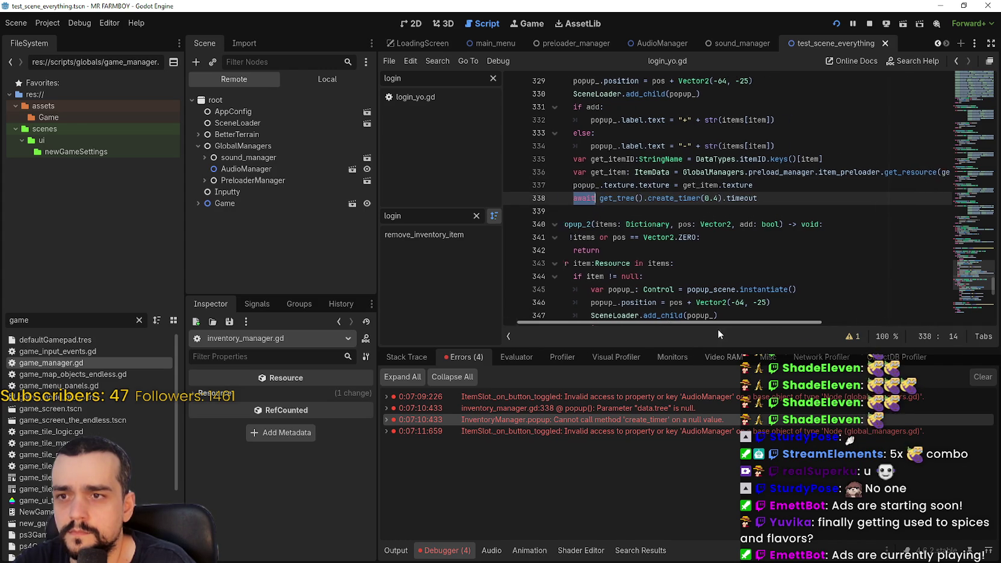
scroll(up, 3)
scroll(up, 3)
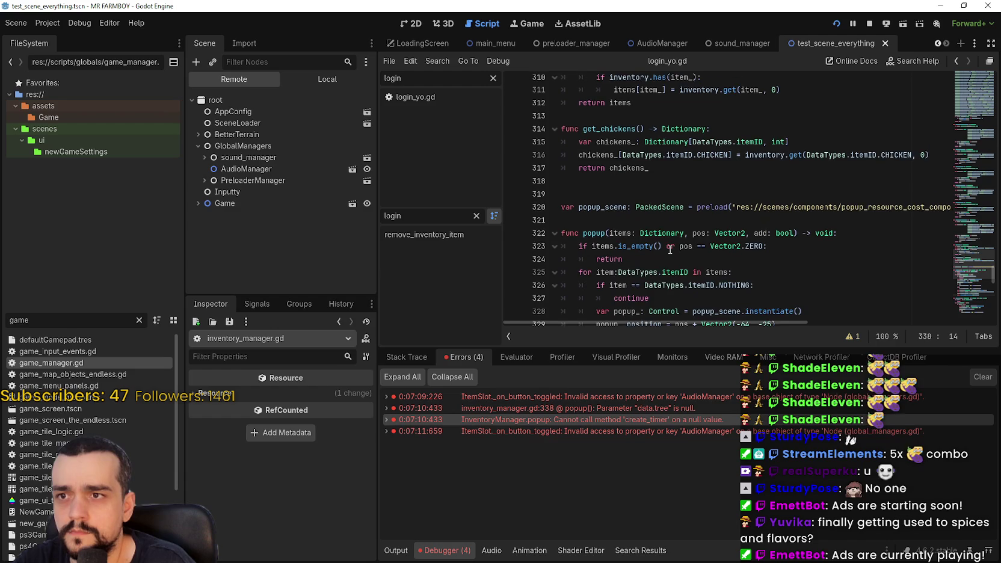
scroll(up, 3)
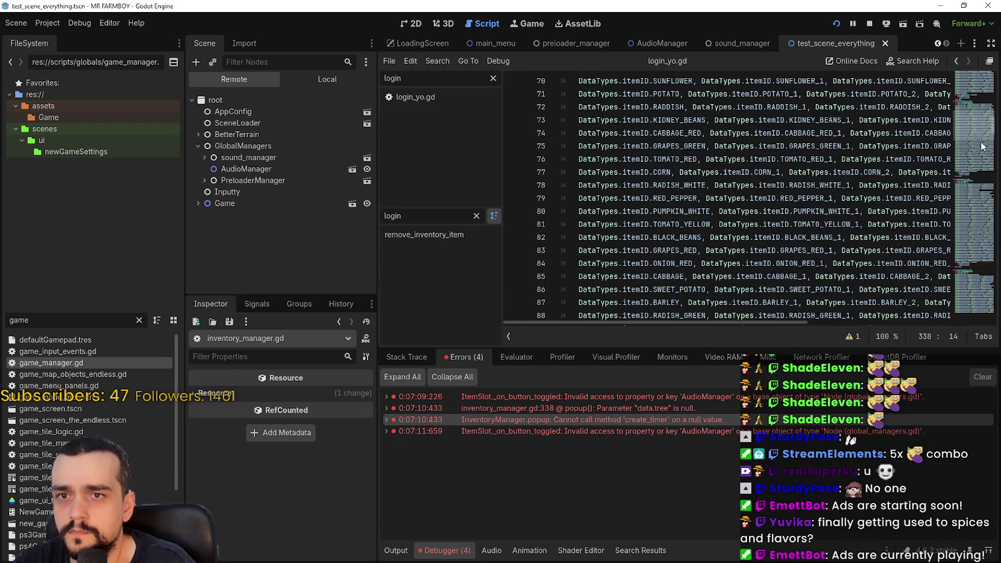
scroll(down, 3)
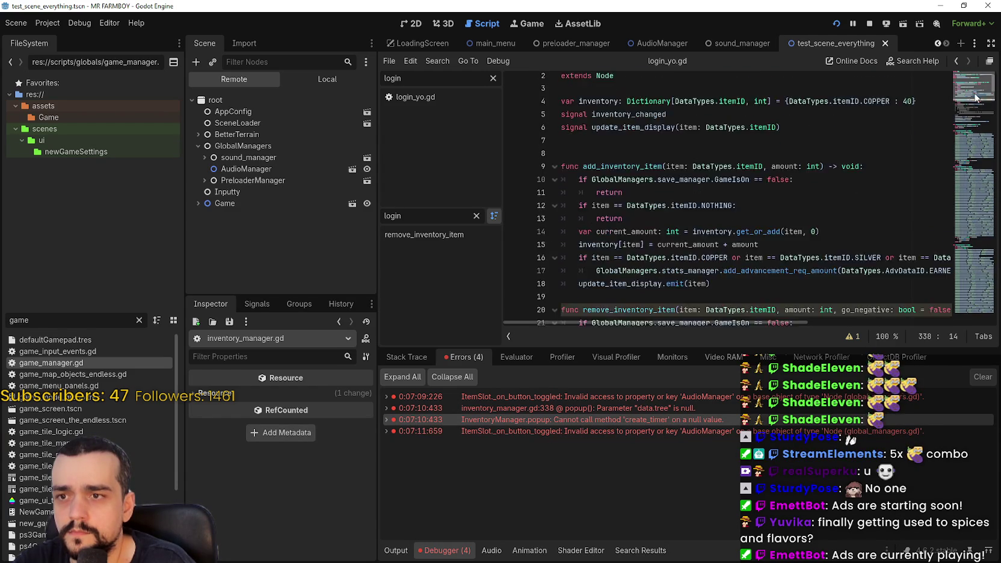
scroll(down, 3)
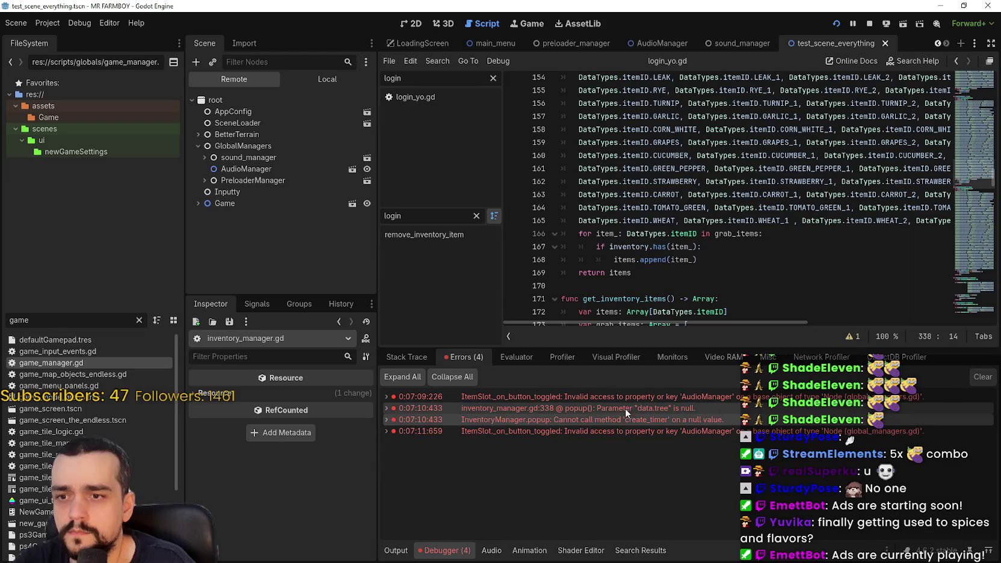
double_click(605, 421)
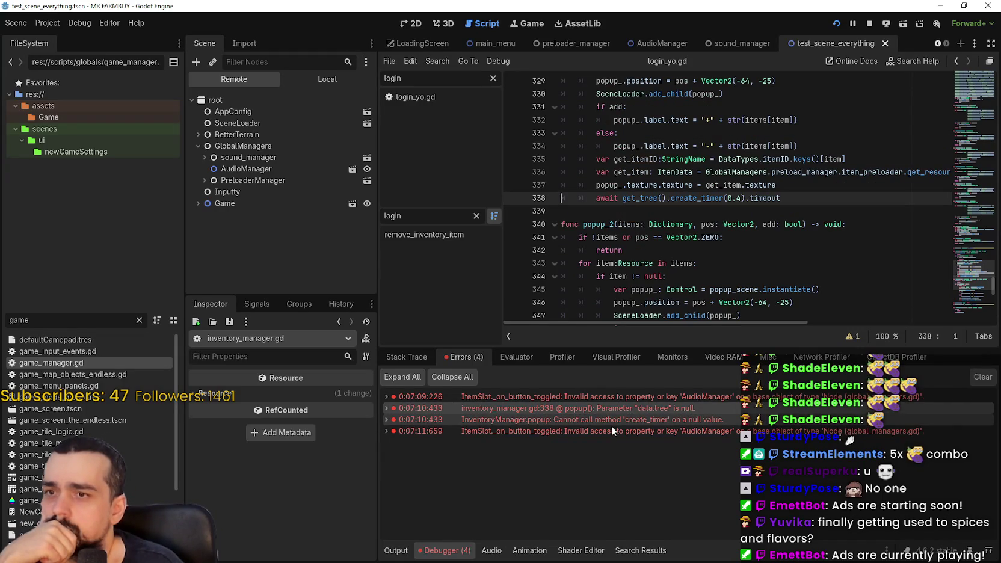
click(610, 425)
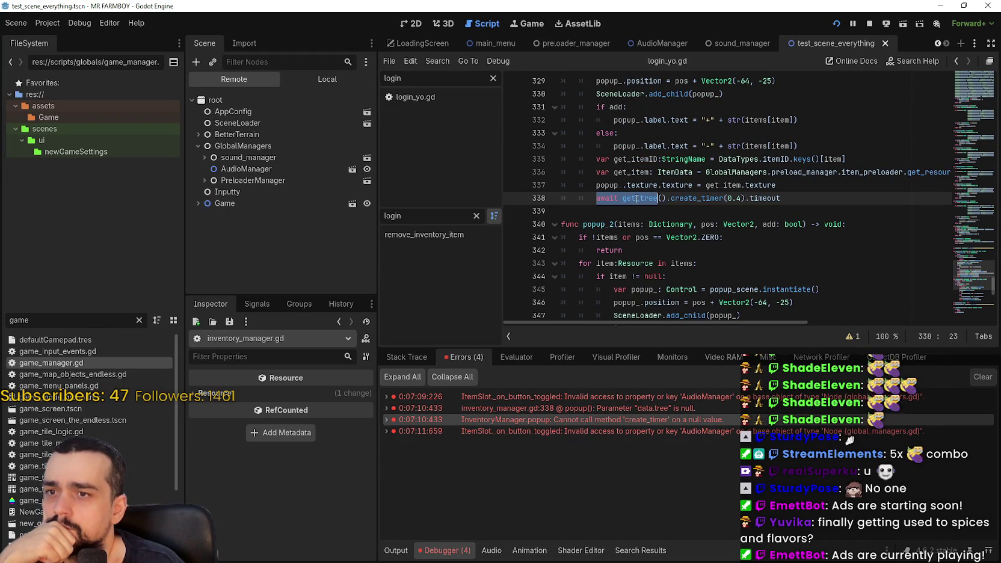
click(810, 201)
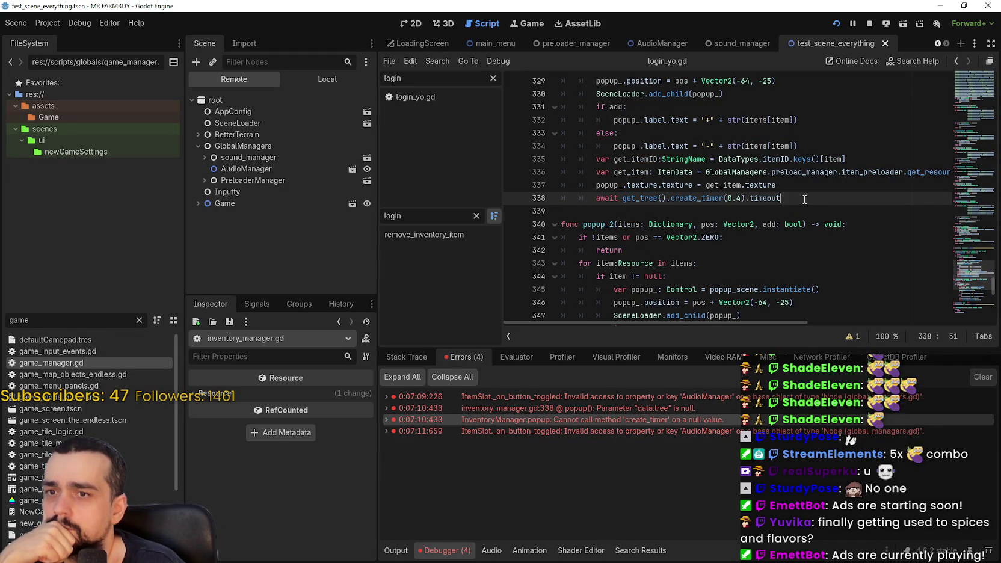
Jump to the AudioManager error's source line, then restore the game window and stop it
mouse_move(632, 433)
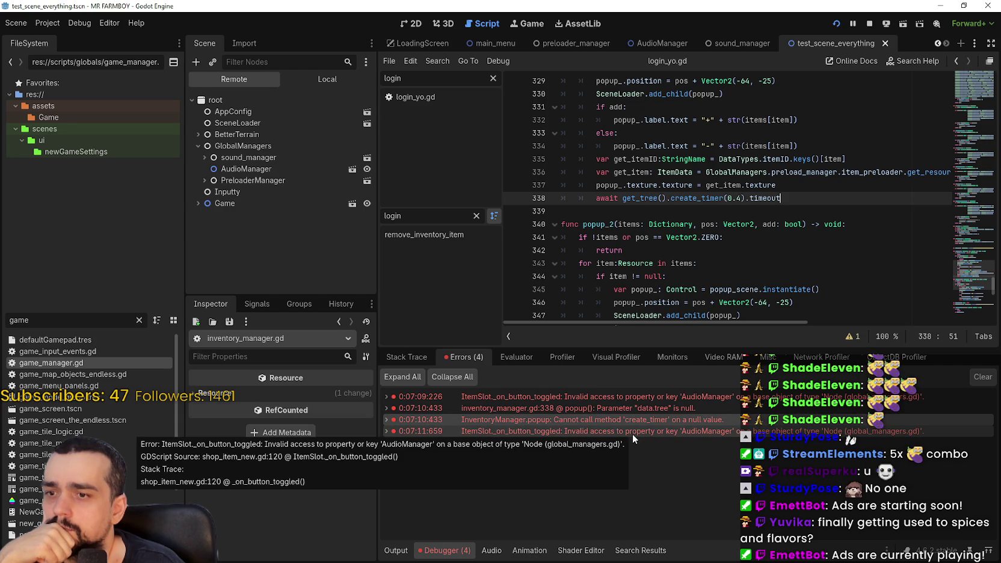
click(687, 396)
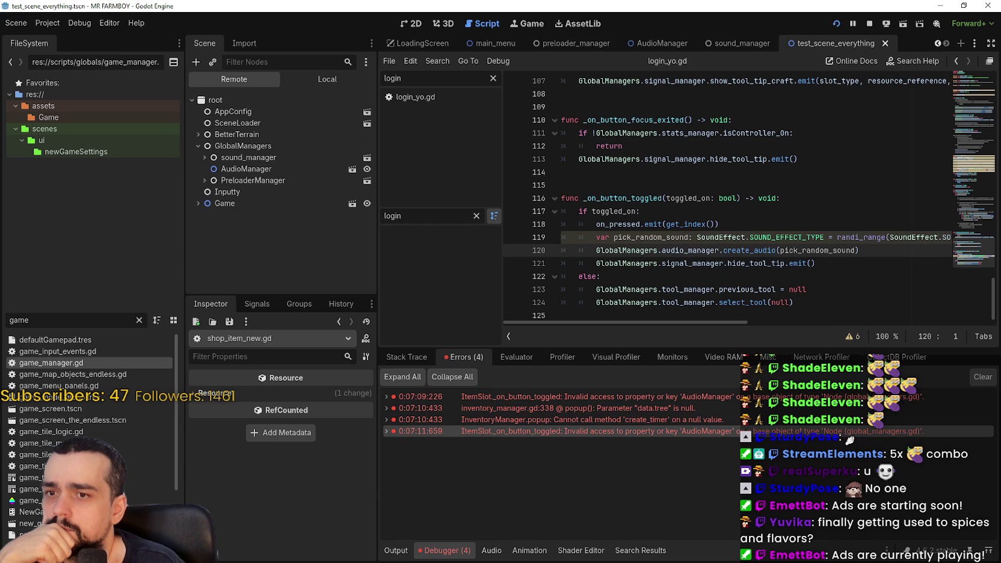
key(alt+Tab)
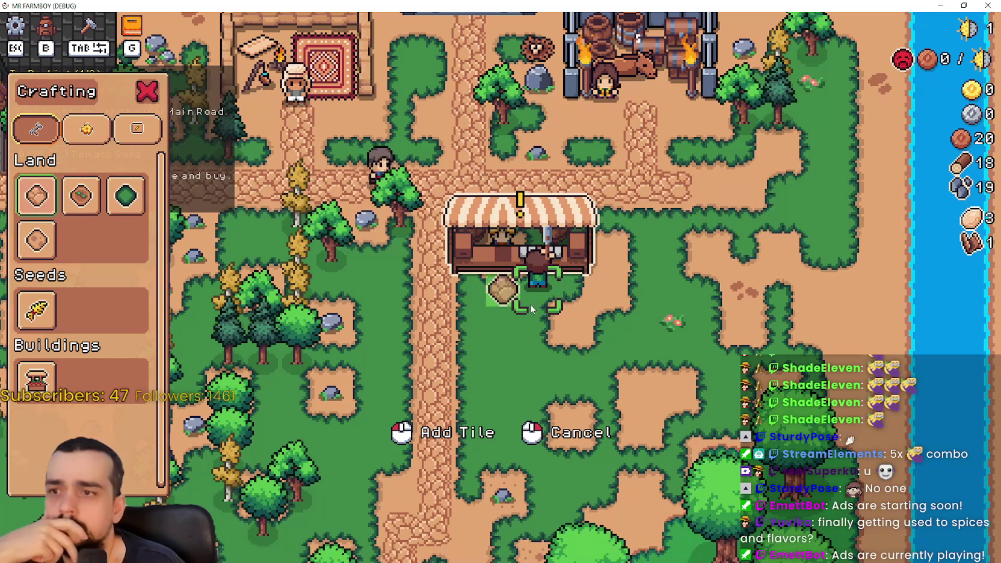
click(964, 6)
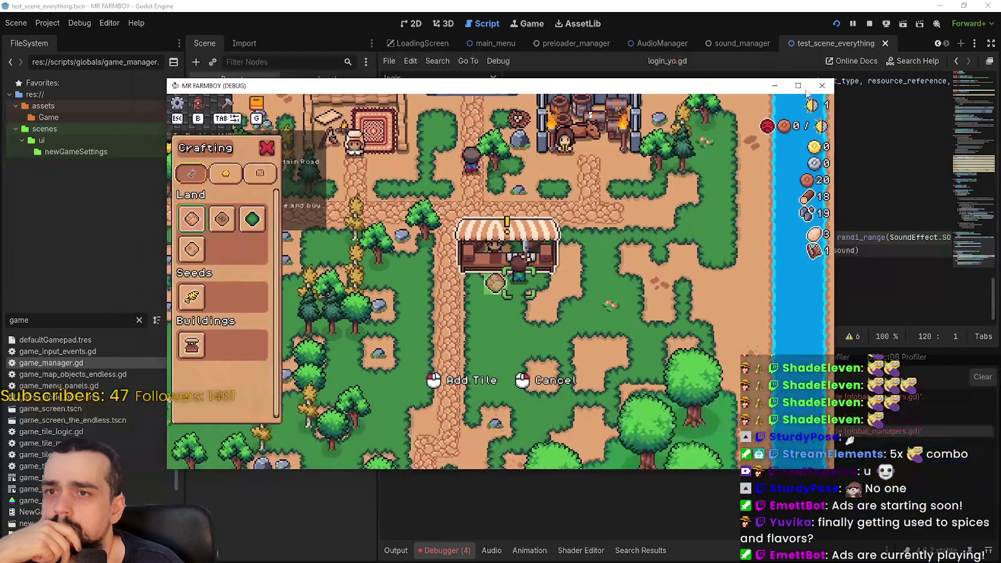
click(873, 24)
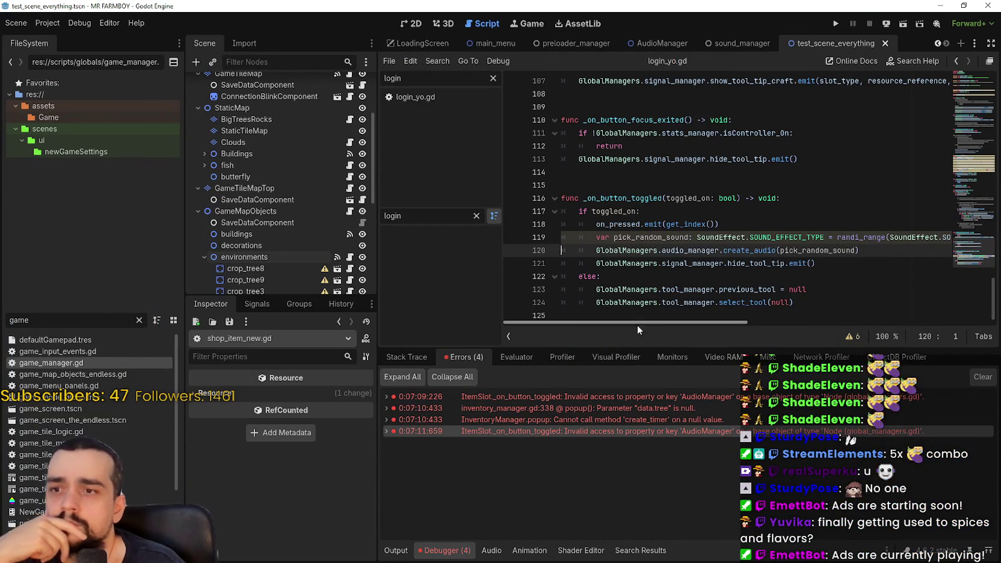
Open inventory_manager.gd at the line 338 error and select its await create_timer statement
click(602, 408)
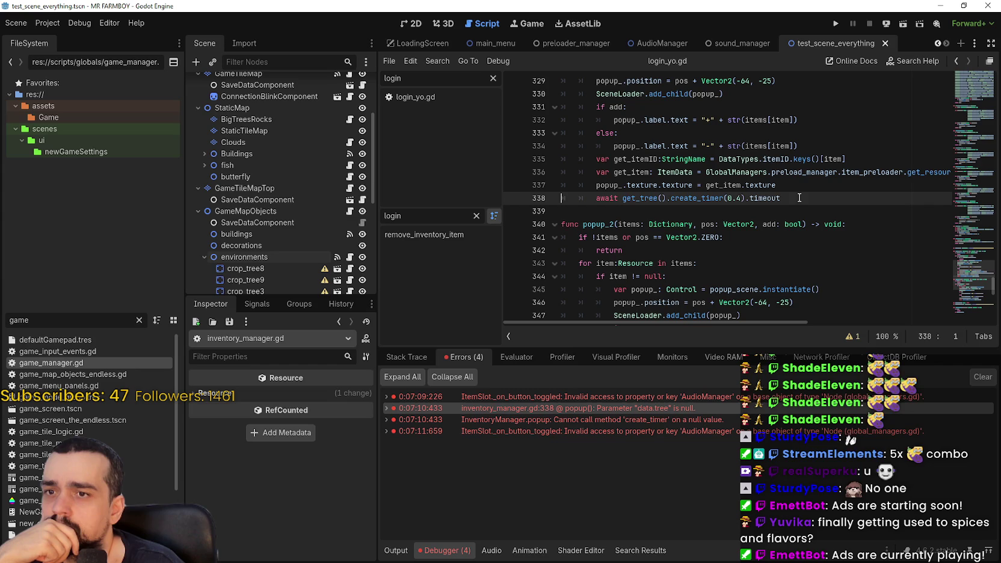
drag(740, 192, 844, 196)
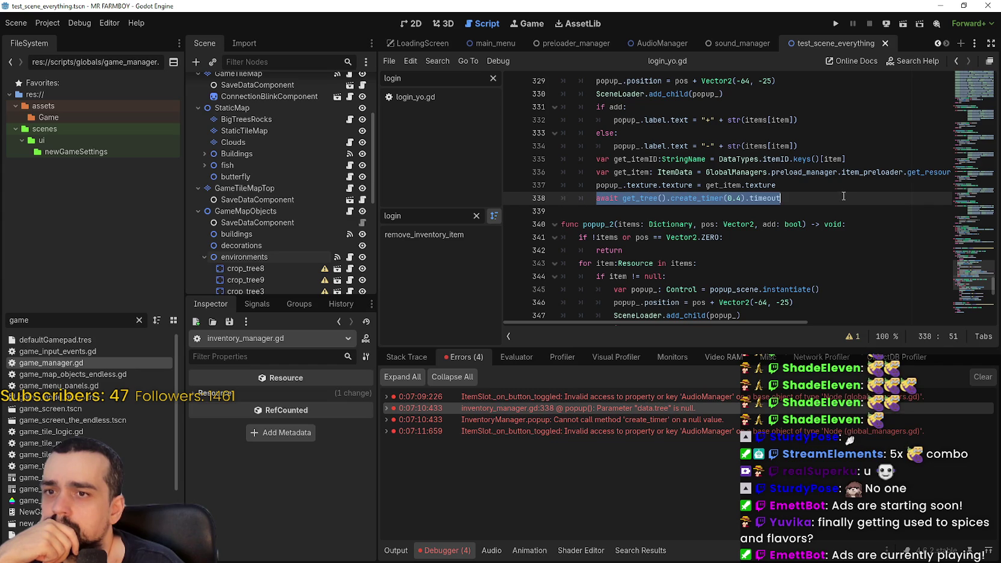
scroll(up, 3)
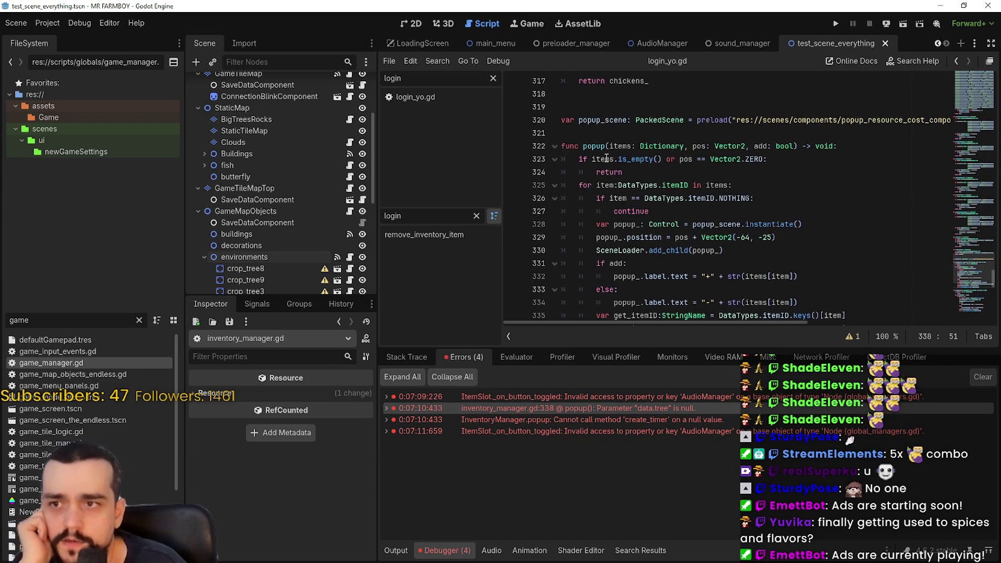
scroll(down, 3)
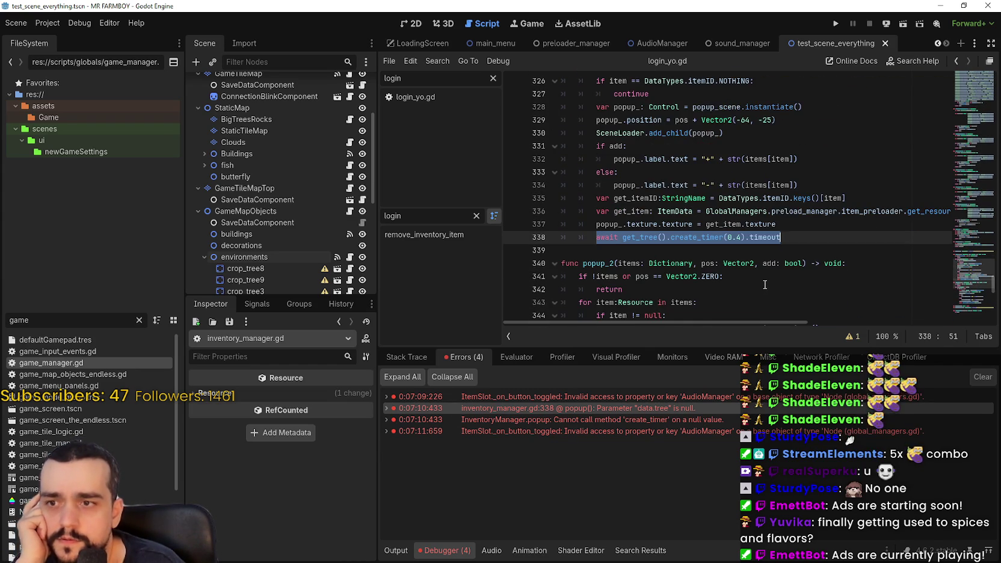
scroll(up, 3)
scroll(up, 3)
scroll(down, 3)
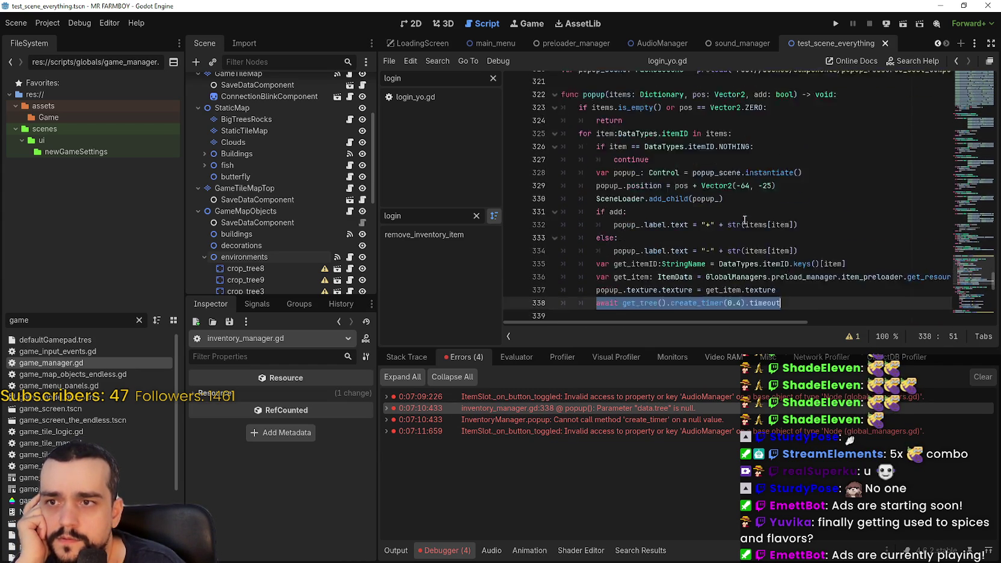
scroll(up, 3)
scroll(down, 3)
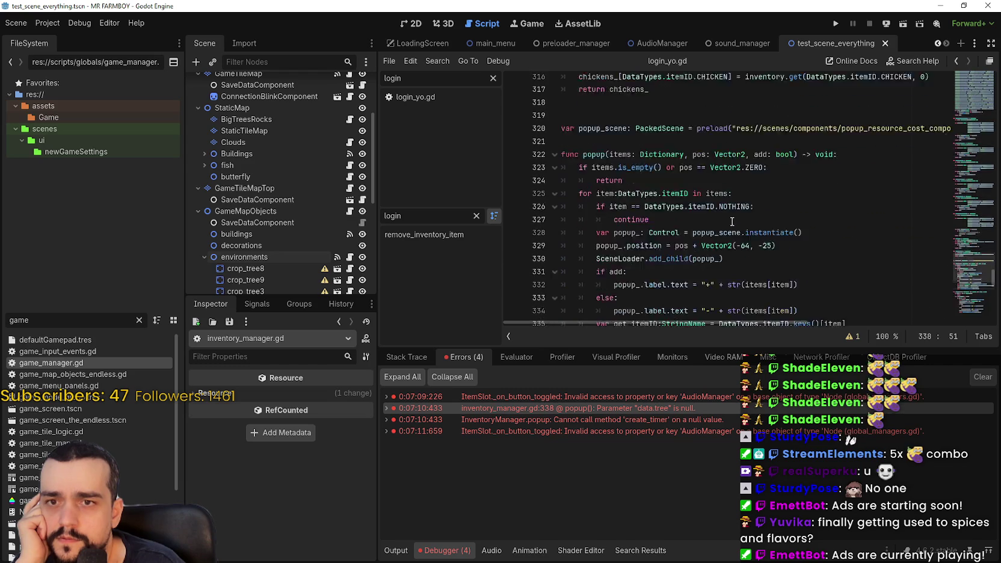
scroll(up, 3)
scroll(down, 3)
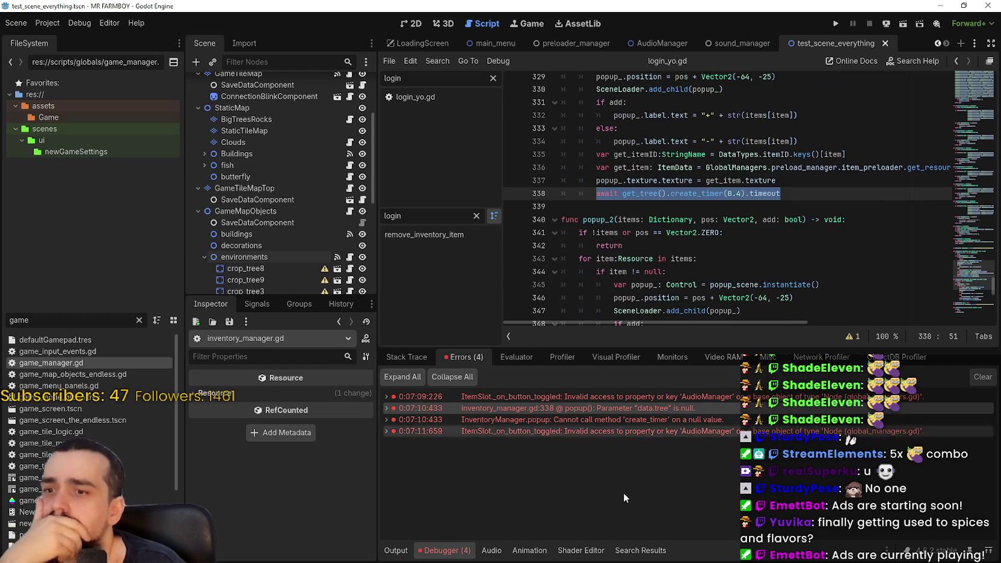
Jump back to line 338 and reselect the await get_tree().create_timer line to review it
mouse_move(577, 422)
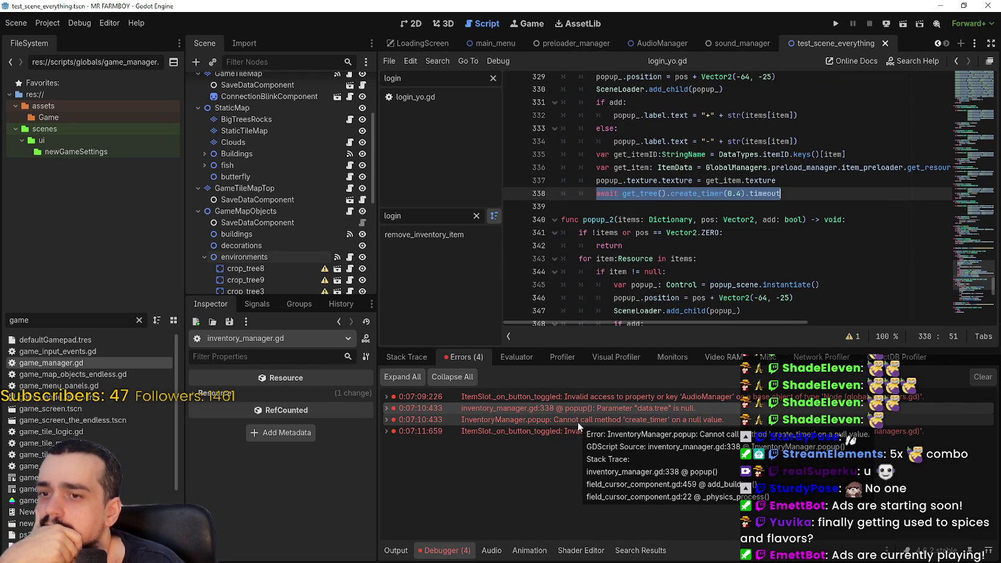
click(578, 421)
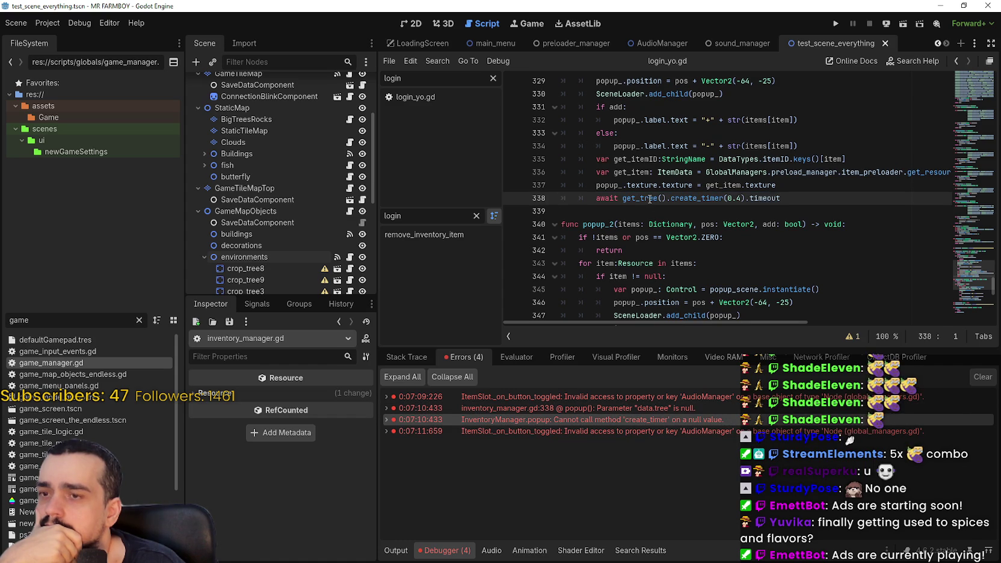
mouse_move(650, 199)
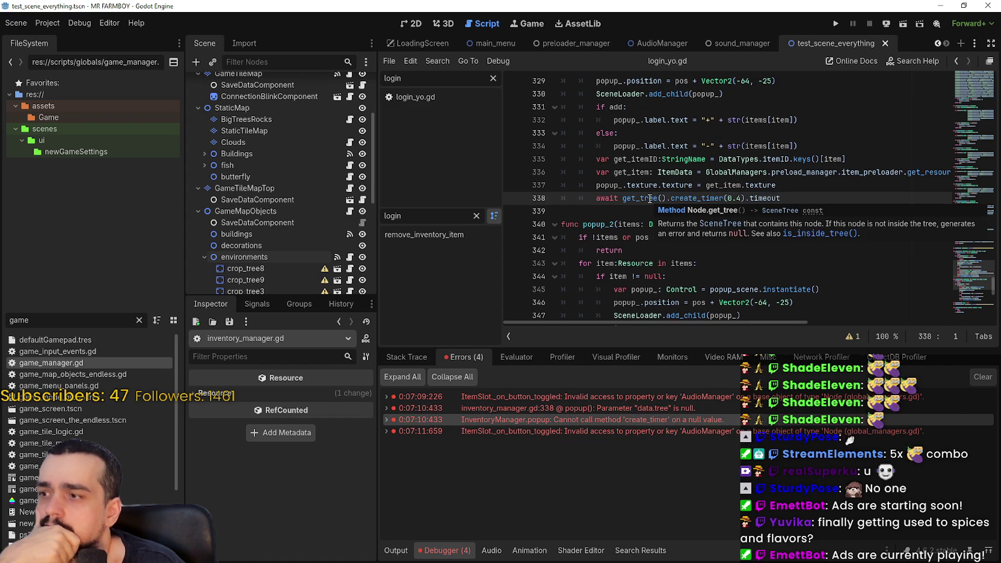
drag(686, 193, 820, 197)
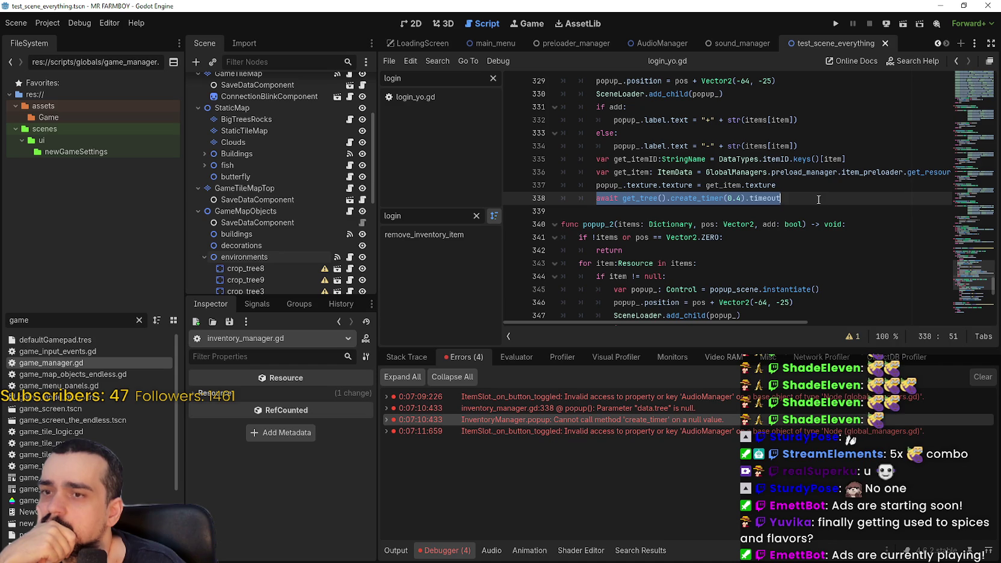
drag(973, 285, 979, 61)
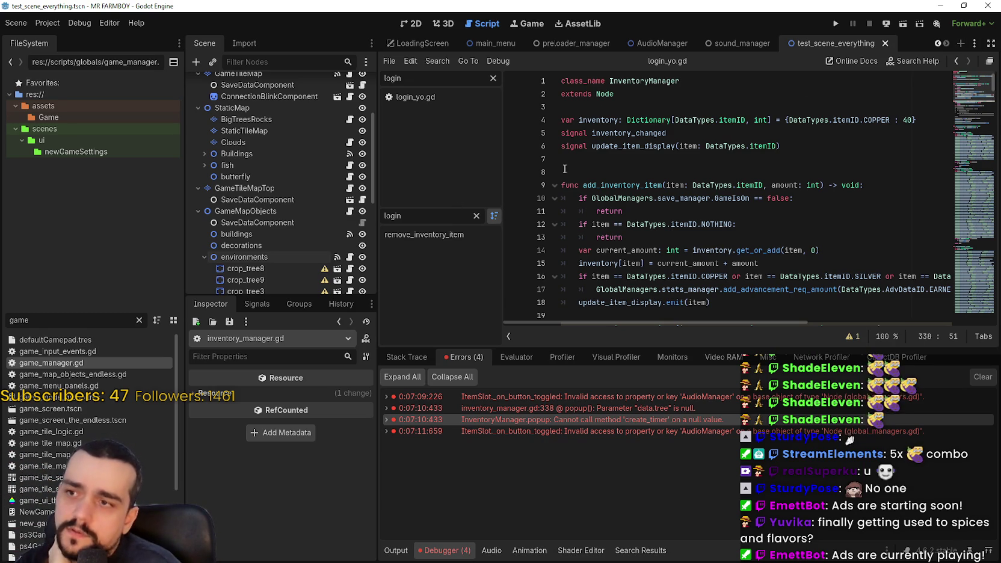
Switch the script editor to login_yo.gd and scroll up to its save-slot code
click(642, 98)
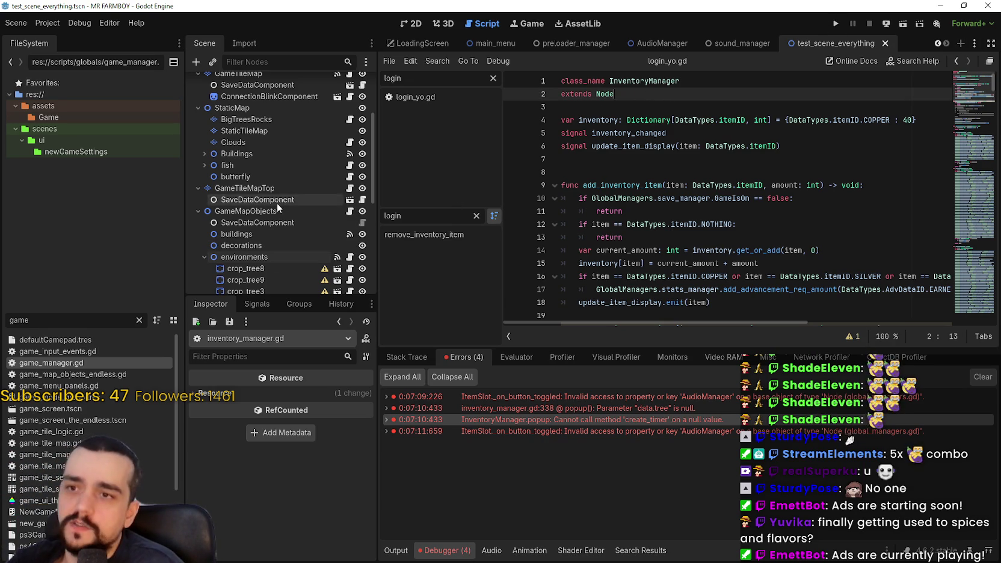
scroll(up, 3)
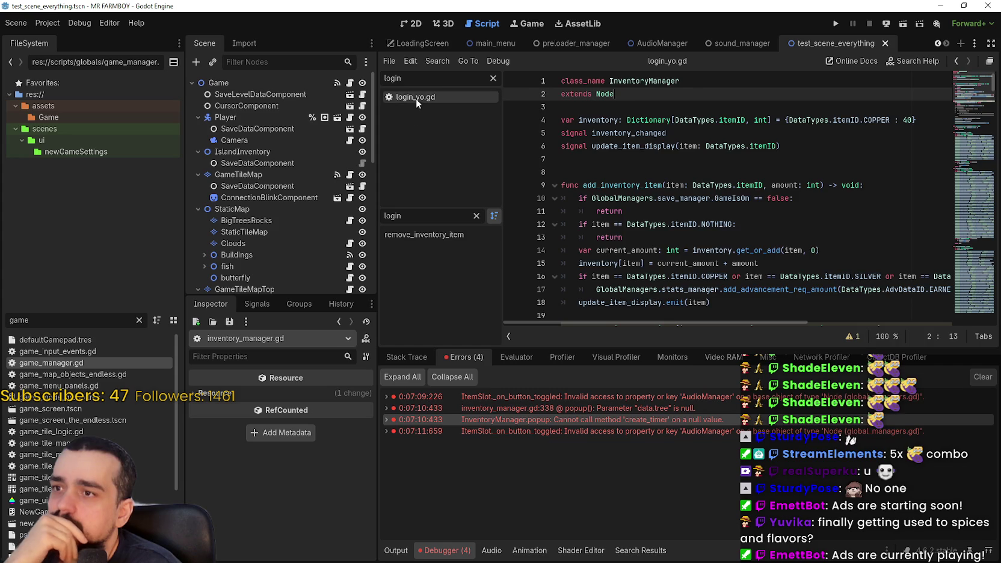
click(417, 98)
drag(987, 241, 991, 205)
scroll(up, 3)
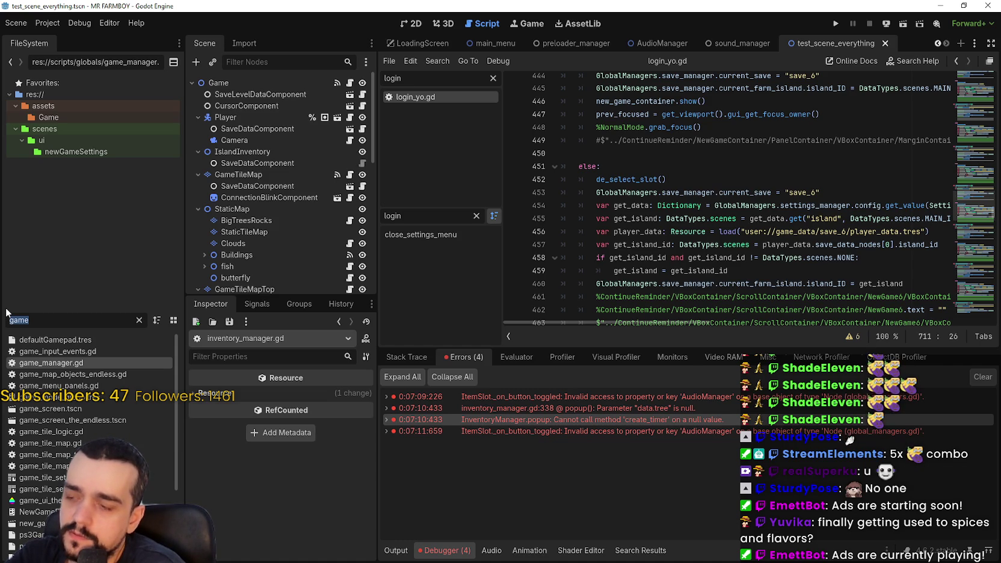
Filter the script list for 'inve', clear the filter, and return to the top of login_yo.gd
text(io)
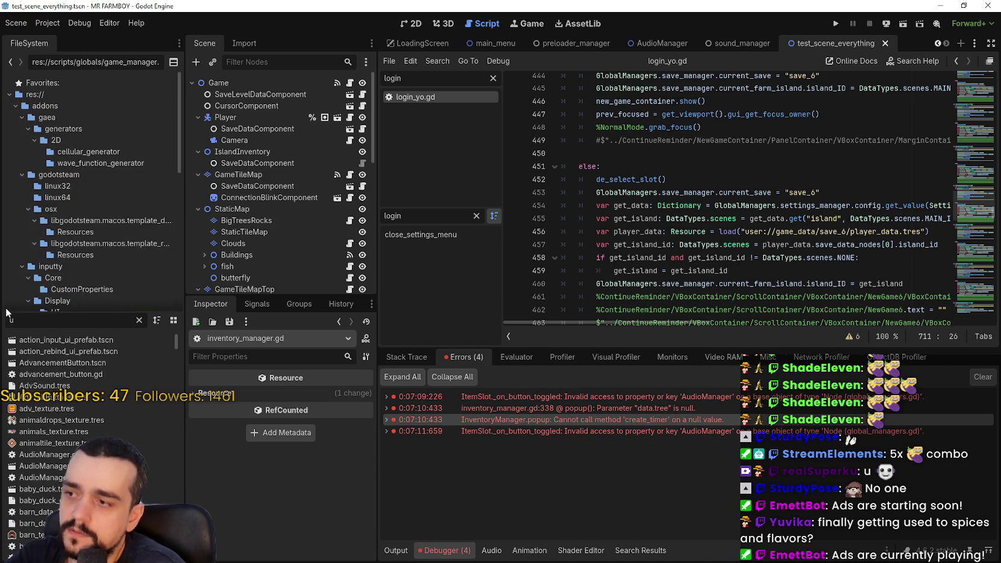
text(nven)
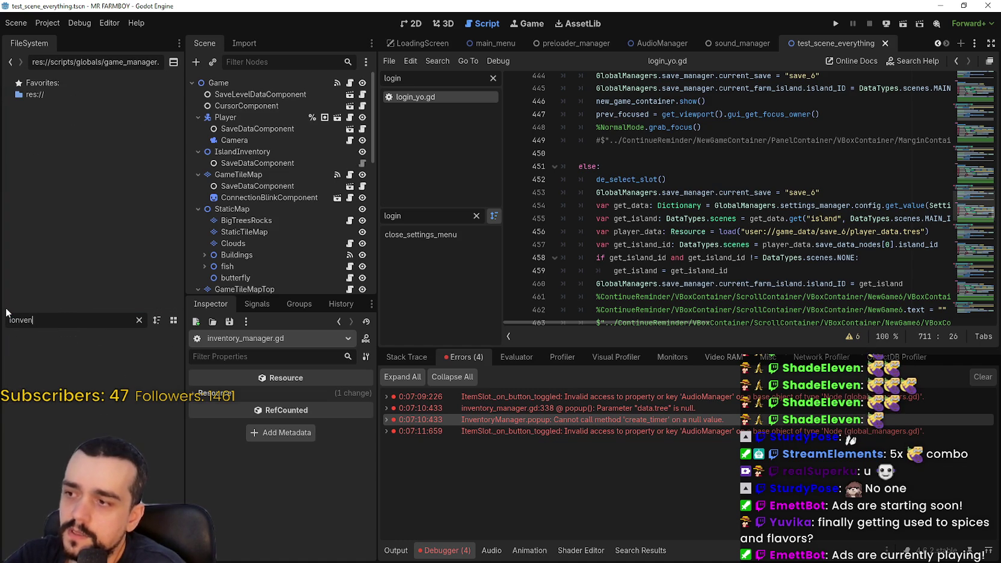
key(BackSpace)
key(BackSpace)
key(BackSpace)
text(nve)
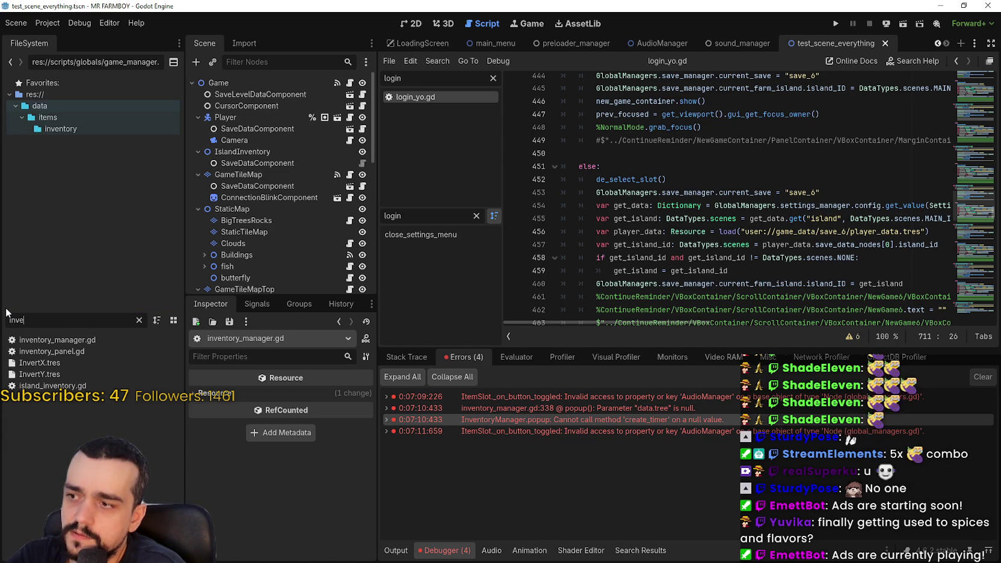
key(BackSpace)
key(BackSpace)
key(BackSpace)
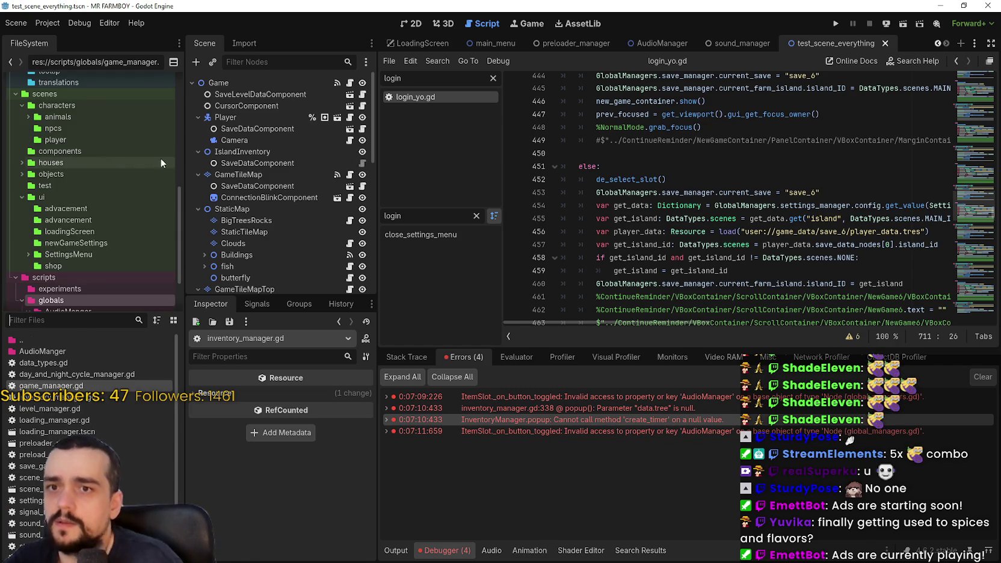
click(983, 70)
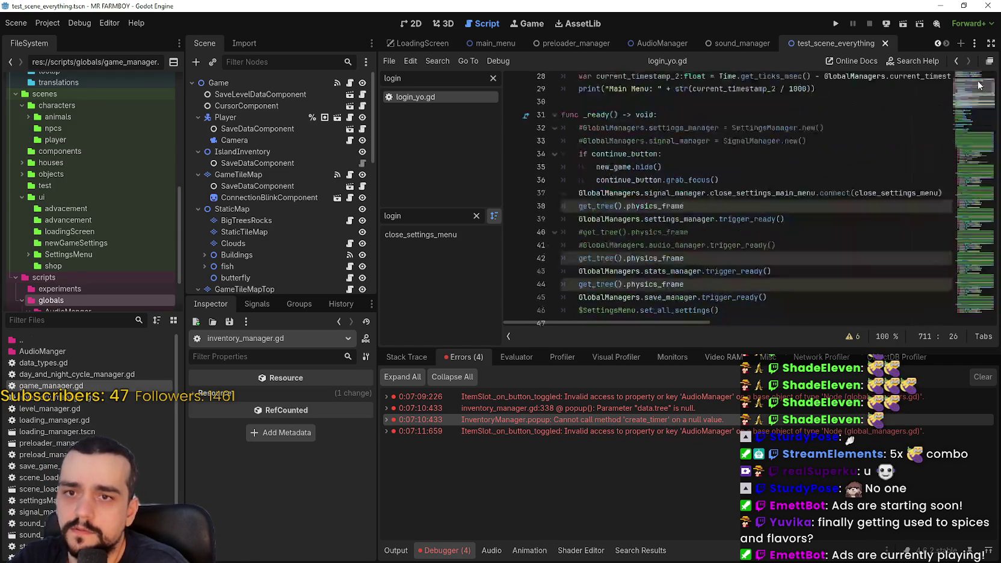
scroll(down, 3)
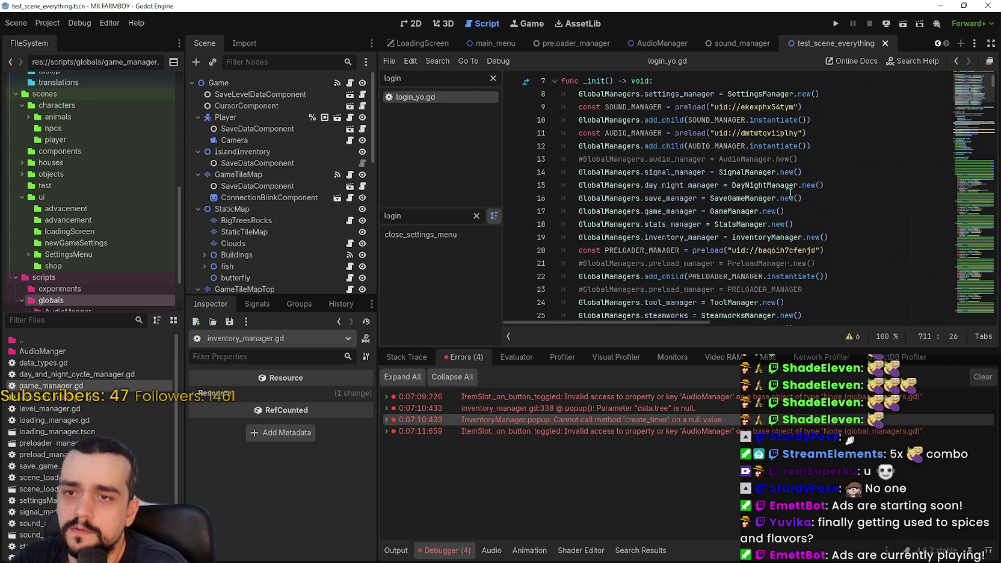
Insert a line after line 13, add an InventoryManager preload there, then delete that preload line
click(789, 198)
click(810, 159)
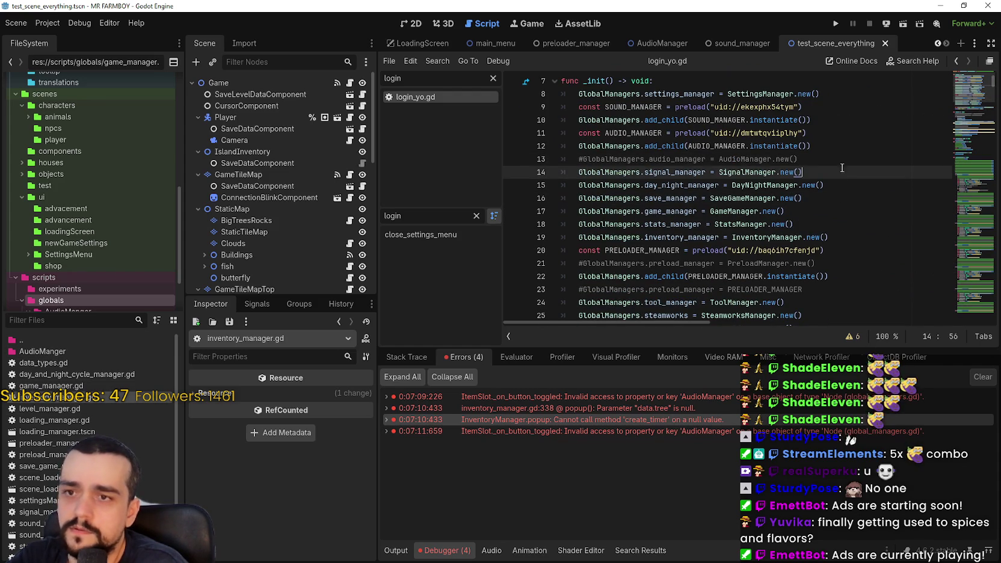
key(Return)
drag(91, 400, 665, 177)
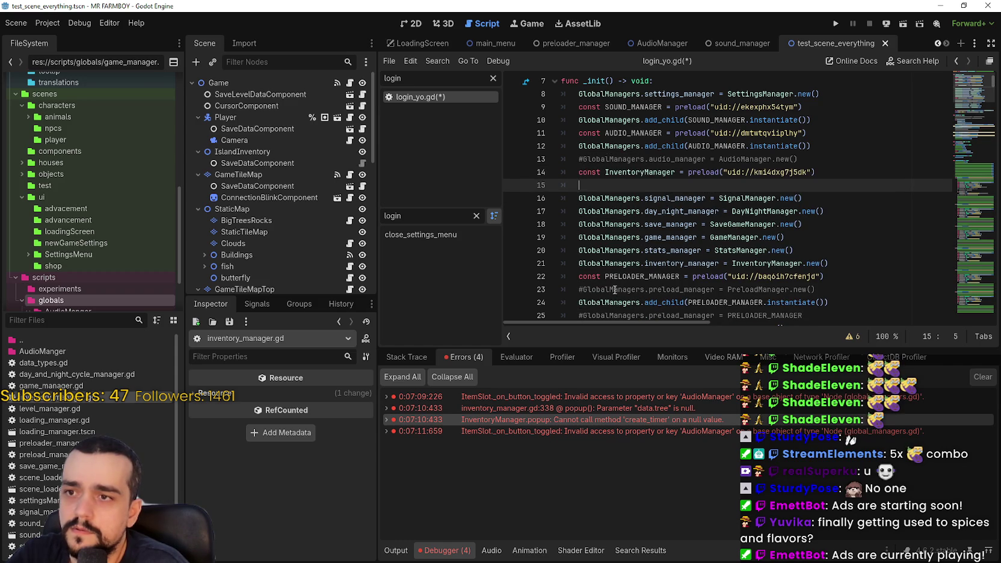
double_click(641, 173)
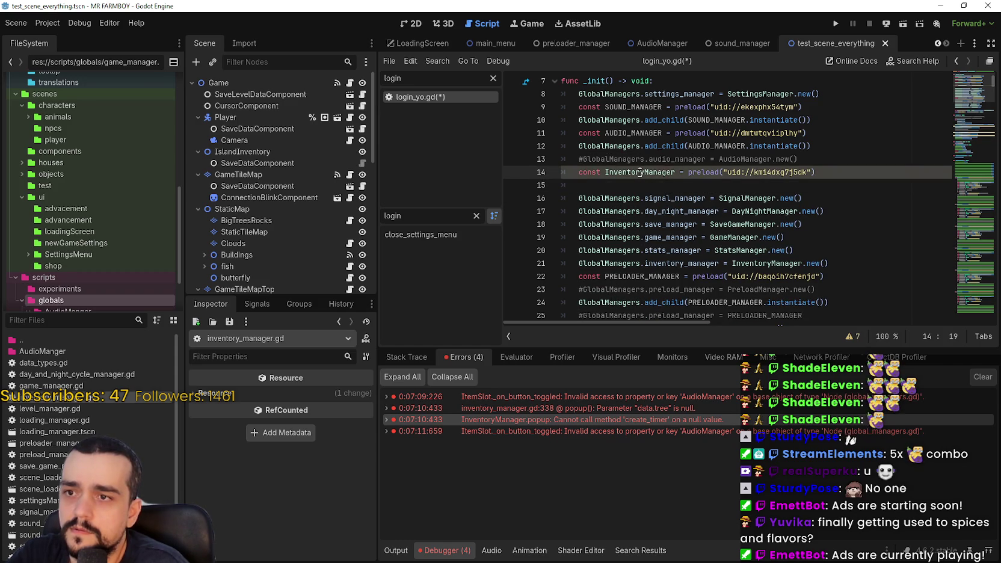
click(644, 198)
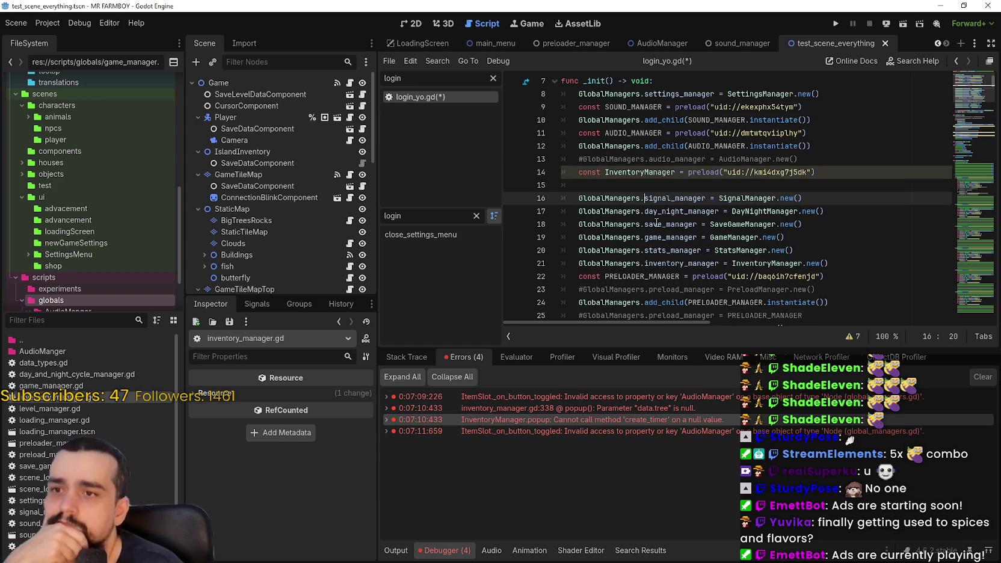
drag(563, 186, 560, 172)
key(Delete)
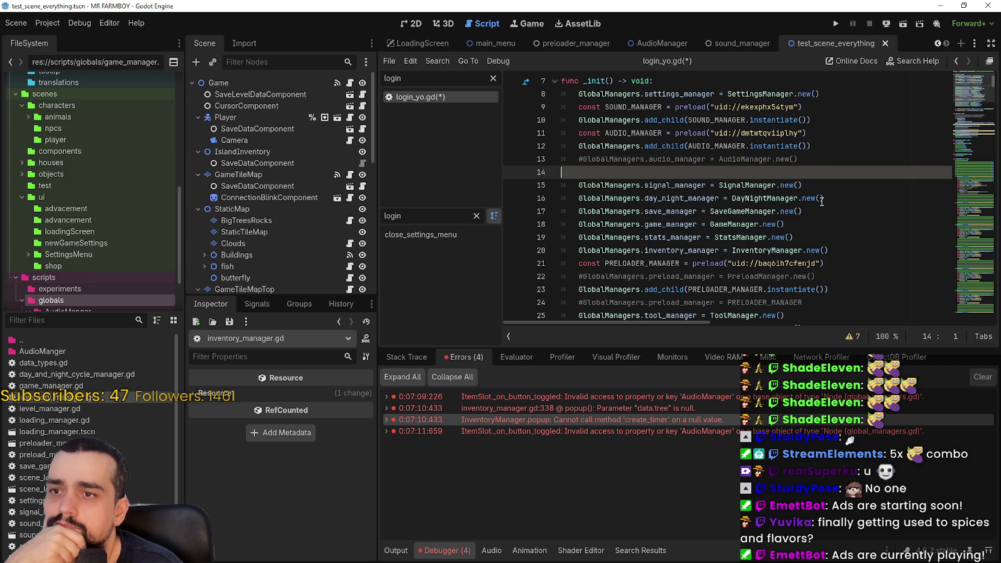
Delete the leftover empty line 14 so signal_manager moves up onto it
click(829, 213)
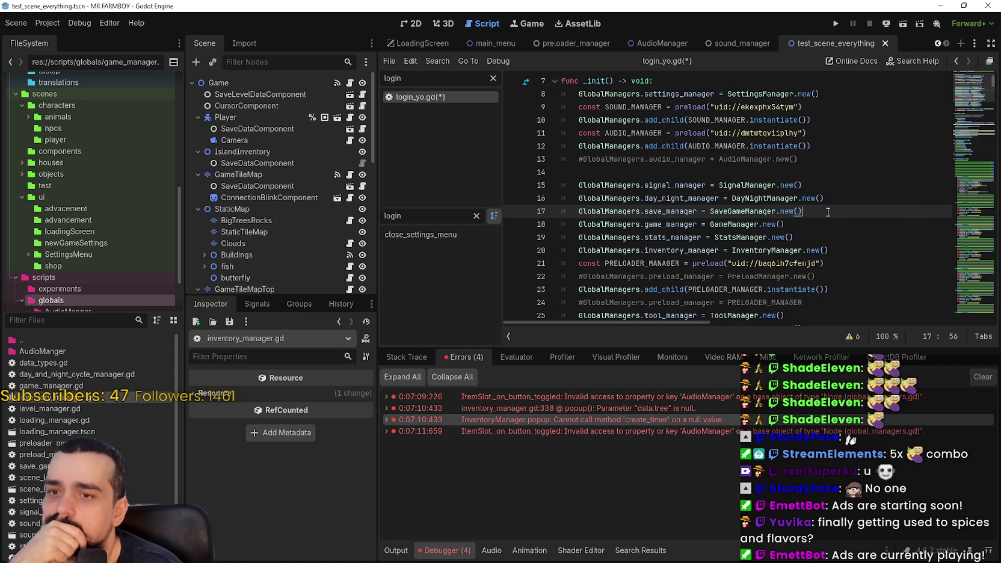
scroll(down, 3)
scroll(up, 3)
click(825, 168)
key(BackSpace)
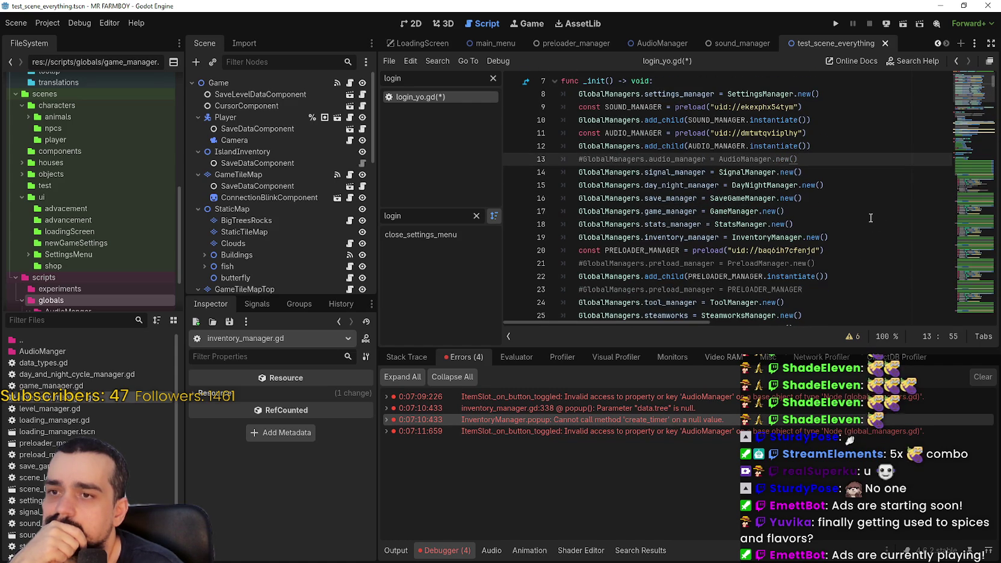
click(842, 210)
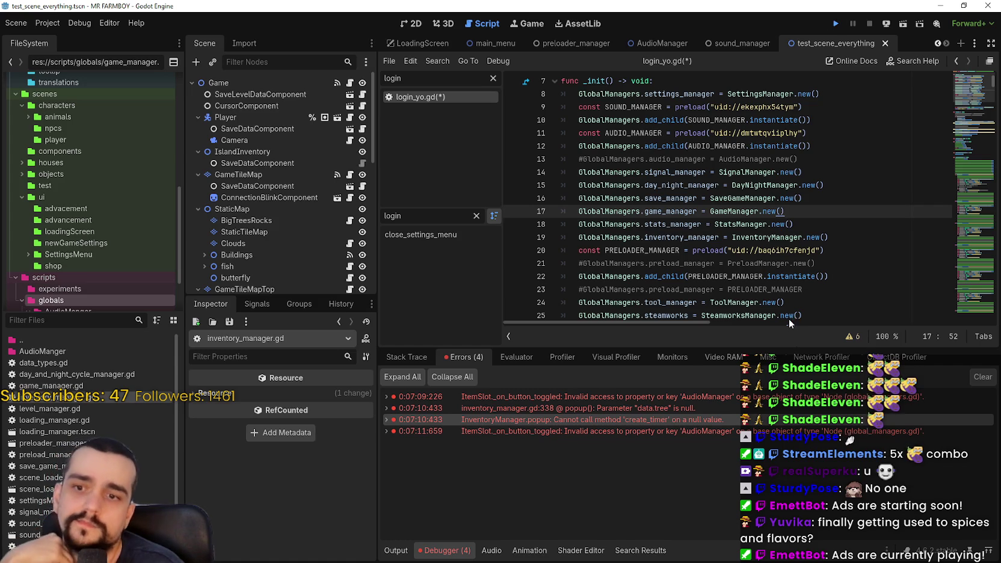
Run the project with F5 and start a new save via Continue, Create Save, Next and Start
key(F5)
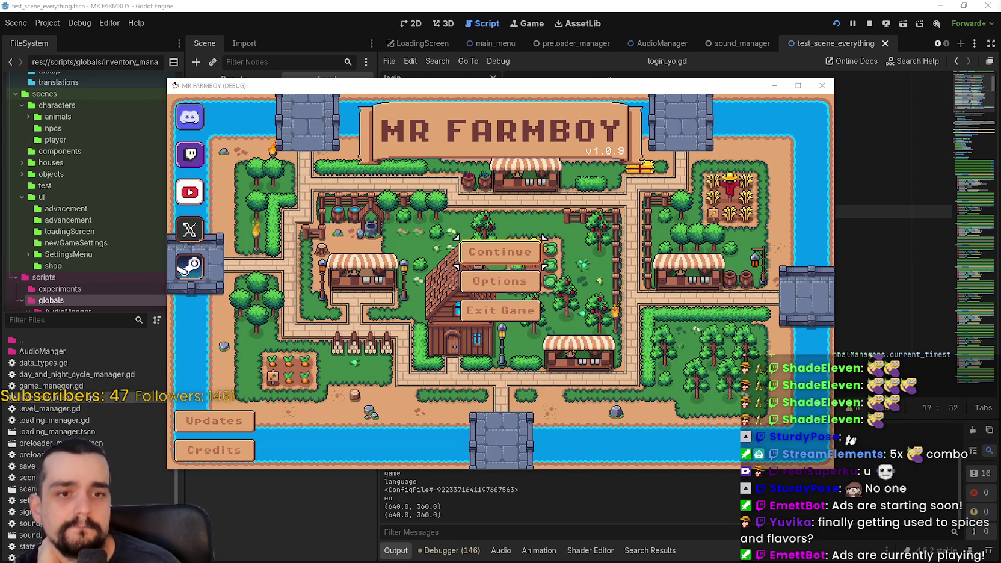
click(500, 252)
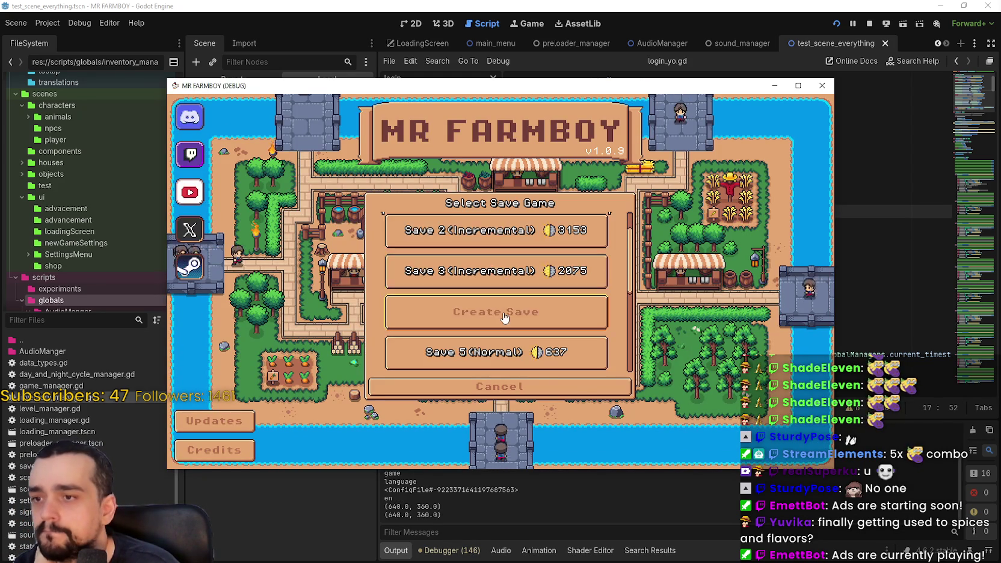
click(506, 317)
click(488, 389)
click(496, 388)
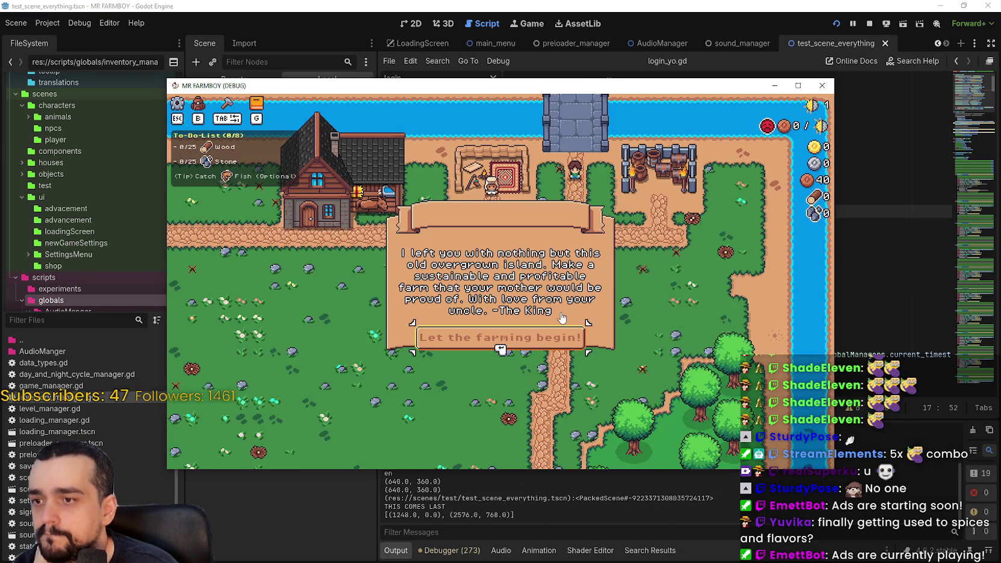
click(576, 339)
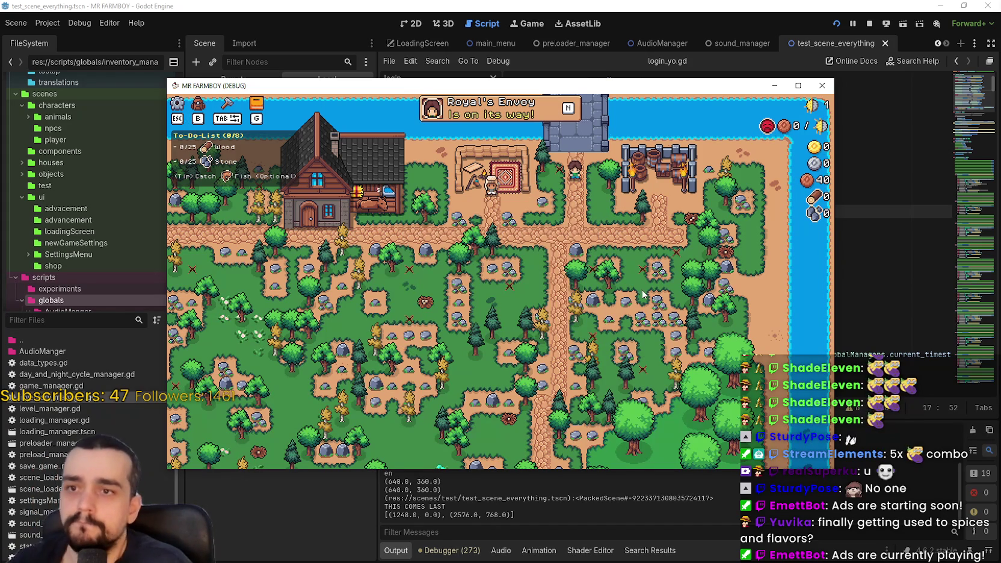
Walk the farmer around gathering wood and stone and catching a fish from the river
key(d)
key(d)
key(s)
key(s)
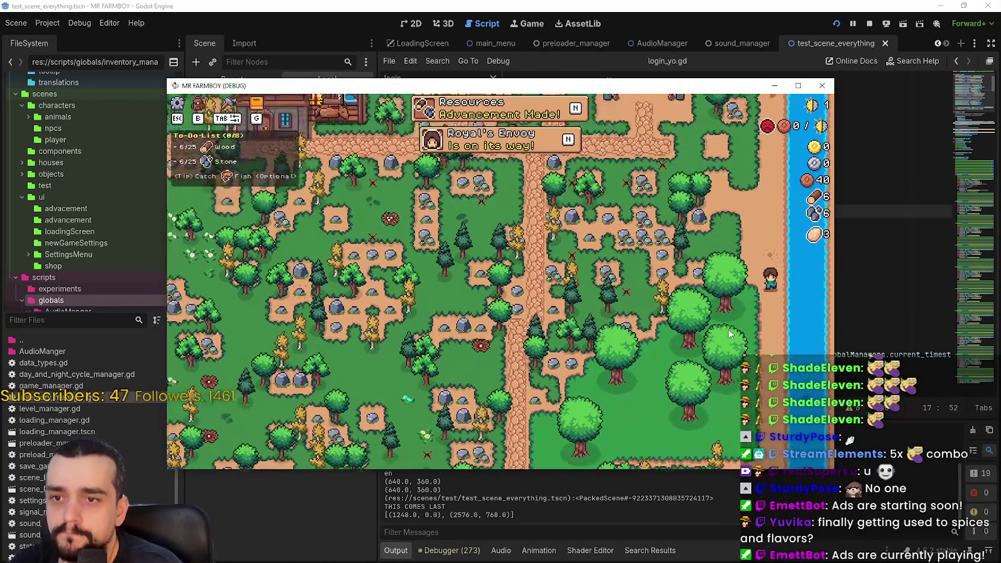
key(s)
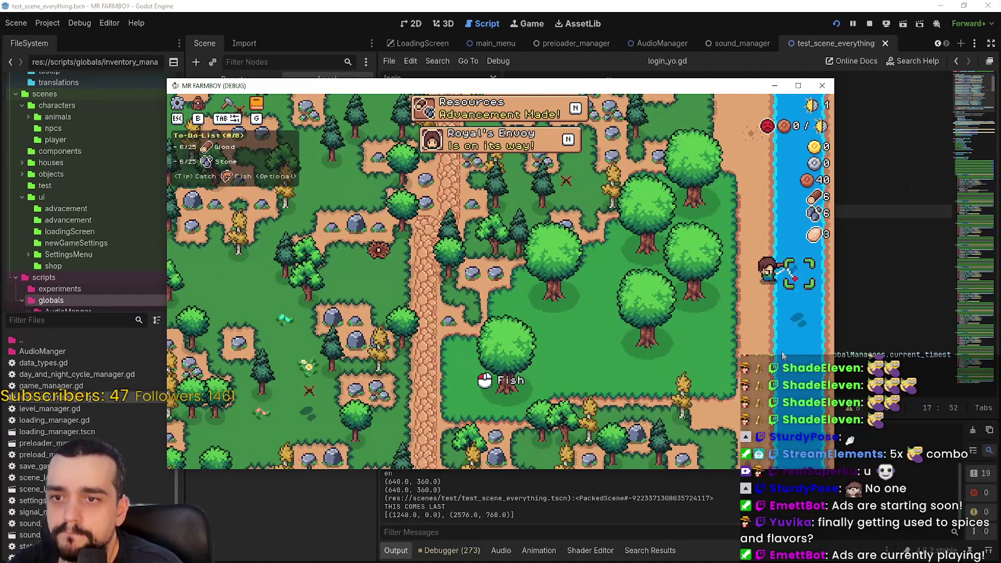
click(782, 355)
click(714, 323)
key(a)
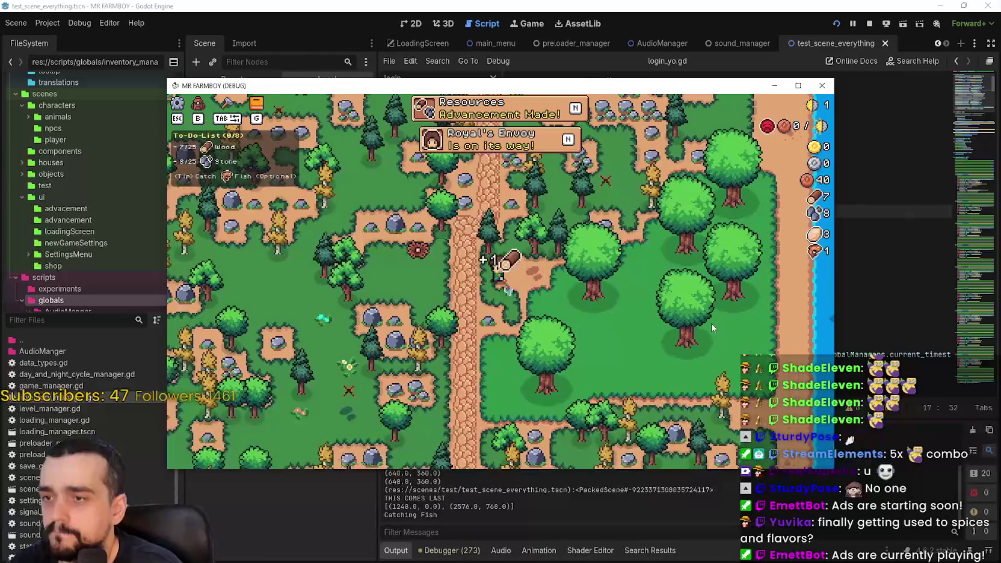
key(d)
key(w)
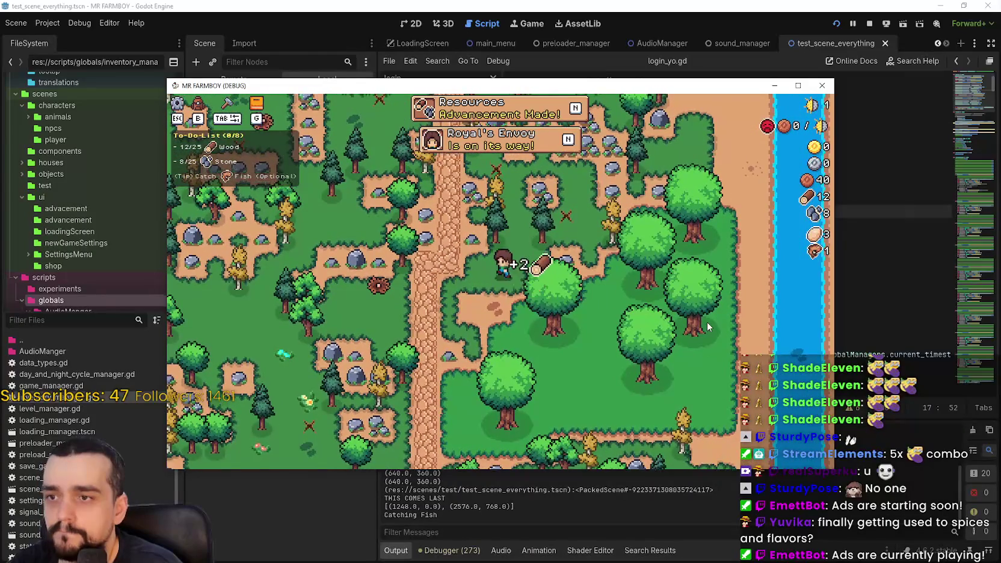
key(w)
key(d)
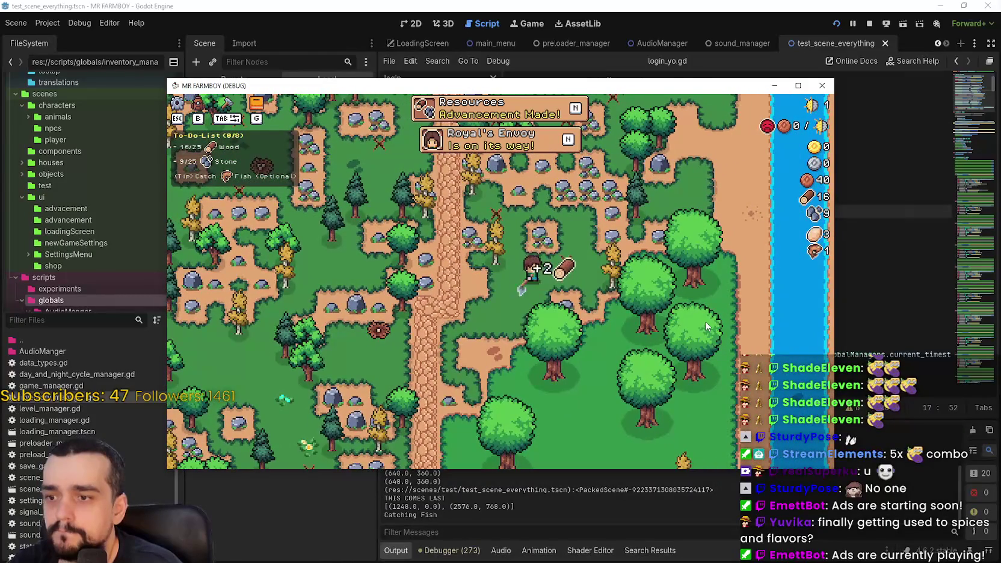
key(w)
key(a)
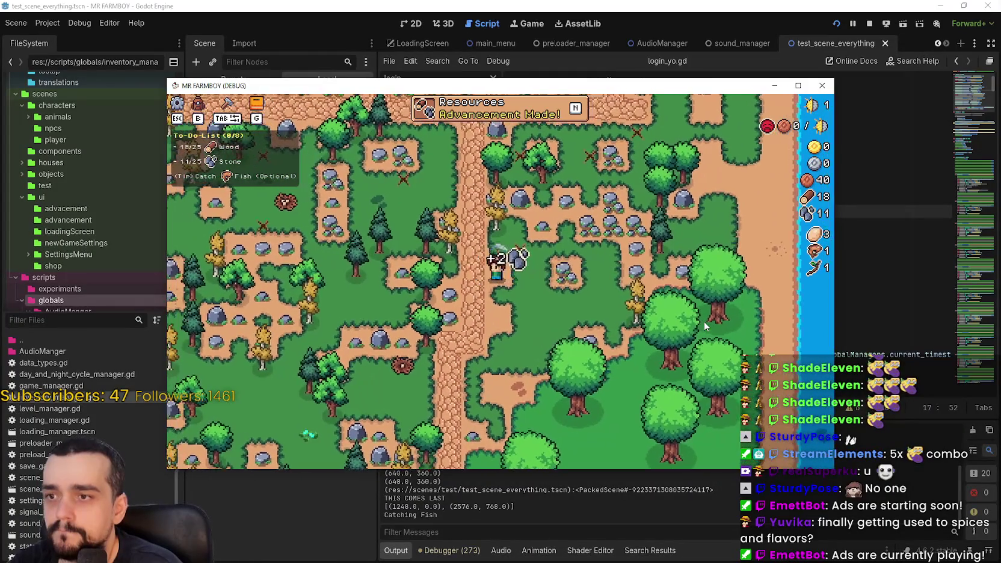
key(d)
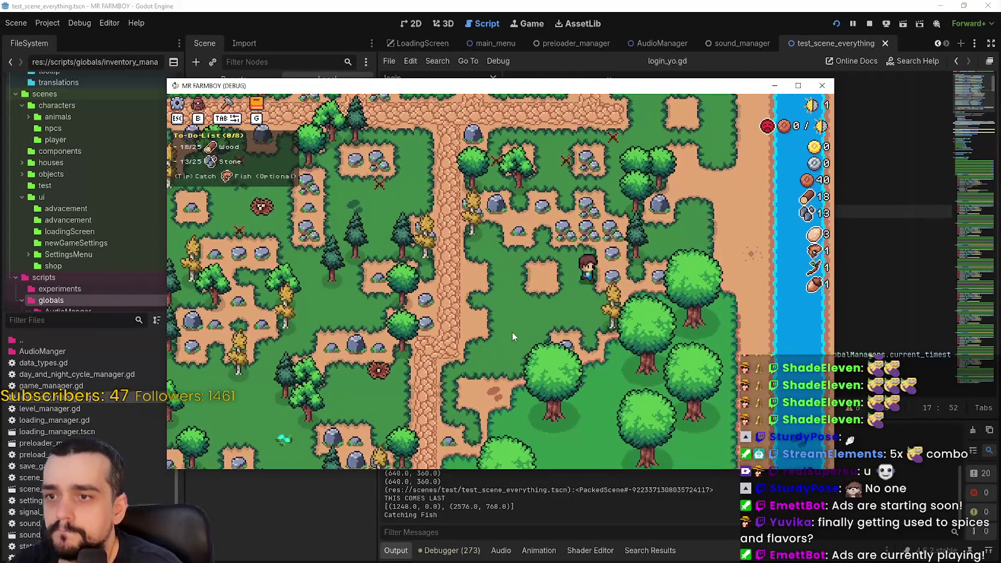
key(s)
key(w)
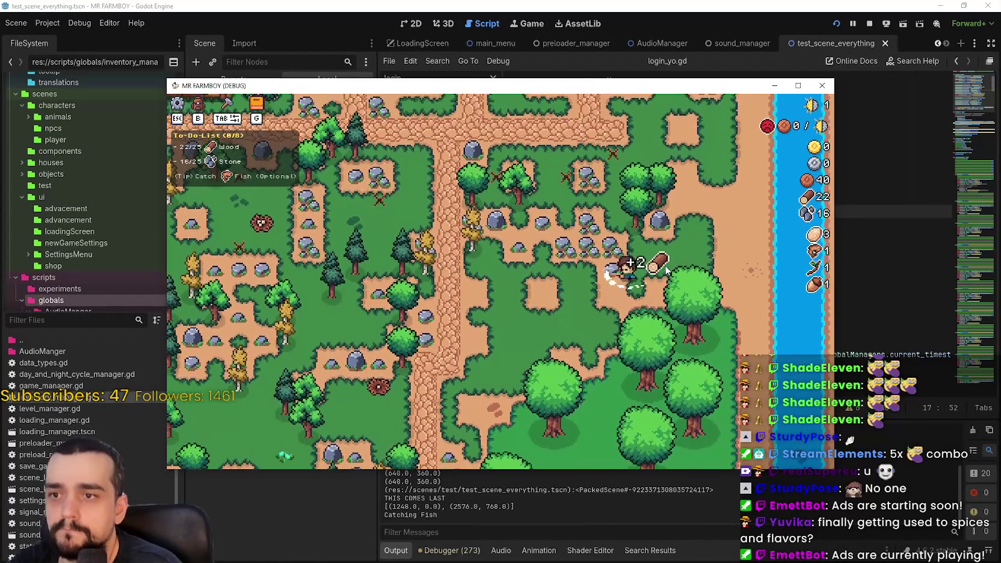
key(w)
key(s)
key(a)
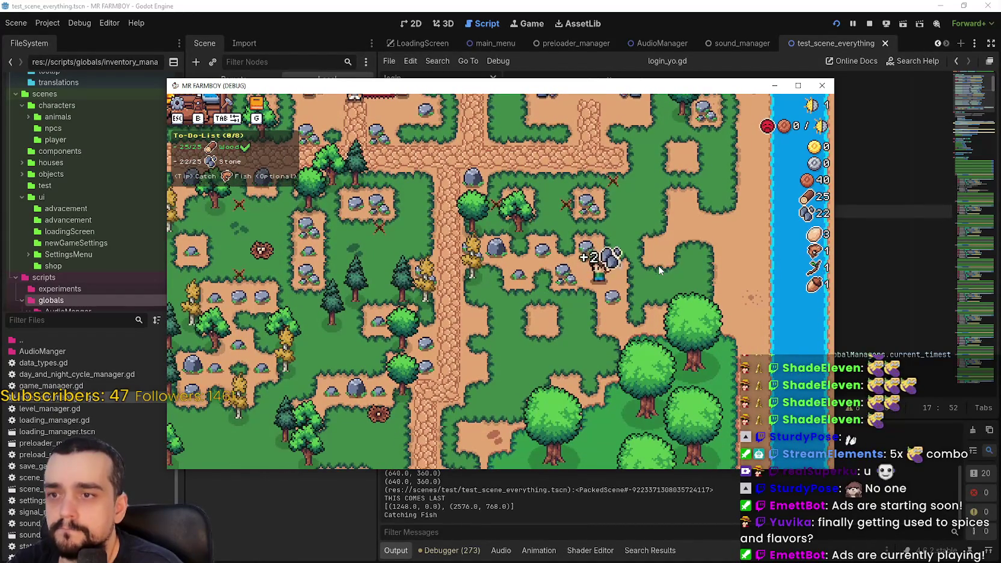
key(w)
key(a)
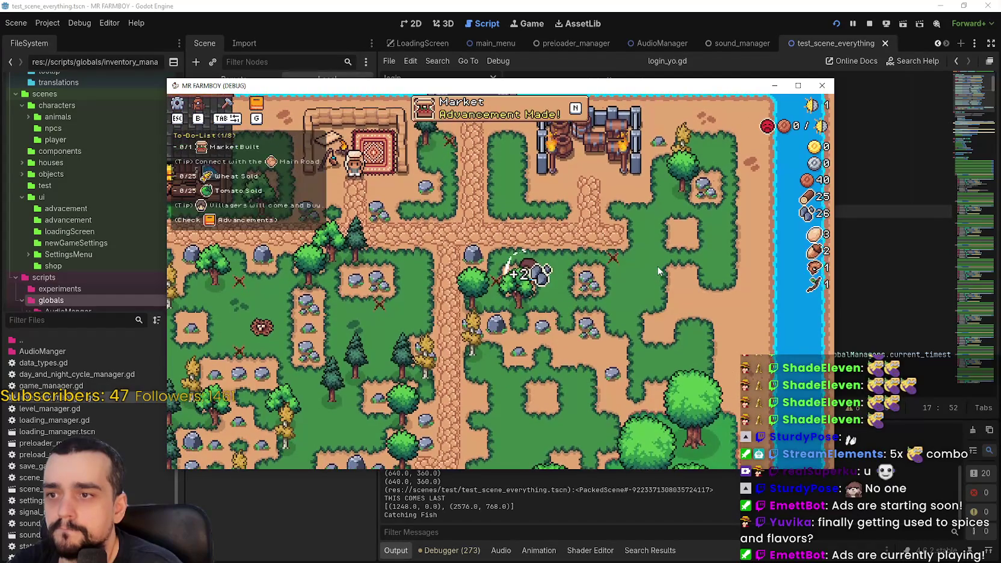
key(d)
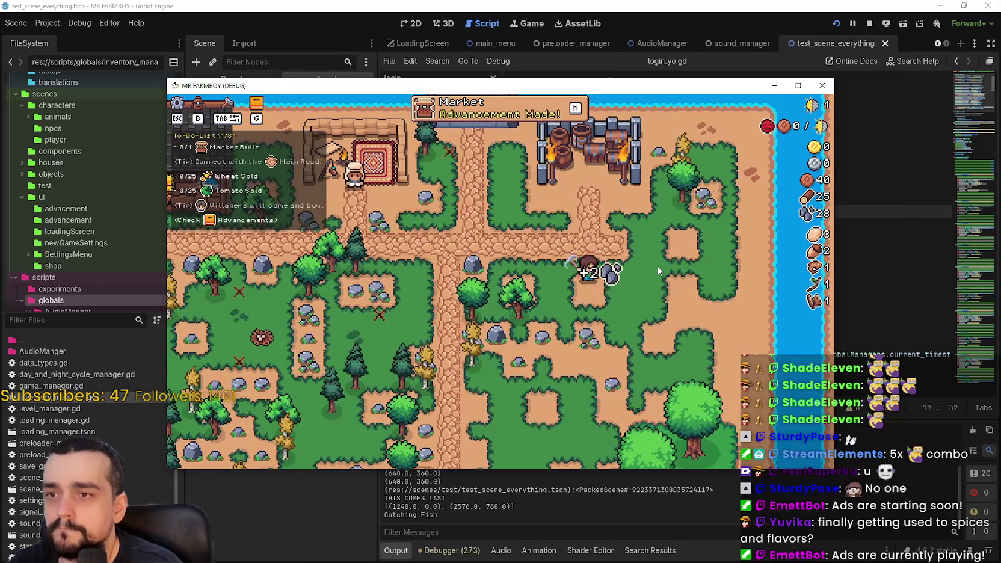
Place the Market stall on the map and return to the editor's error list
click(191, 304)
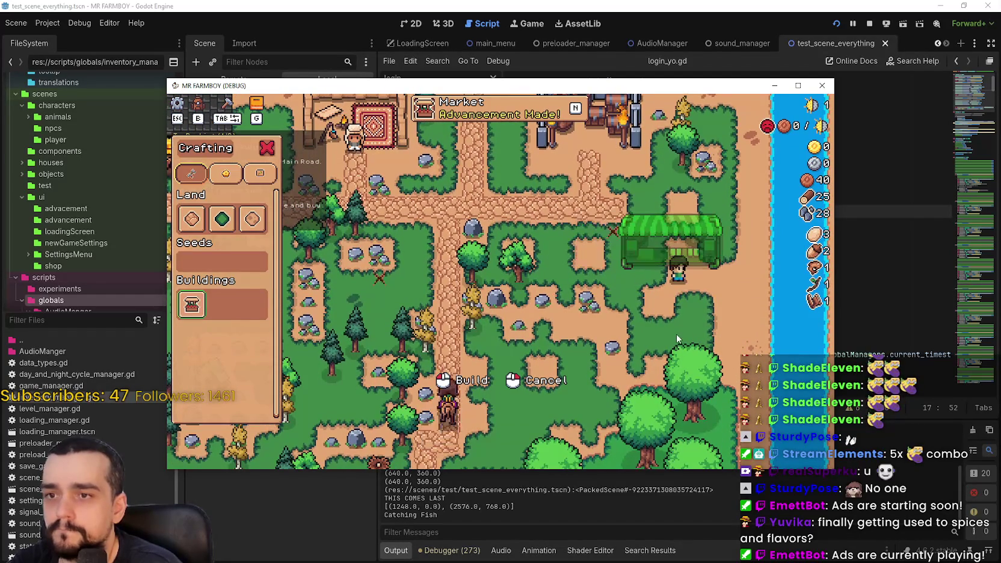
click(677, 334)
key(w)
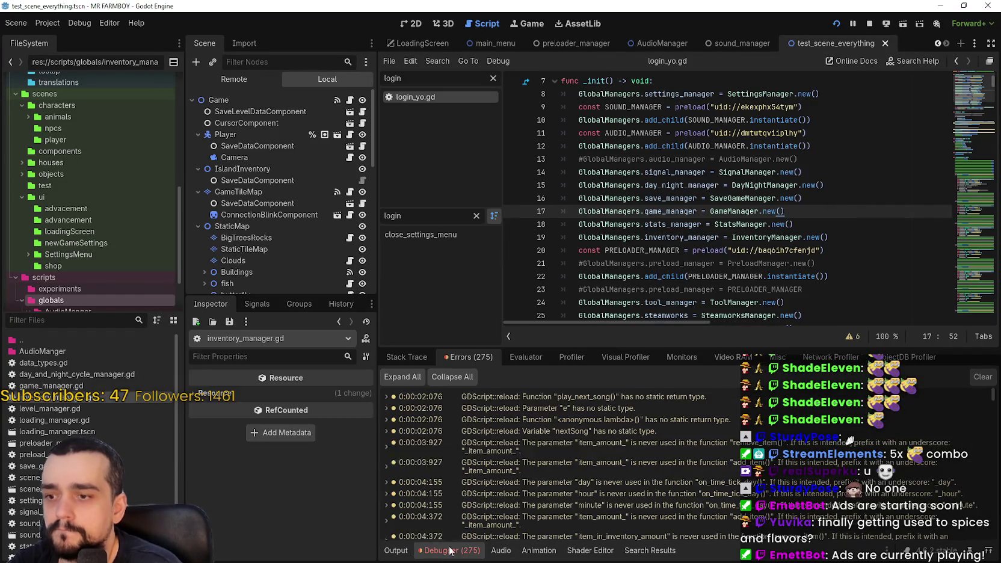
Jump from the popup error to line 338's await create_timer line in inventory_manager.gd
scroll(down, 3)
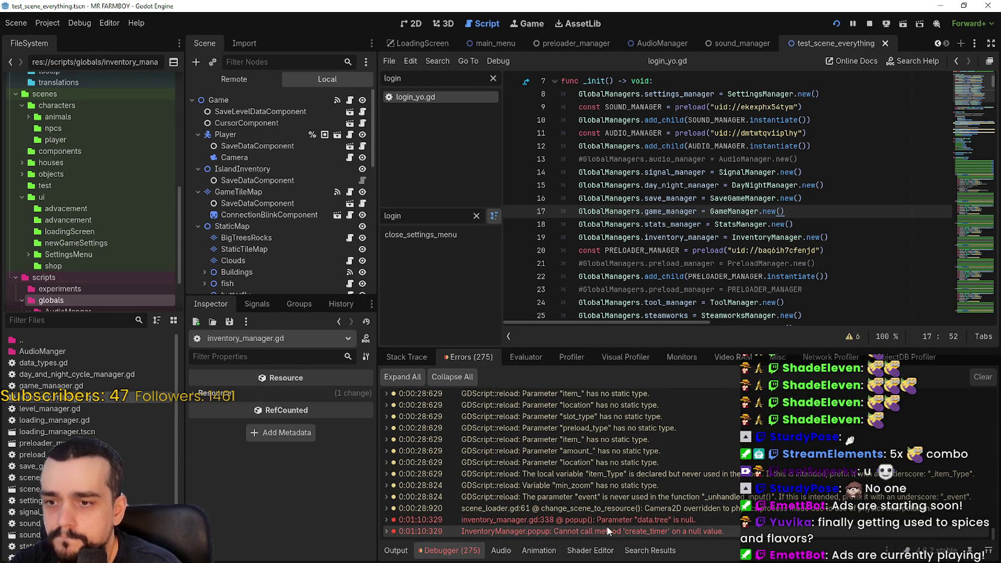
double_click(632, 518)
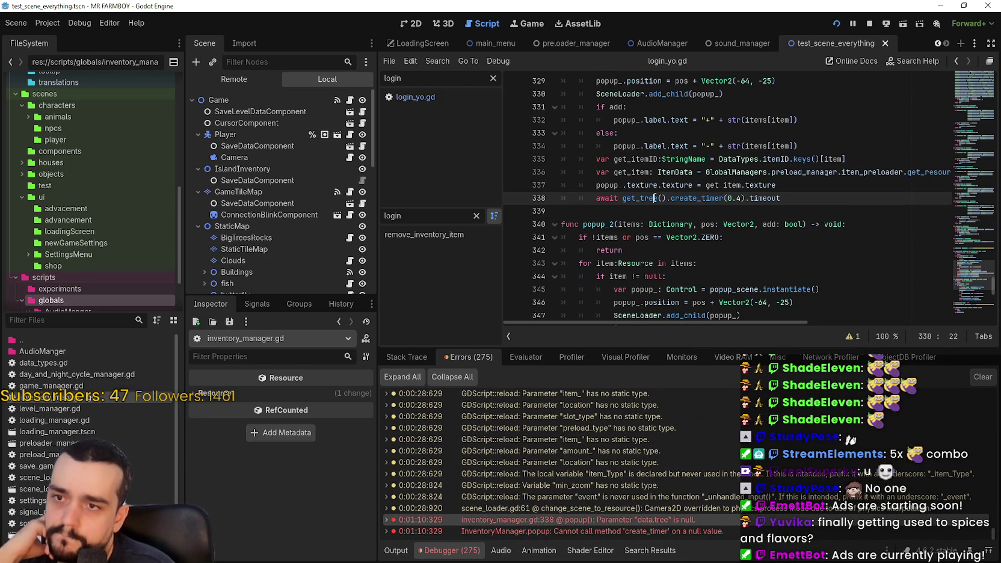
drag(782, 199, 537, 199)
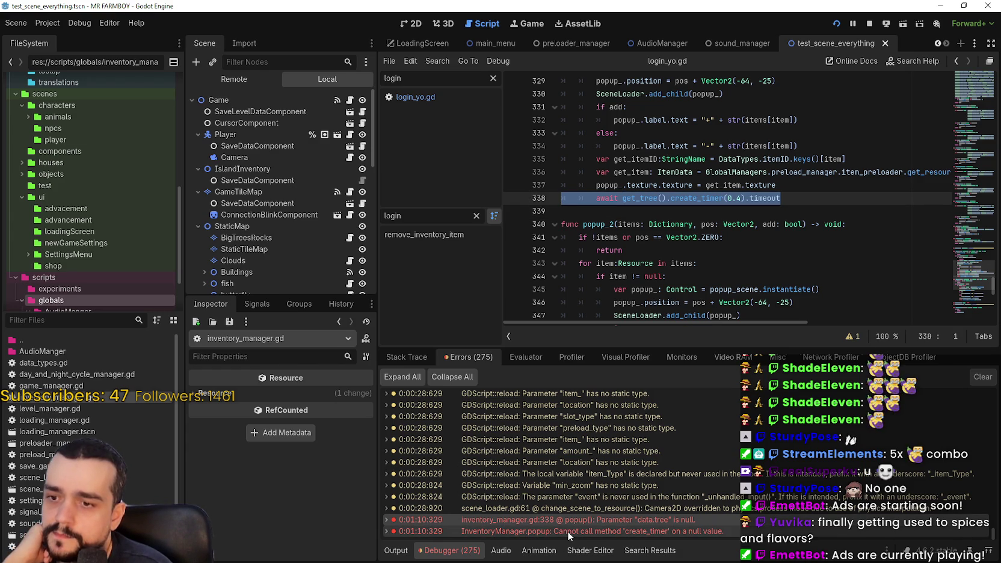
click(676, 524)
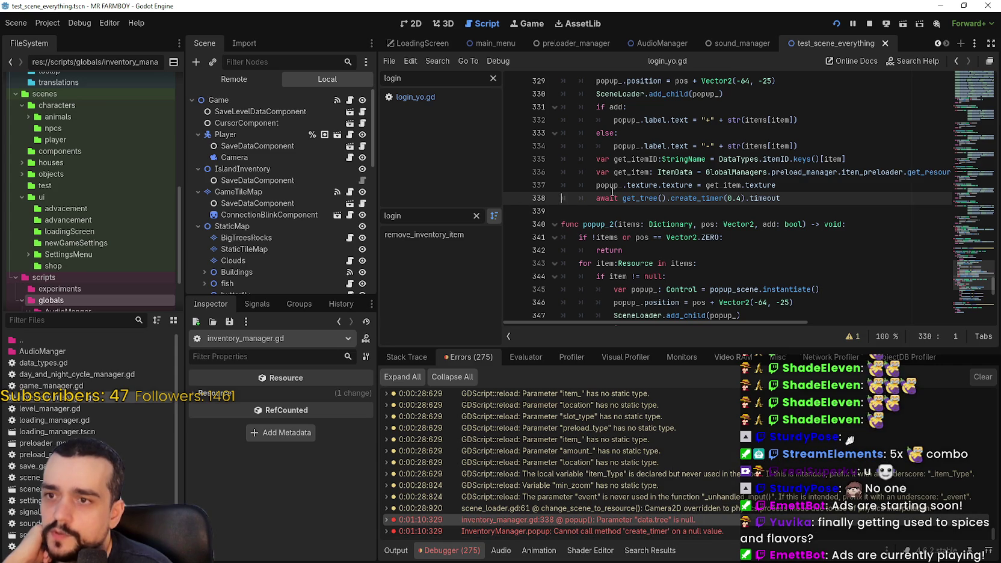
Read the get_tree() documentation on line 338, select the call, then view the Remote scene tree
double_click(632, 198)
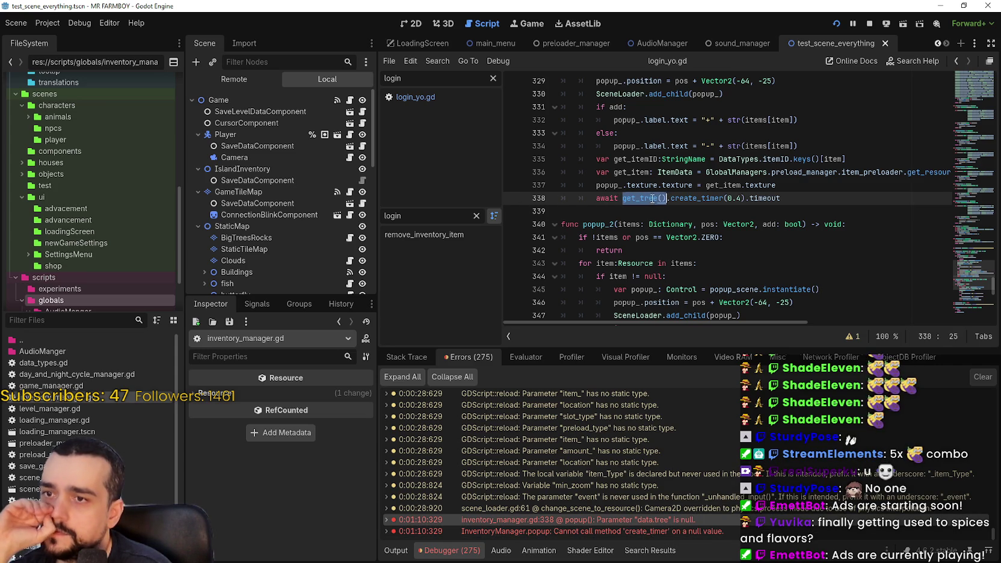
click(643, 199)
key(Left)
key(Left)
key(Left)
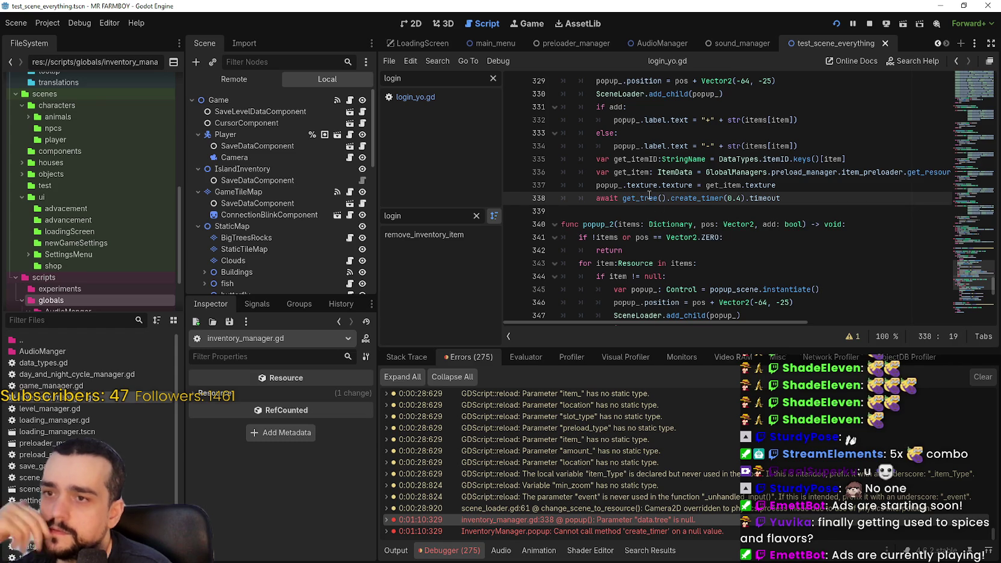
mouse_move(647, 197)
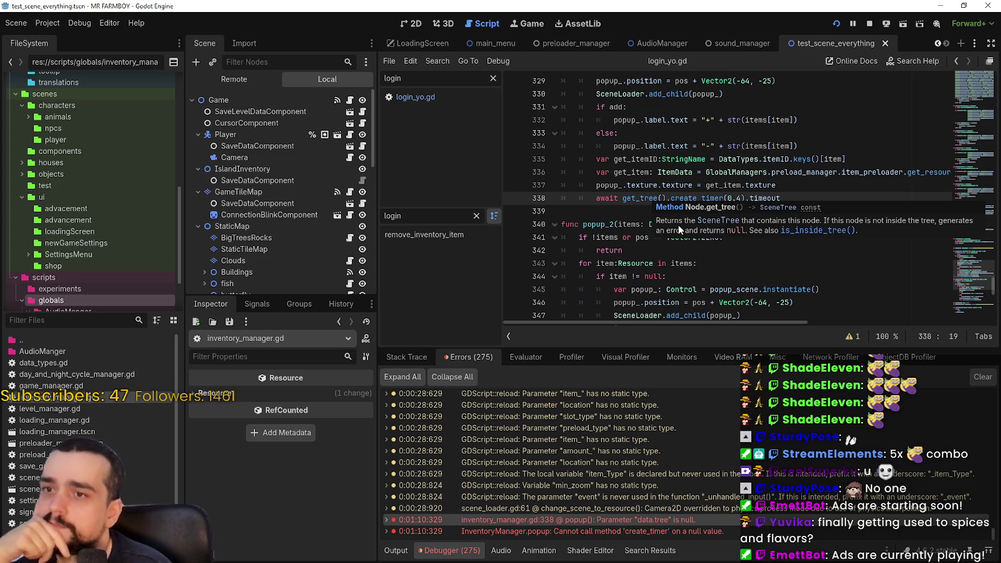
click(605, 186)
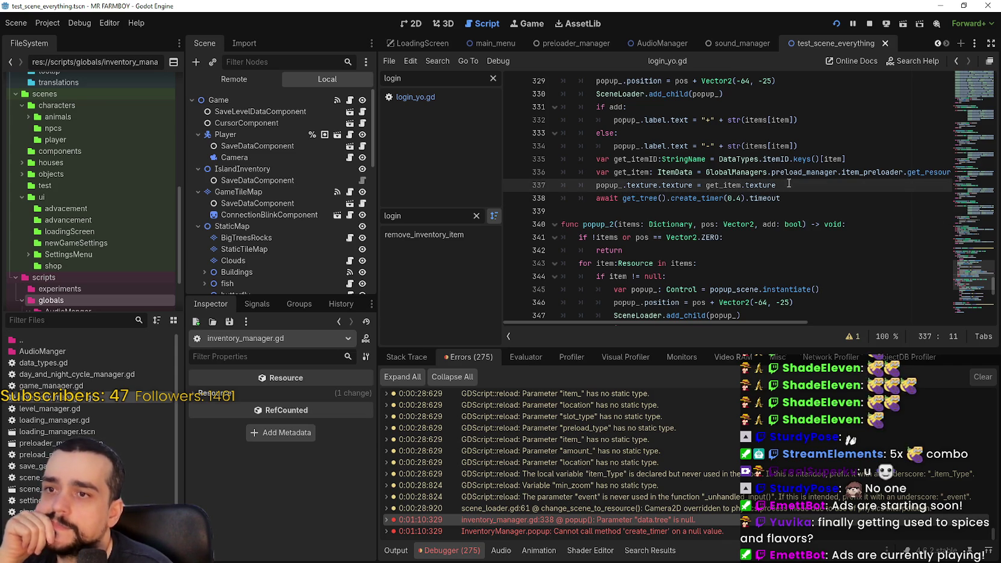
drag(623, 198, 666, 198)
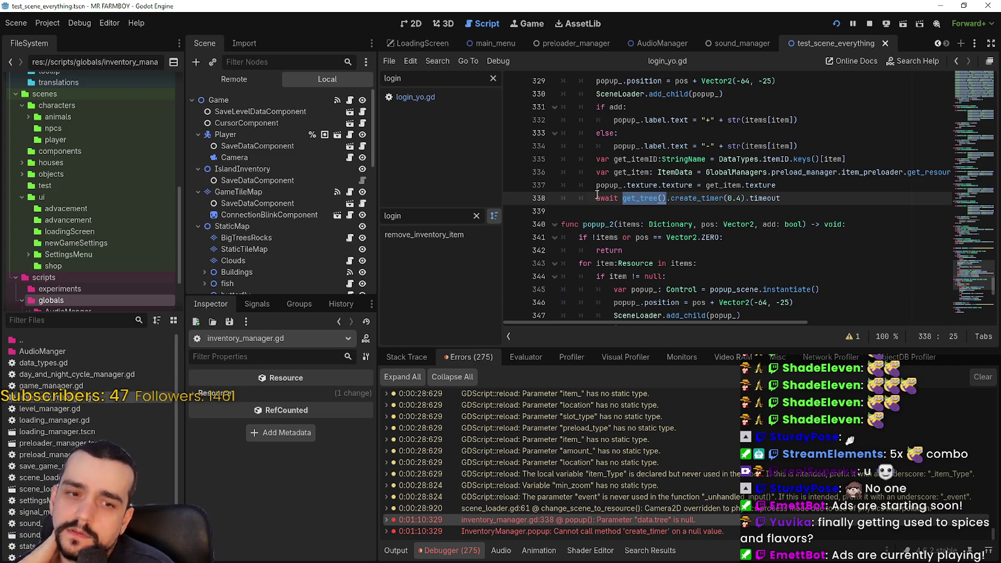
click(237, 78)
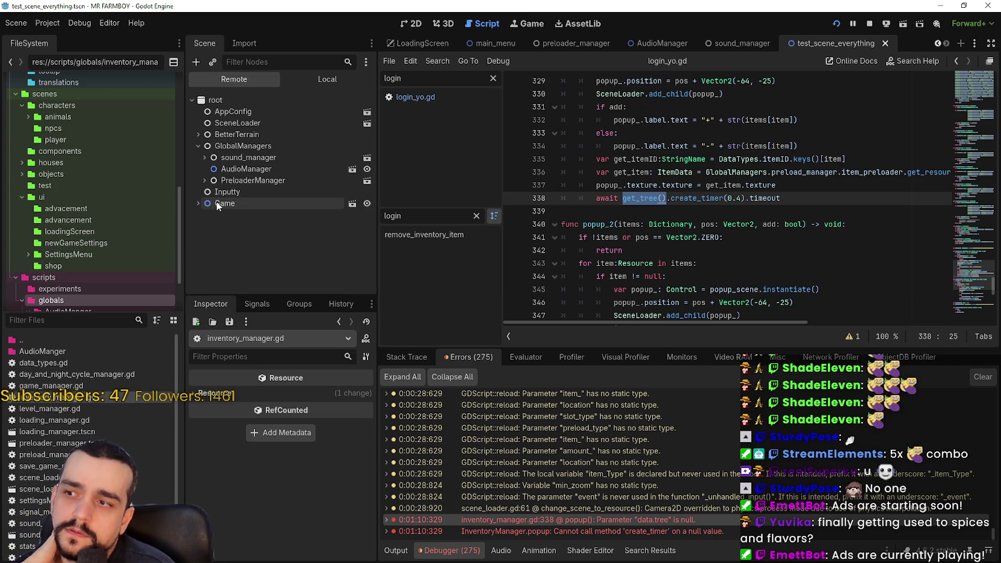
click(196, 203)
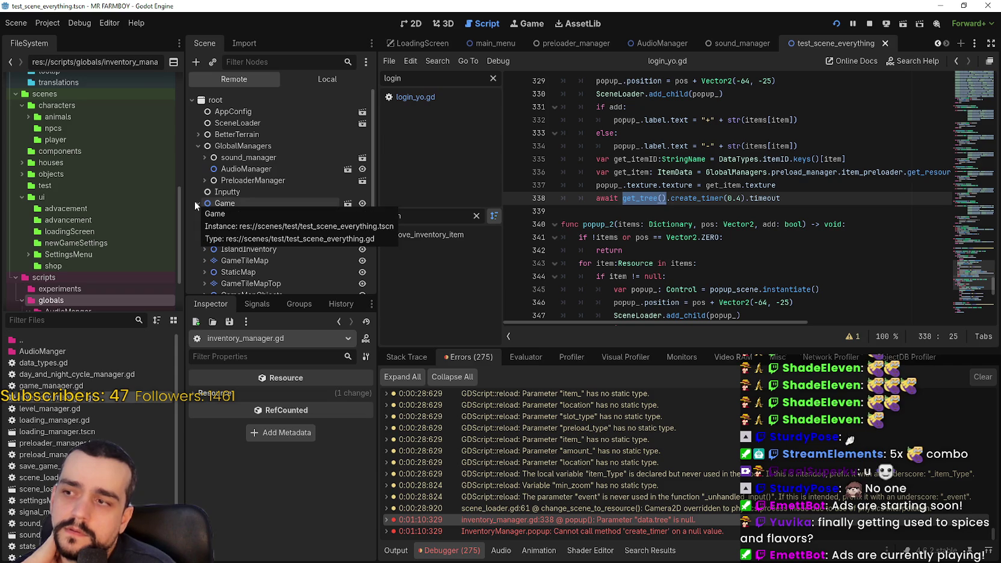
scroll(down, 3)
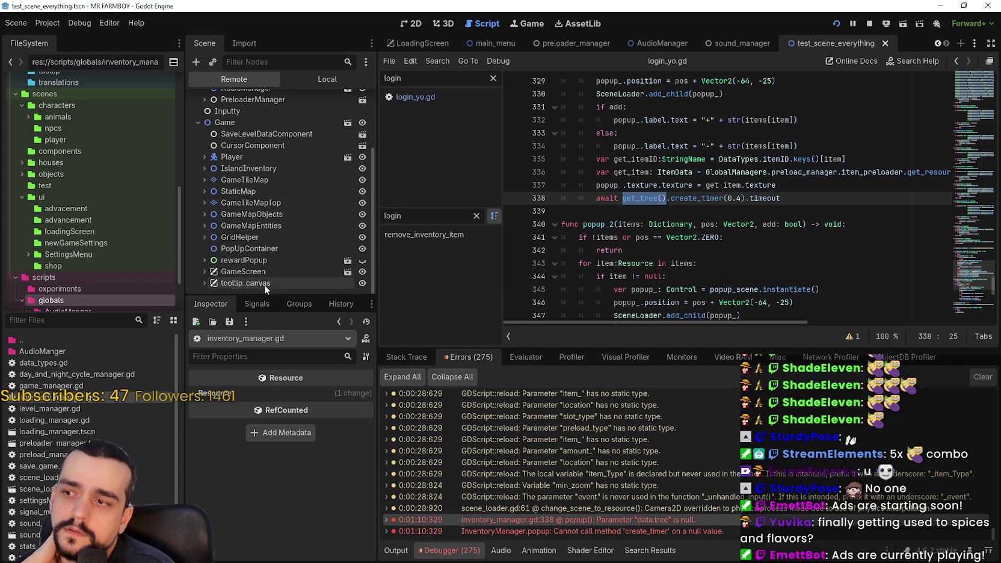
scroll(up, 3)
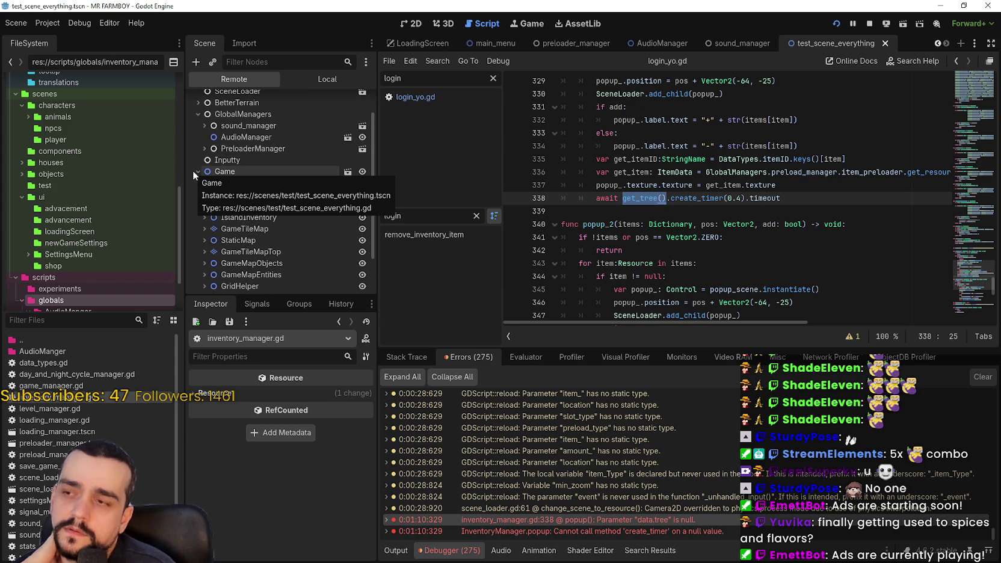
click(195, 172)
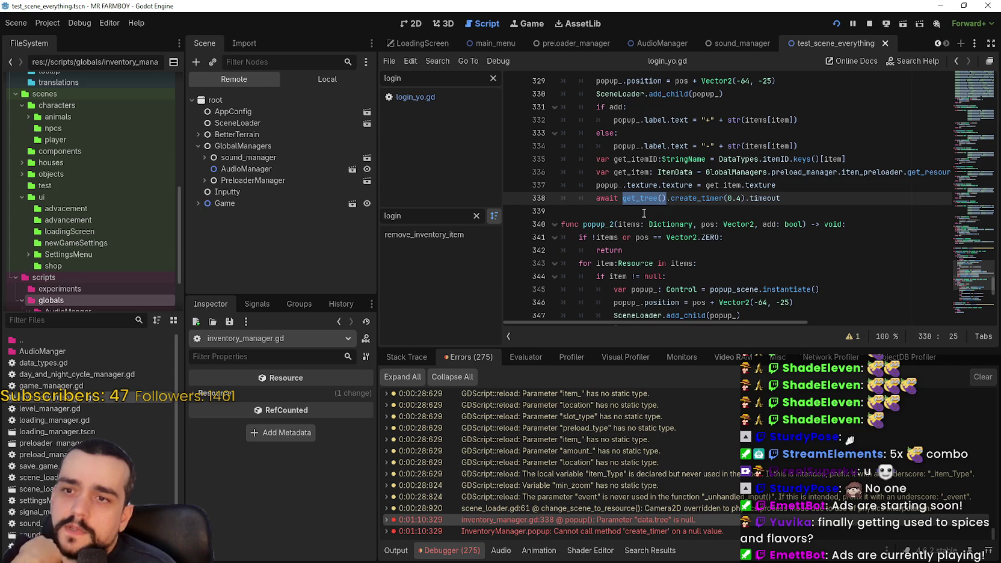
scroll(up, 3)
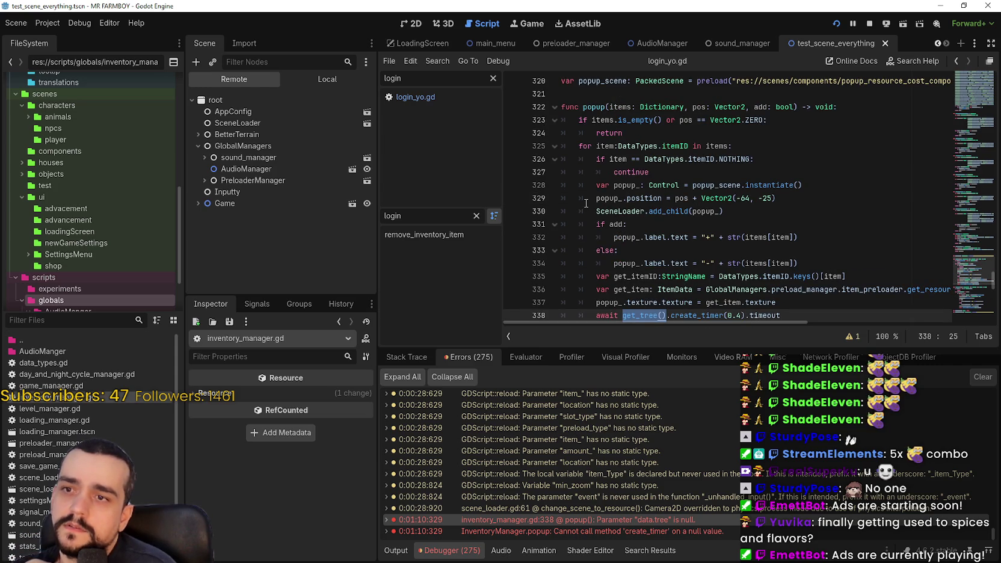
scroll(down, 3)
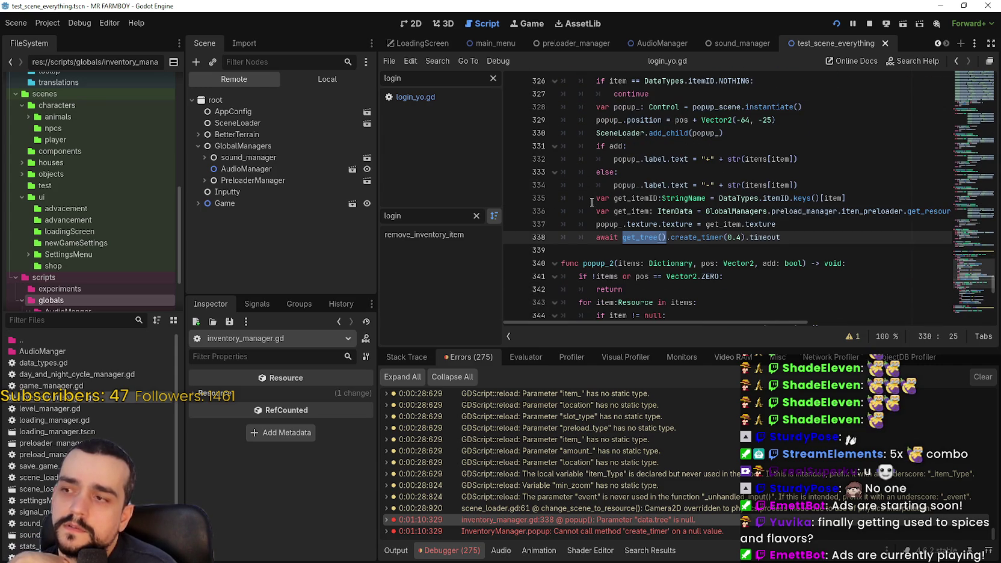
click(596, 237)
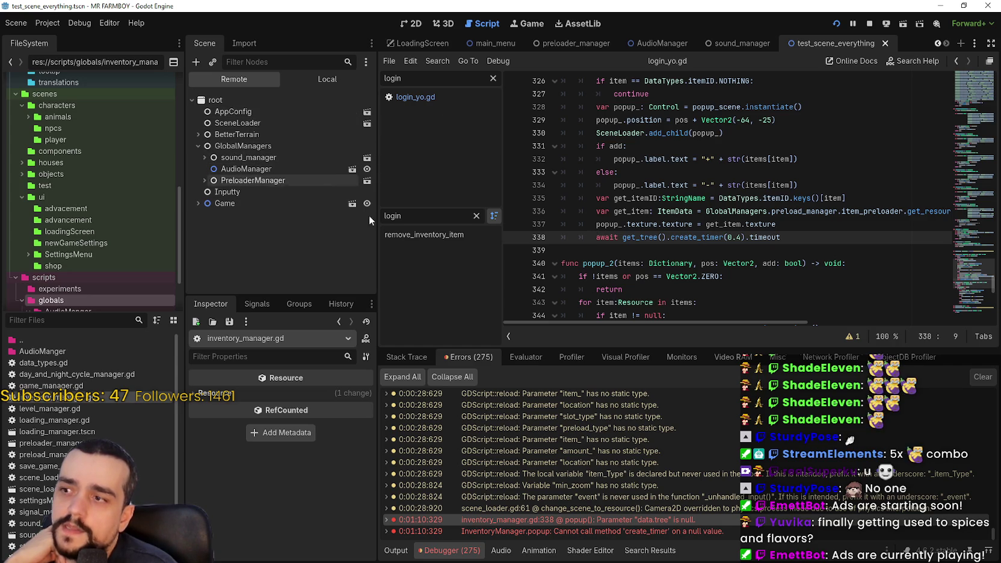
Replace get_tree() on line 338 with GlobalManagers, save the script, and stop the running game
drag(623, 237, 665, 238)
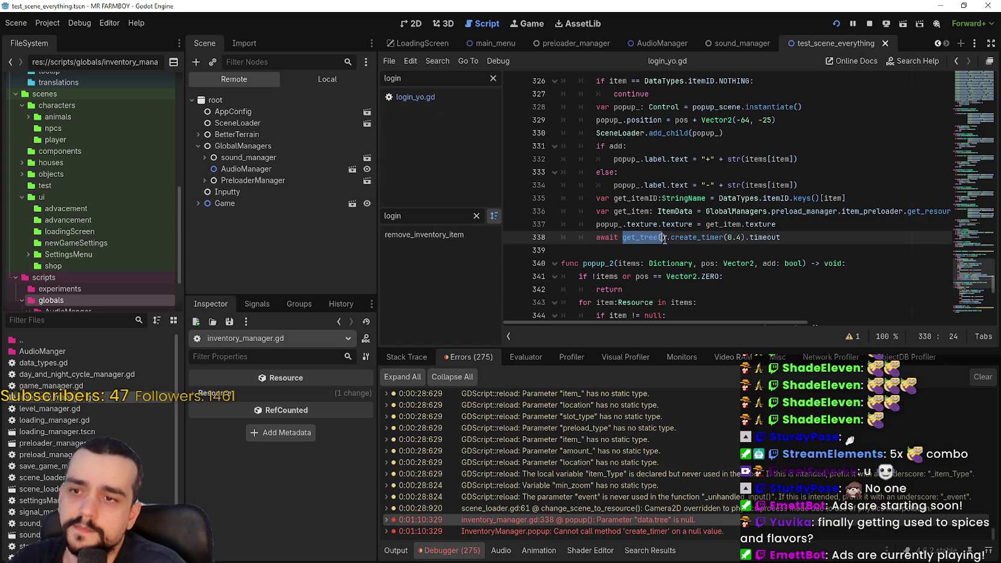
text(globa)
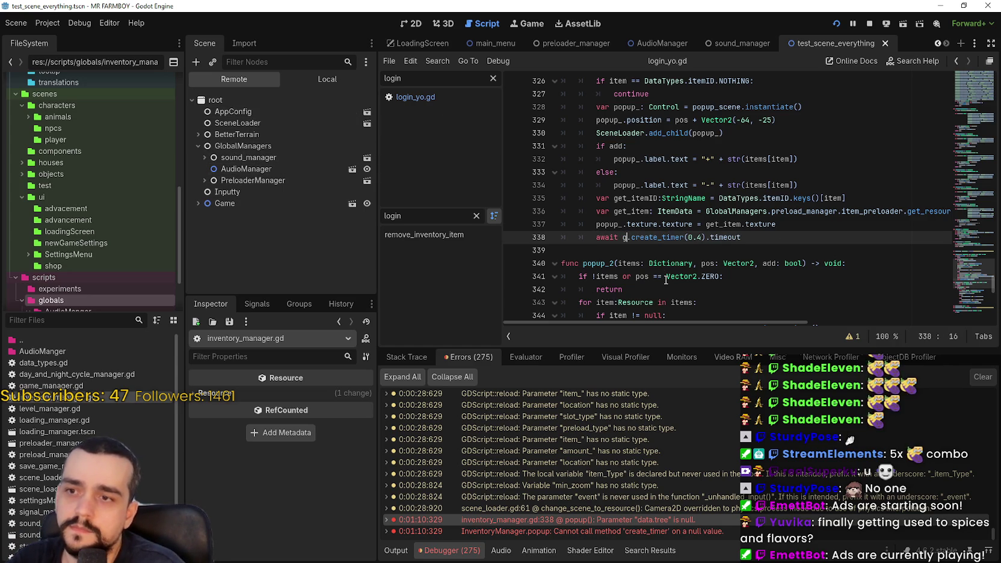
text(l)
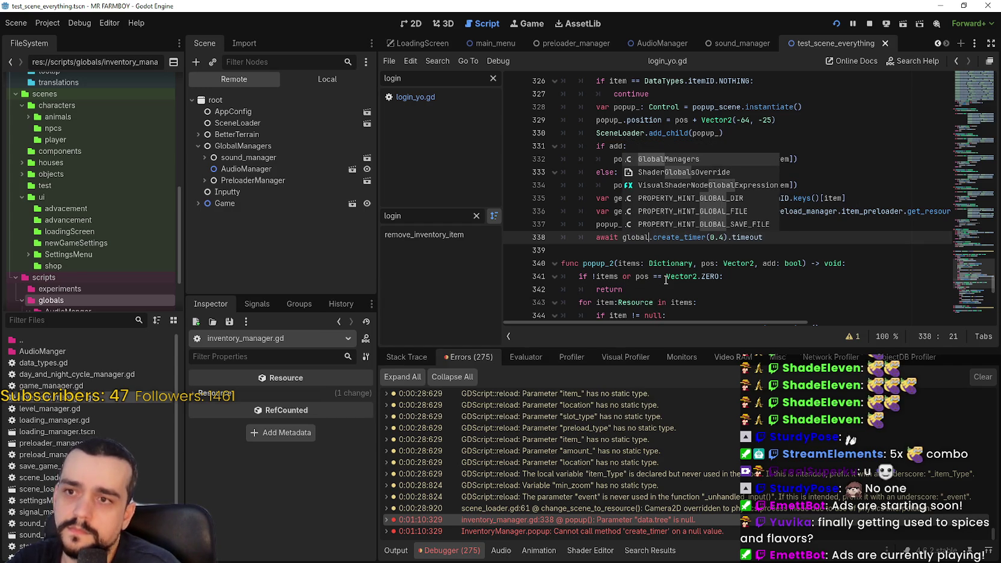
key(Return)
click(663, 251)
key(ctrl+s)
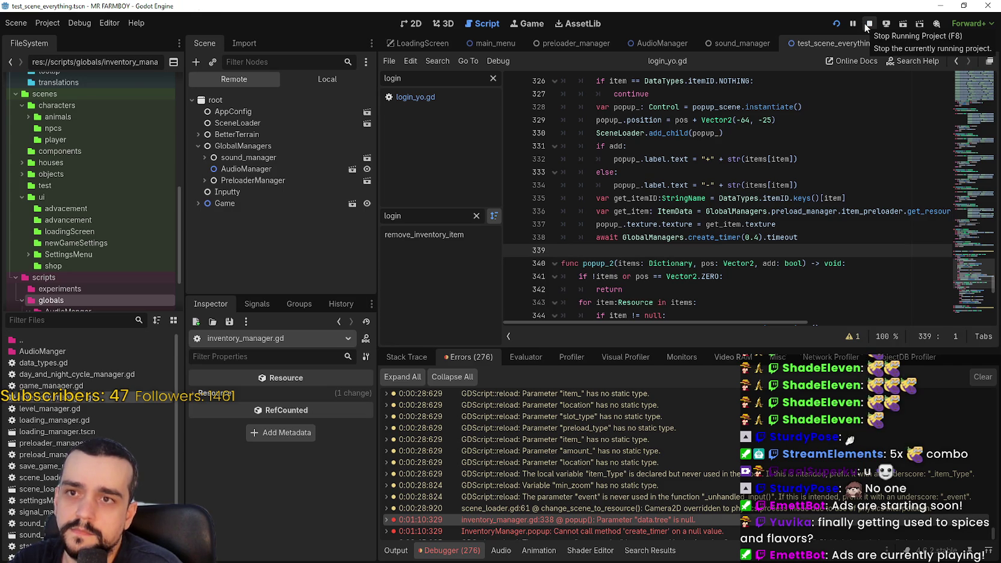
click(868, 26)
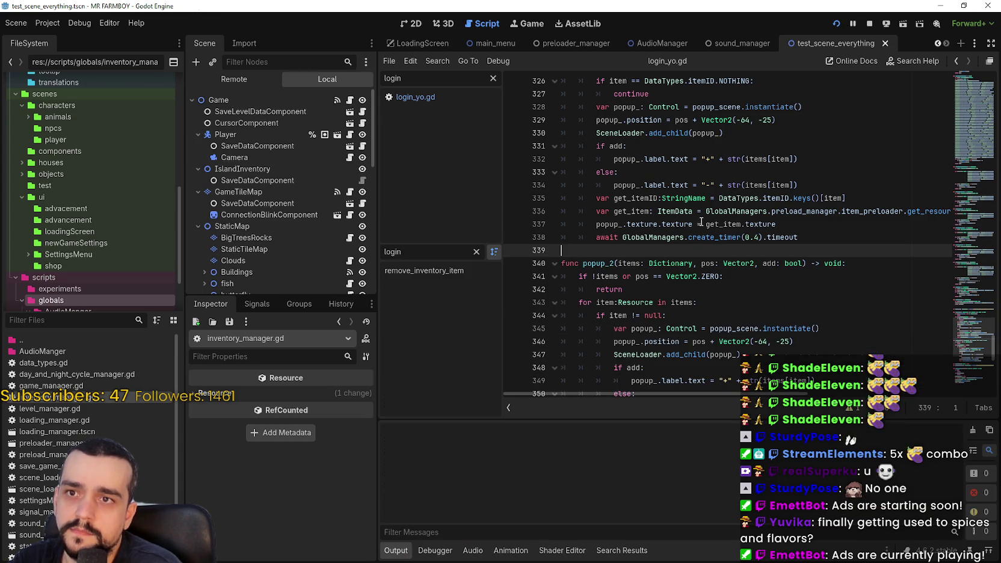
Relaunch with F5 and start a new game on the King's Task island, closing the intro letter
key(F5)
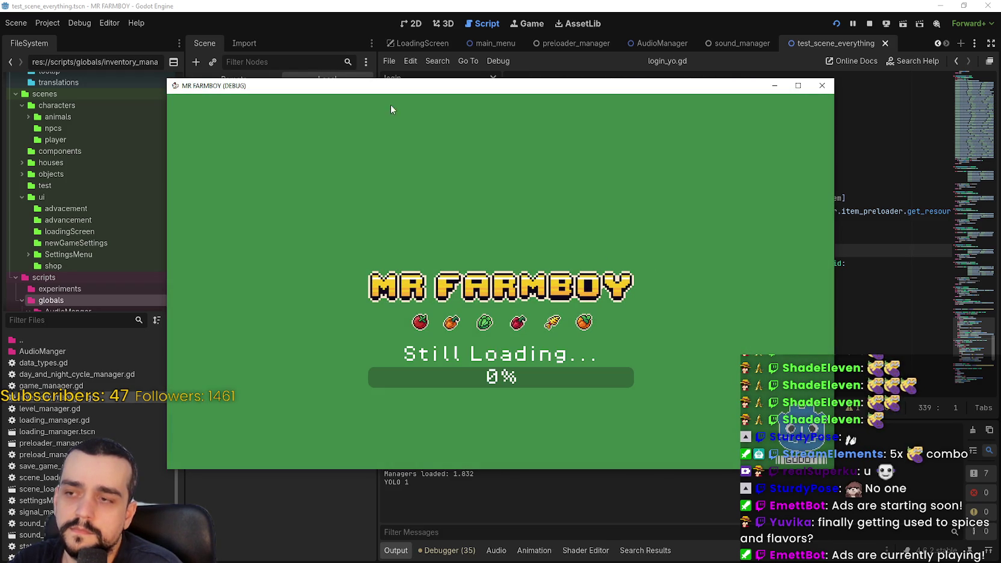
drag(368, 92, 513, 83)
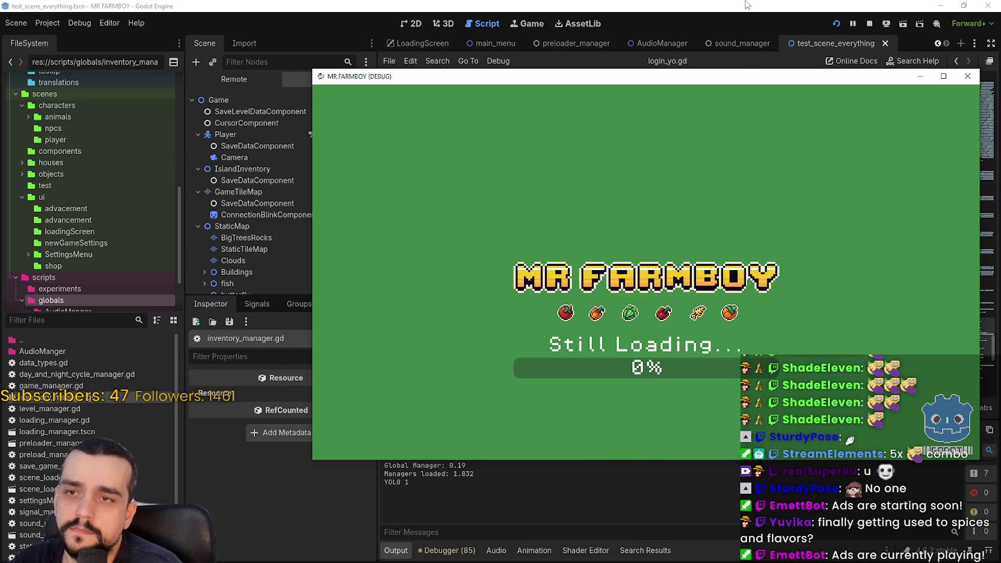
click(729, 34)
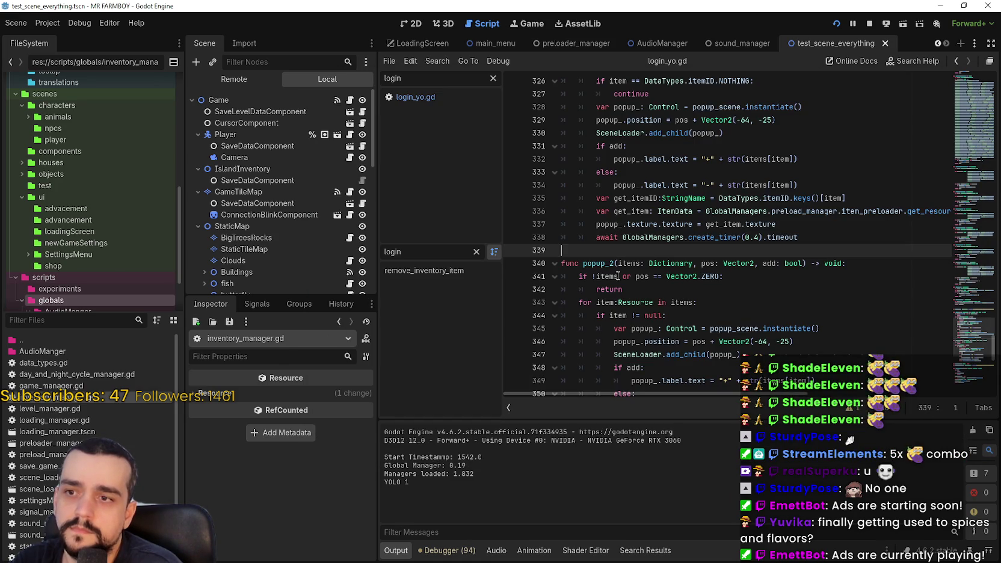
key(alt+Tab)
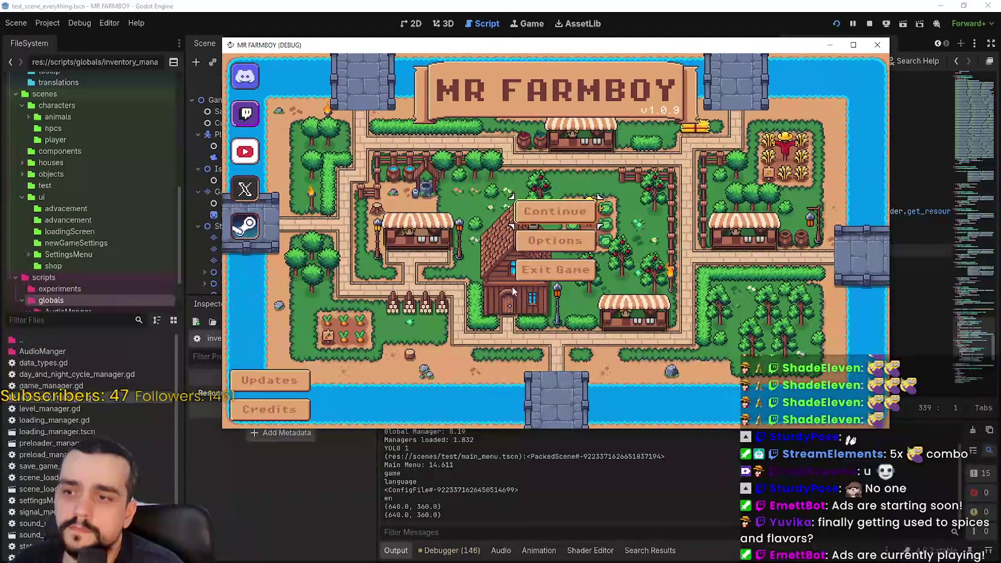
click(548, 212)
click(537, 309)
click(490, 353)
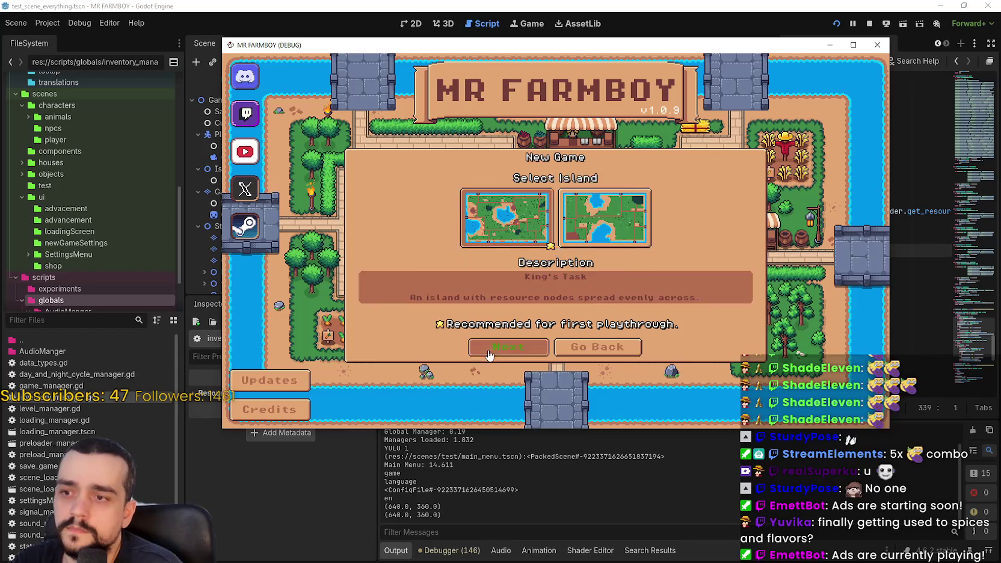
click(489, 352)
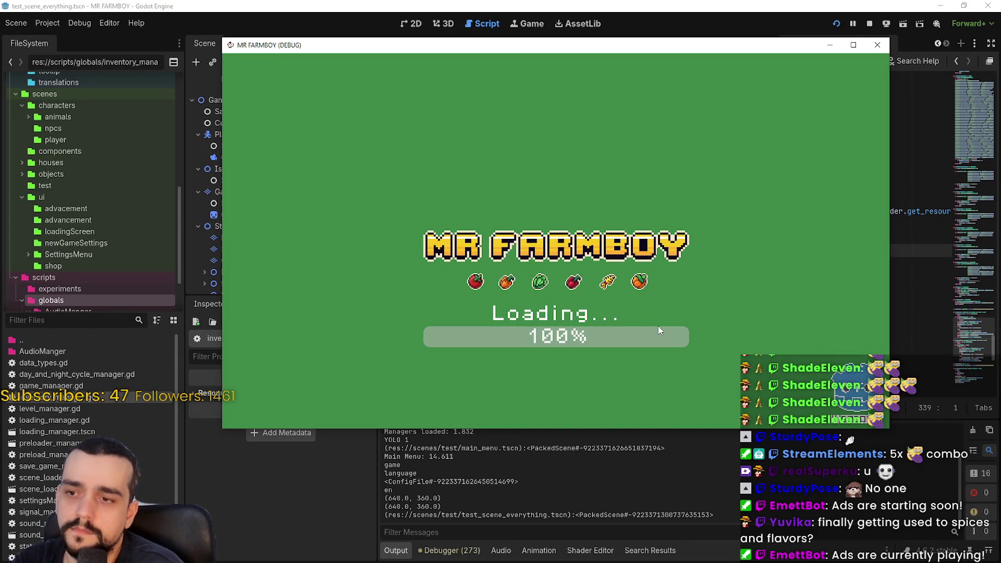
click(644, 306)
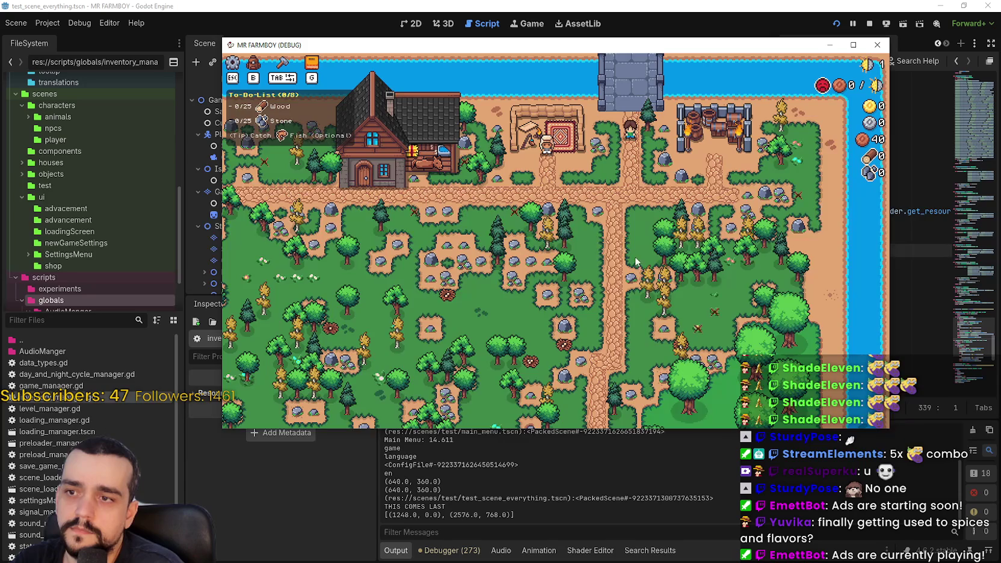
Walk around chopping trees and picking up logs to collect wood
key(w)
click(629, 265)
key(s)
key(s)
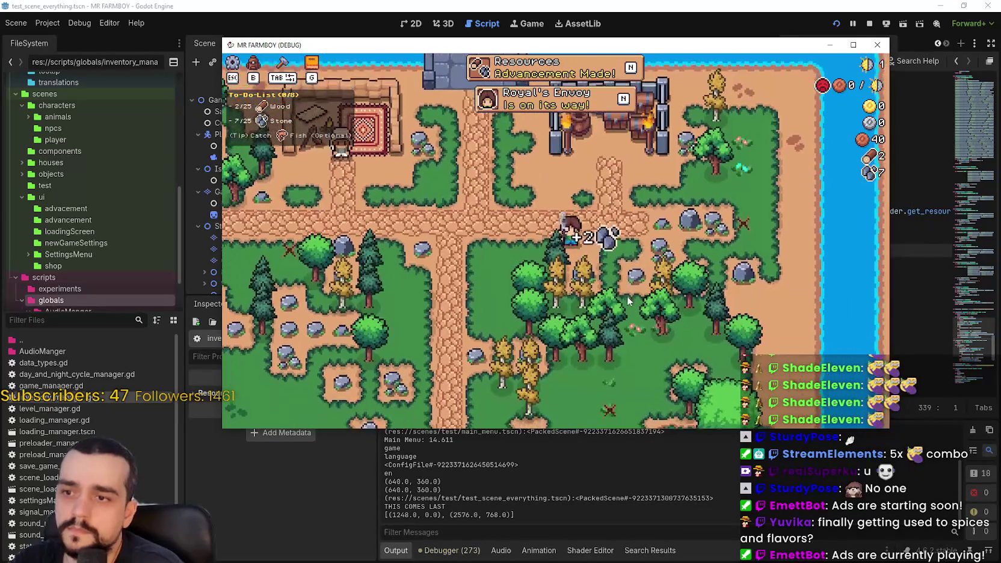
click(628, 296)
key(s)
click(626, 295)
key(a)
key(d)
click(625, 293)
key(s)
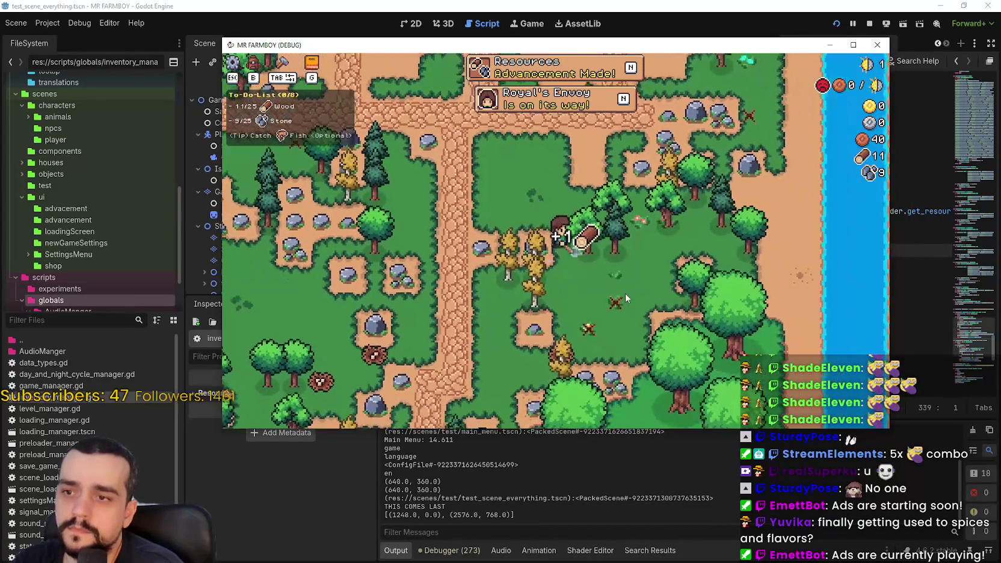
key(w)
click(623, 289)
key(d)
key(d)
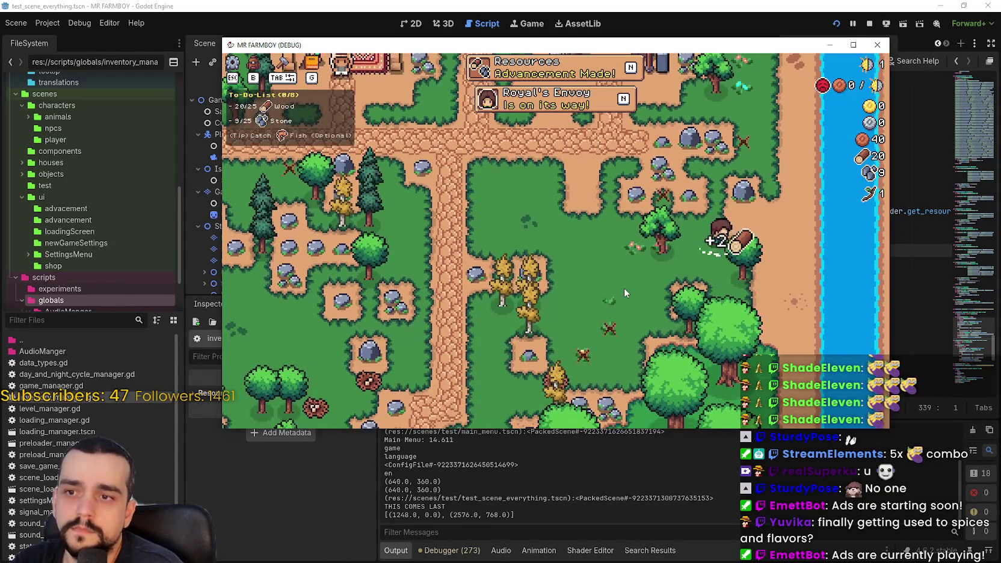
key(s)
Mine the nearby rocks and remaining trees to complete the stone goal
key(w)
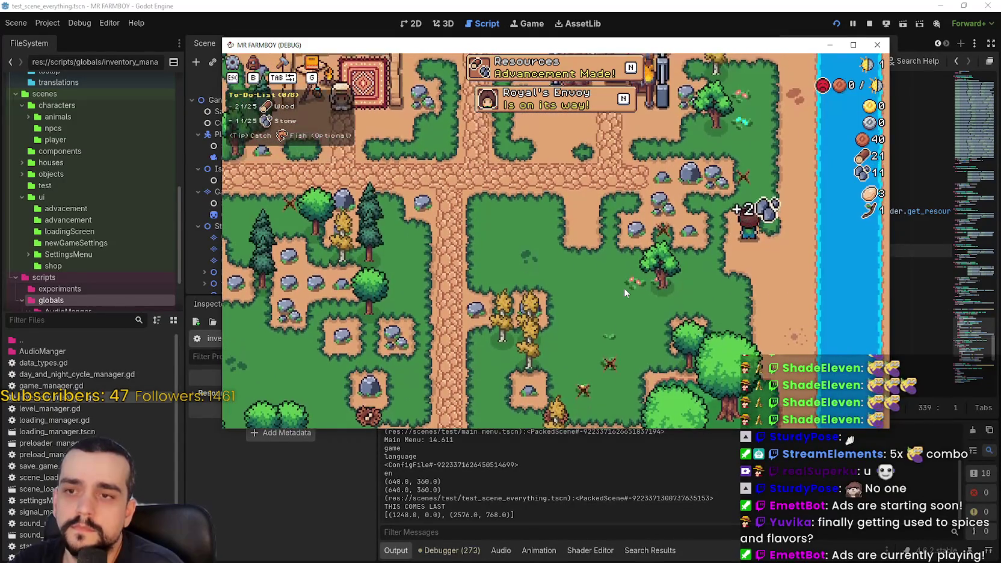
click(625, 289)
key(a)
click(625, 293)
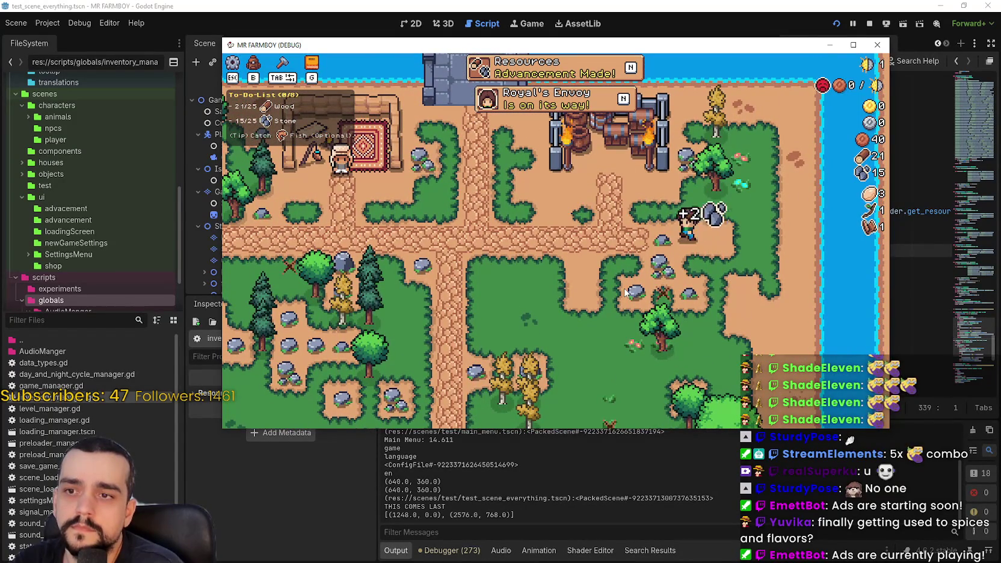
key(s)
key(s)
click(625, 288)
key(s)
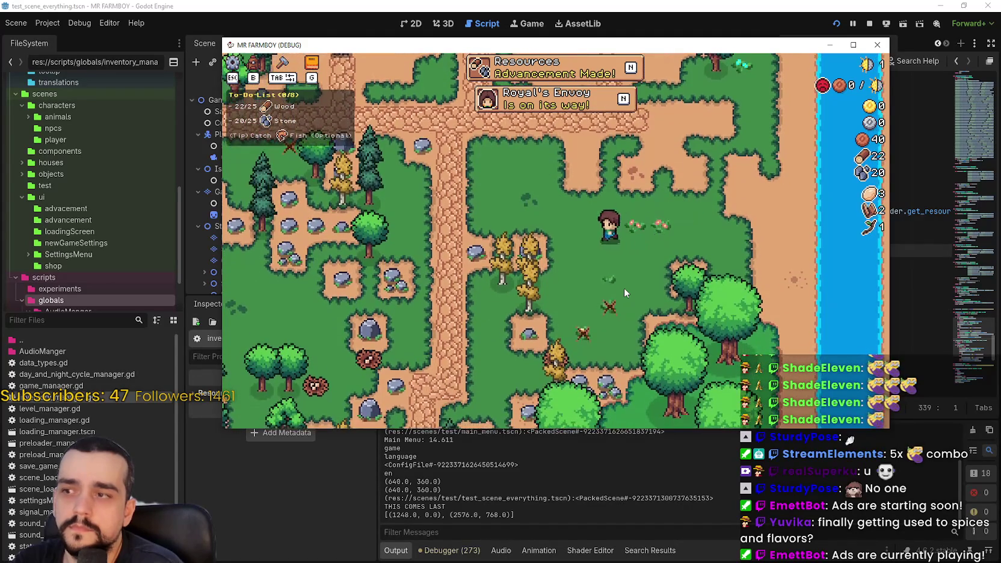
key(a)
click(624, 288)
click(624, 288)
key(s)
key(a)
key(s)
key(d)
click(624, 288)
Build the Market from the Crafting panel and switch back to the editor's error list
key(w)
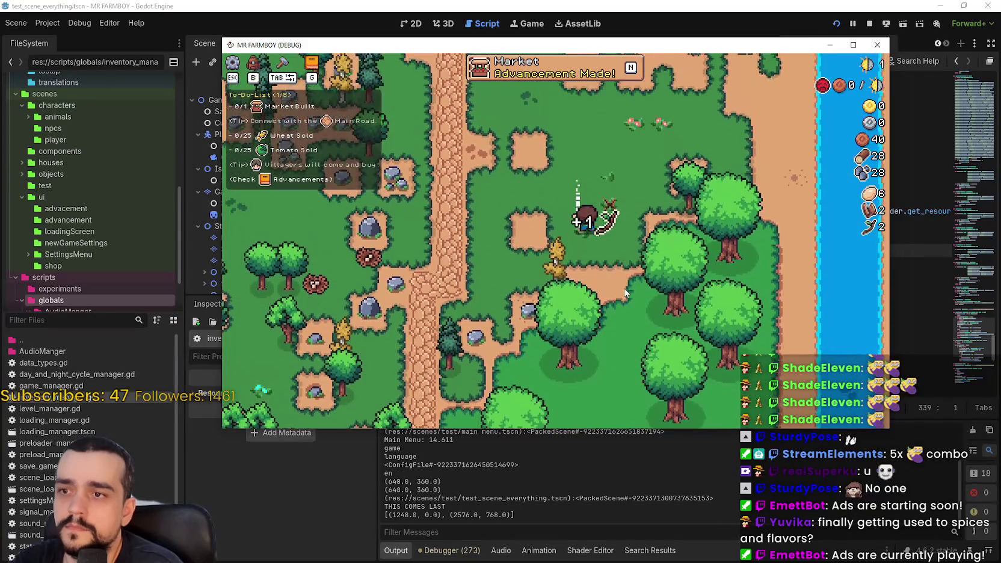
key(w)
key(b)
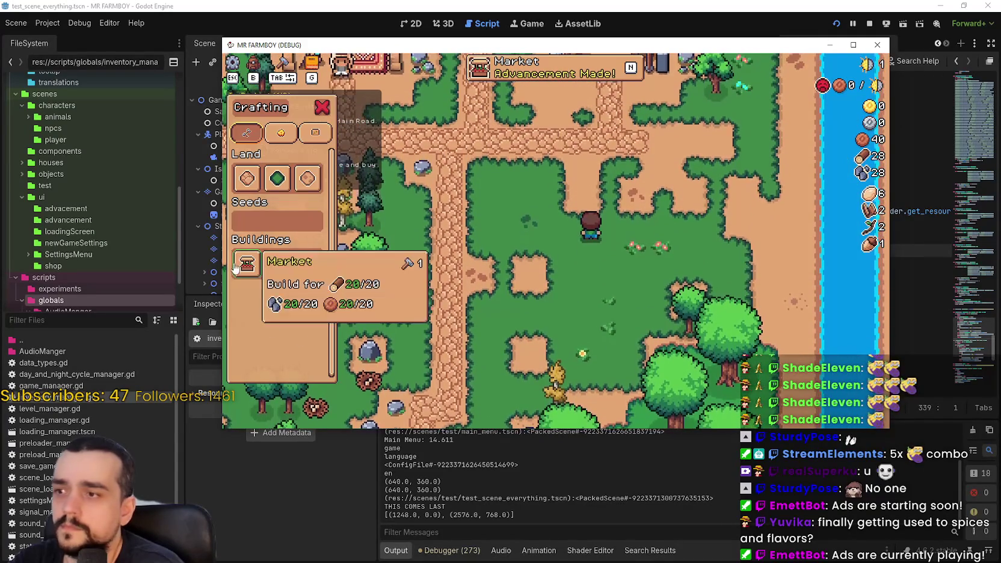
click(246, 264)
click(600, 281)
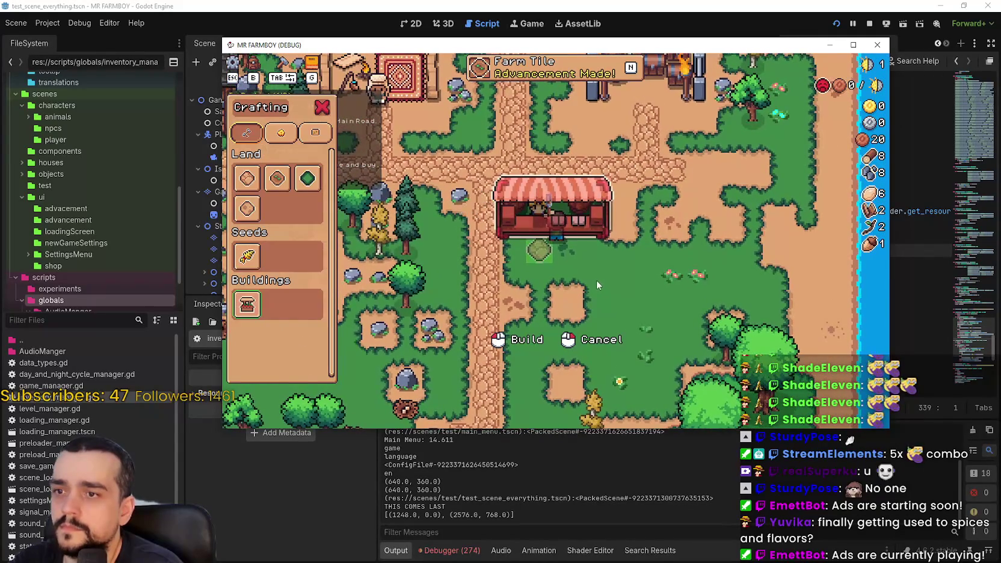
click(451, 550)
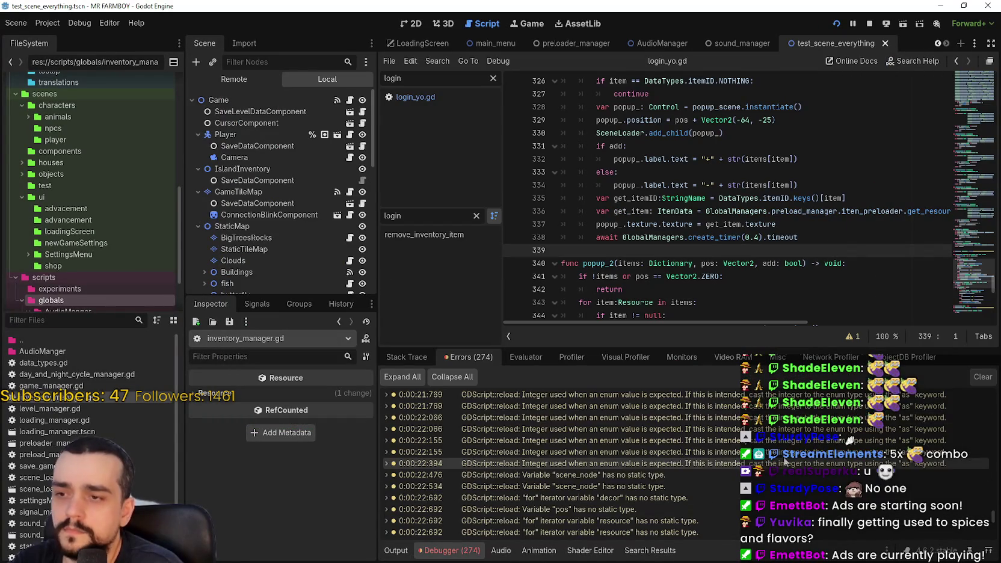
Inspect the GlobalManagers reference in the timer statement on line 338 of inventory_manager.gd
drag(998, 521, 996, 555)
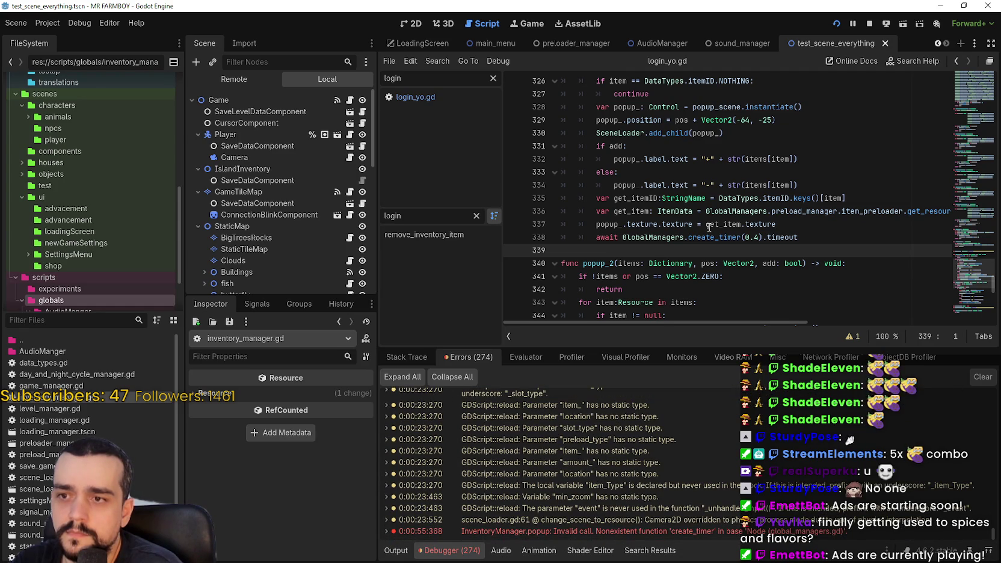
double_click(654, 237)
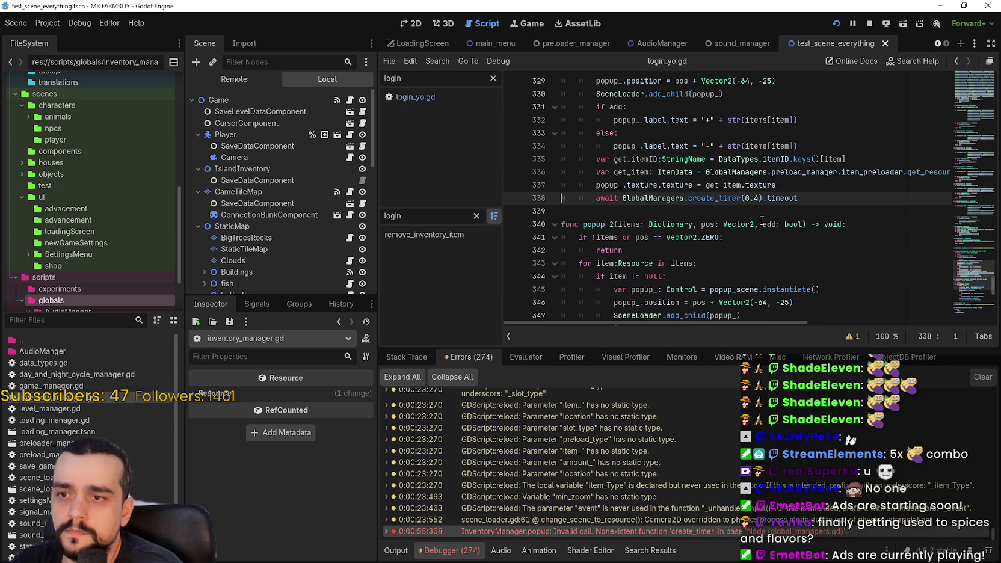
scroll(up, 3)
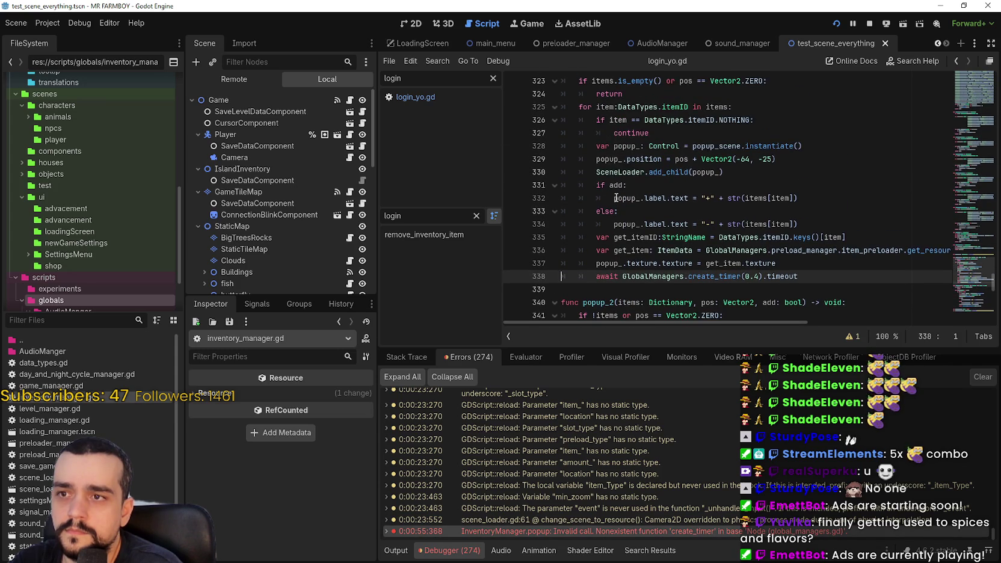
scroll(down, 3)
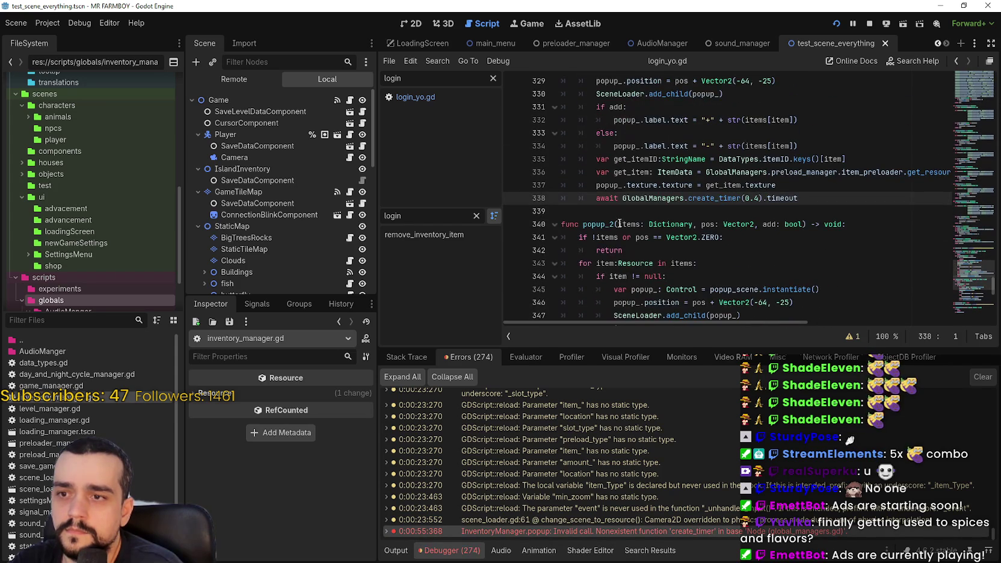
double_click(646, 198)
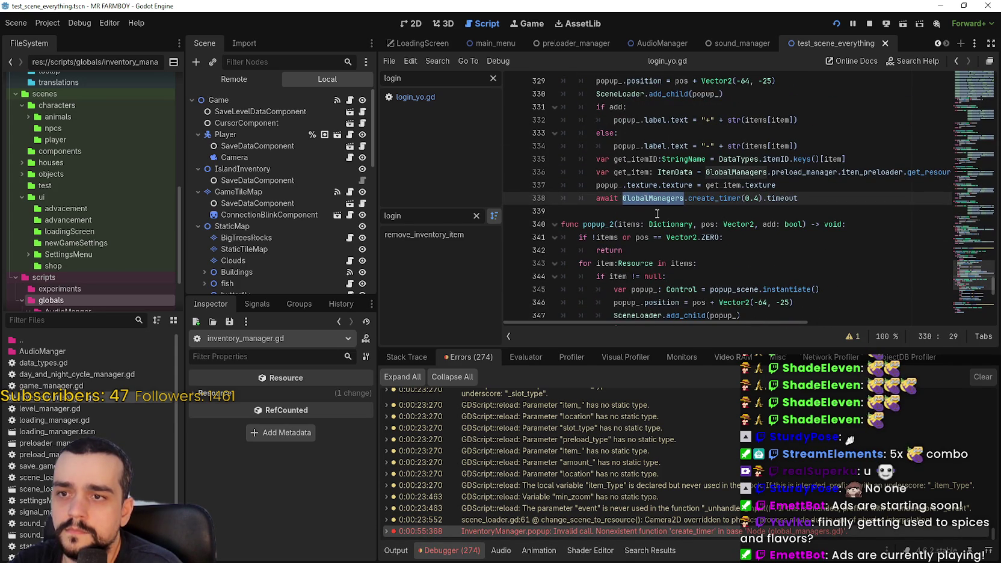
click(658, 212)
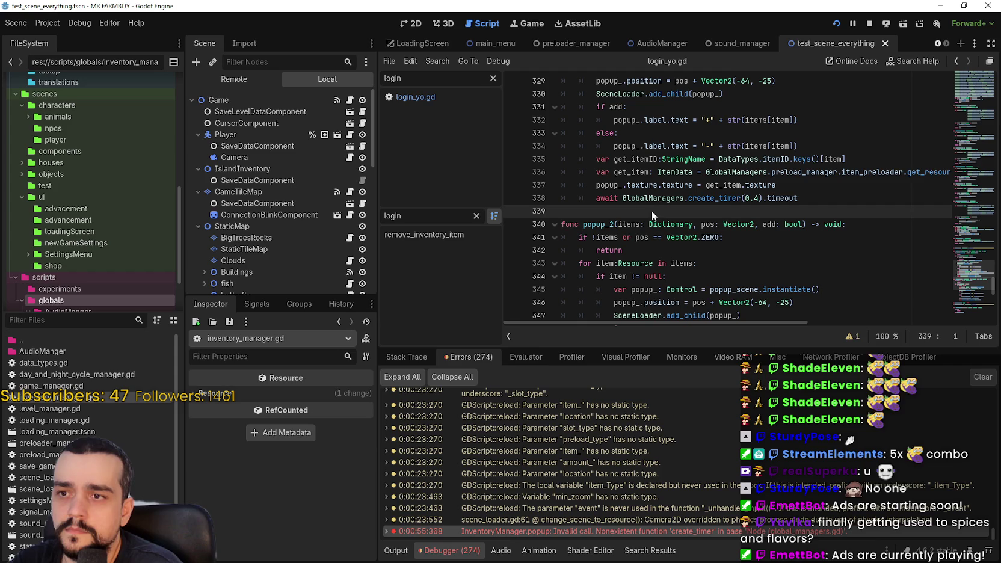
key(Up)
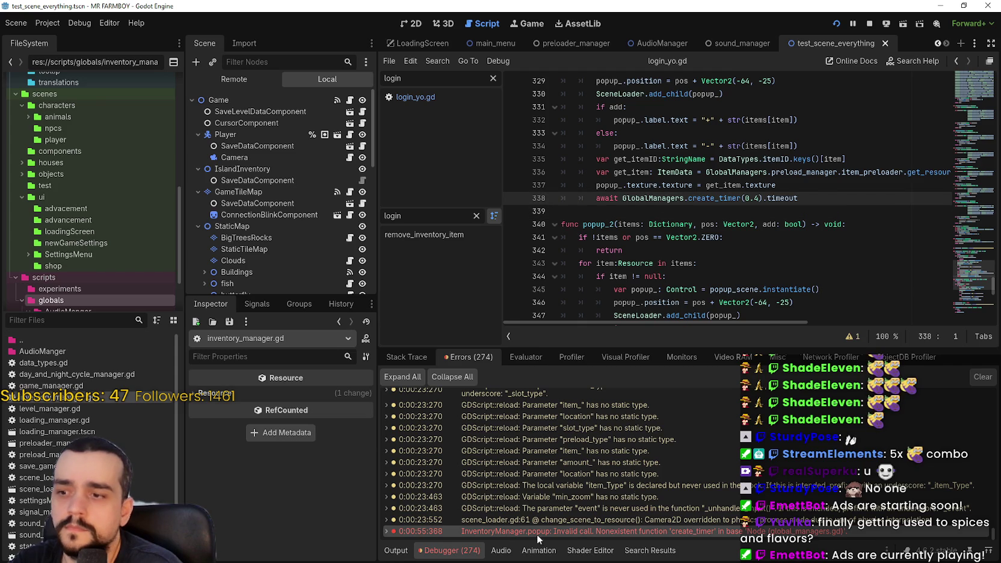
Expand the create_timer error's stack trace and select the create_timer call on line 338
double_click(491, 532)
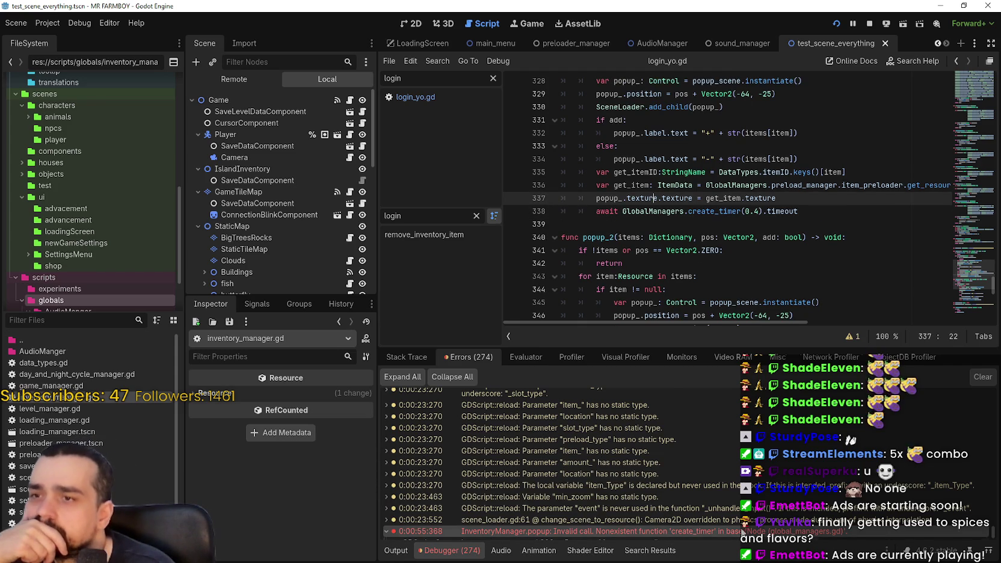
scroll(down, 3)
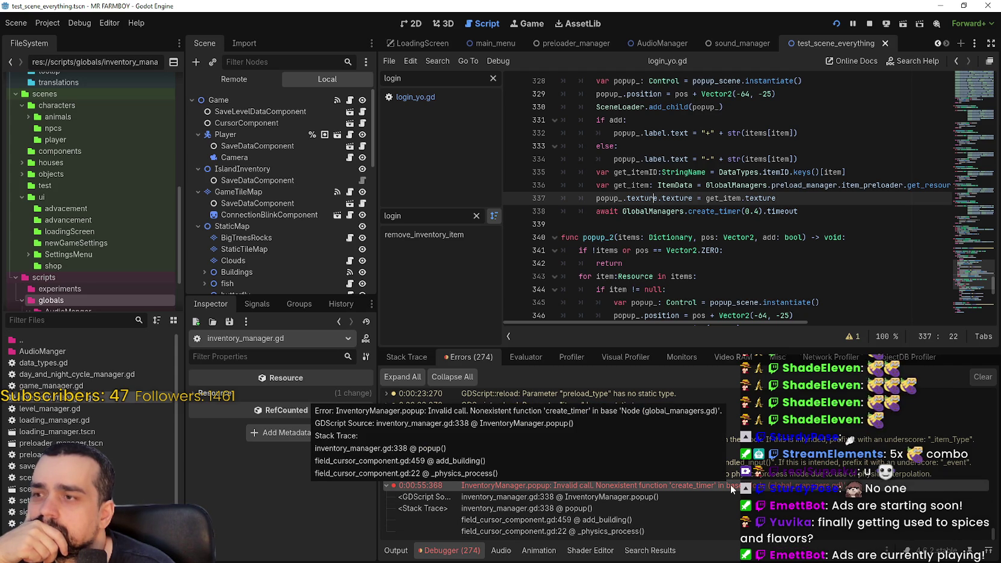
scroll(down, 3)
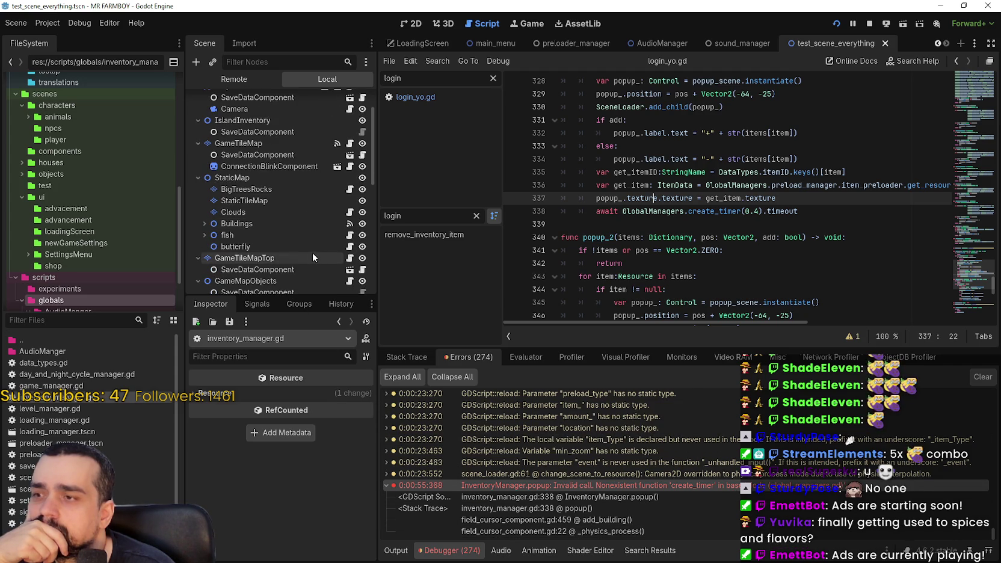
scroll(up, 3)
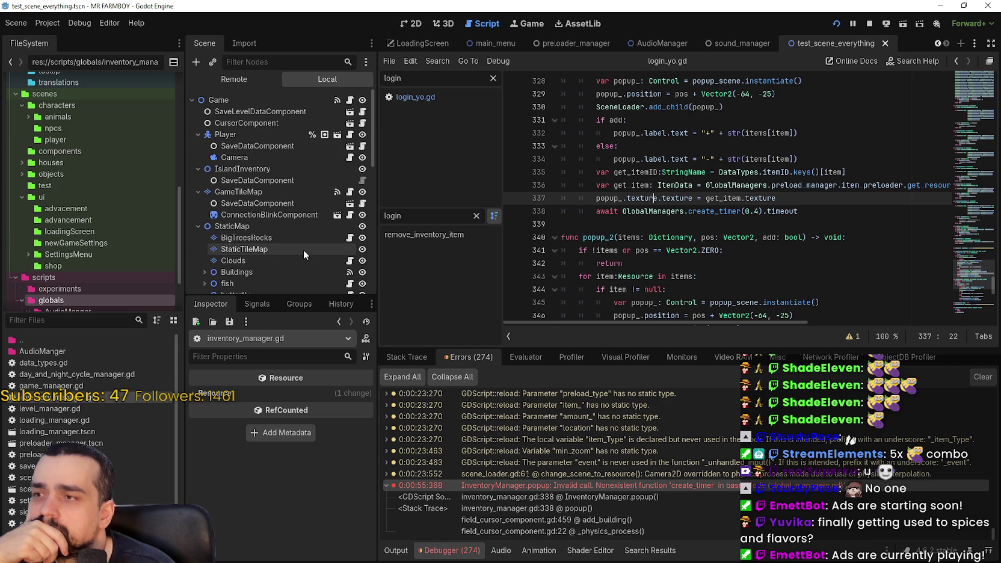
drag(798, 211, 653, 213)
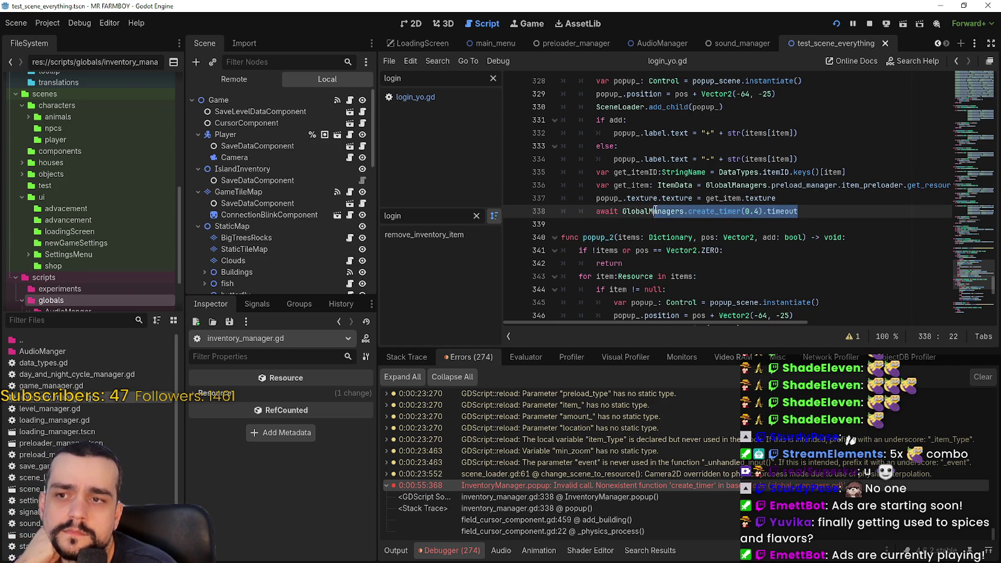
Change line 338 to await GlobalManagers.get_tree().create_timer(0.4).timeout and save the script
click(655, 212)
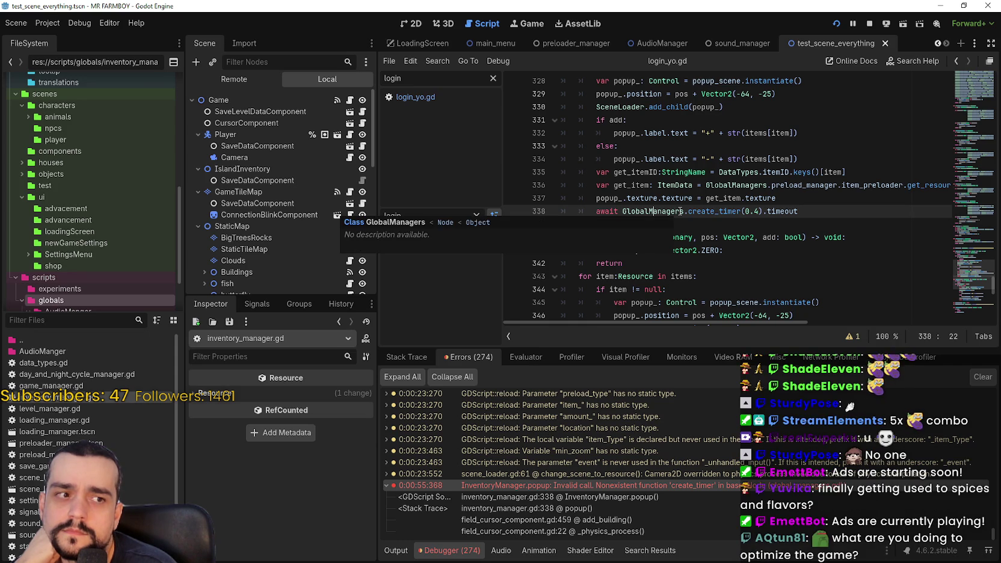
click(679, 211)
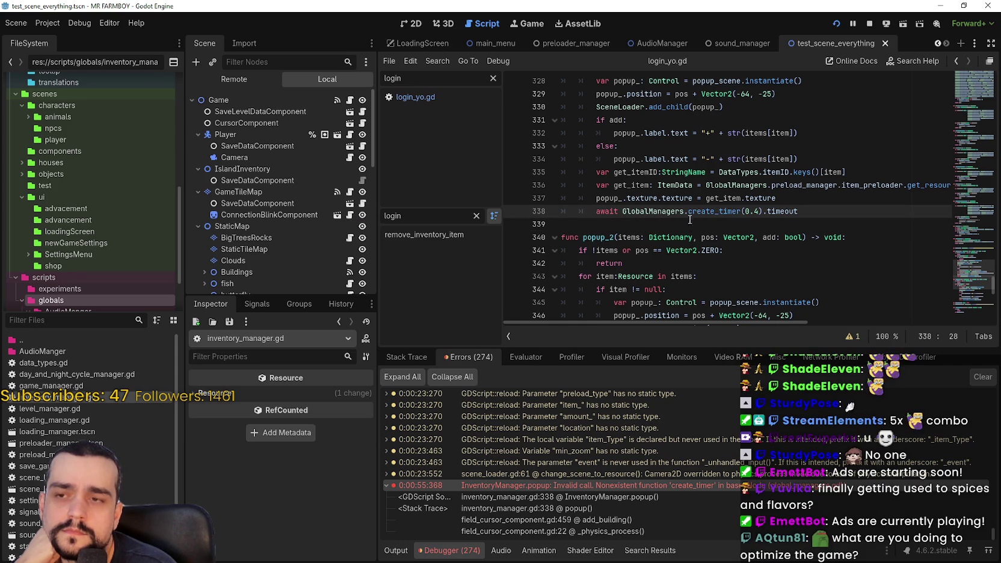
click(684, 210)
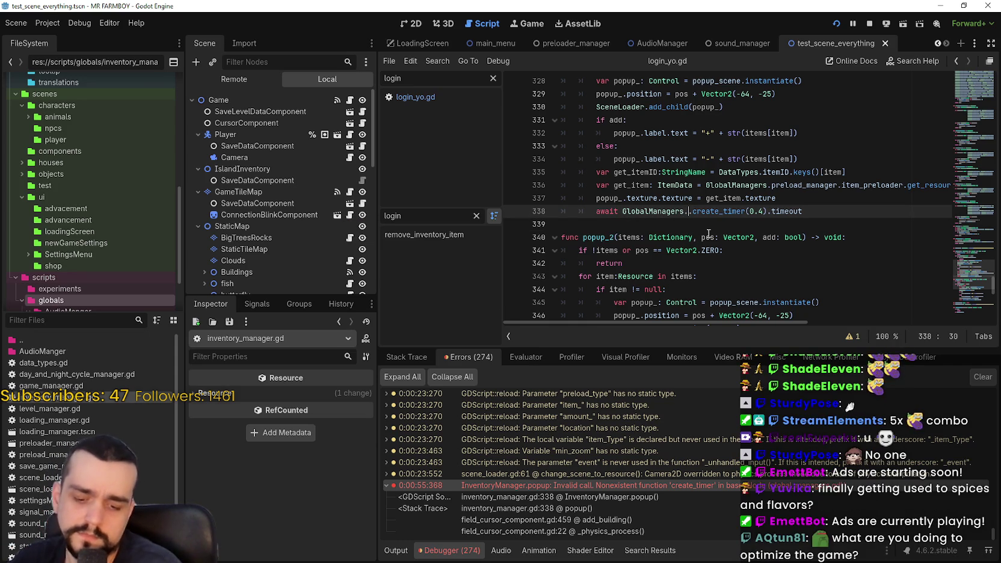
text(.get)
text(_tree)
key(Return)
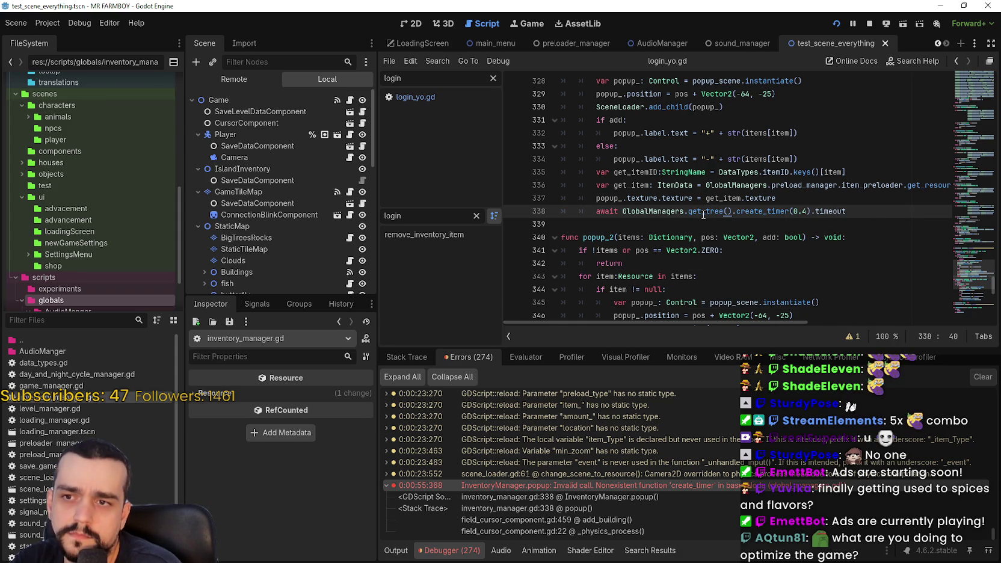
click(713, 213)
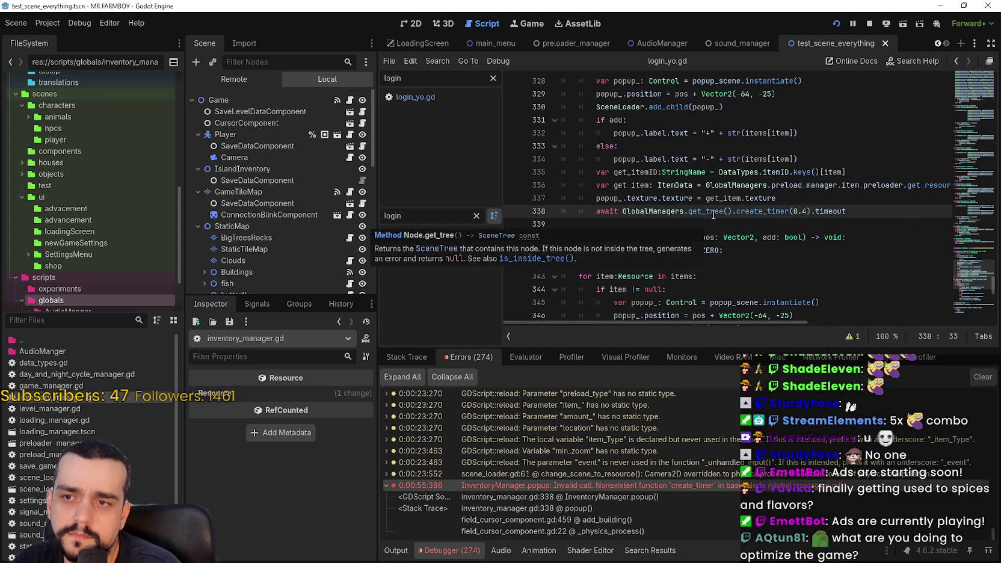
mouse_move(713, 213)
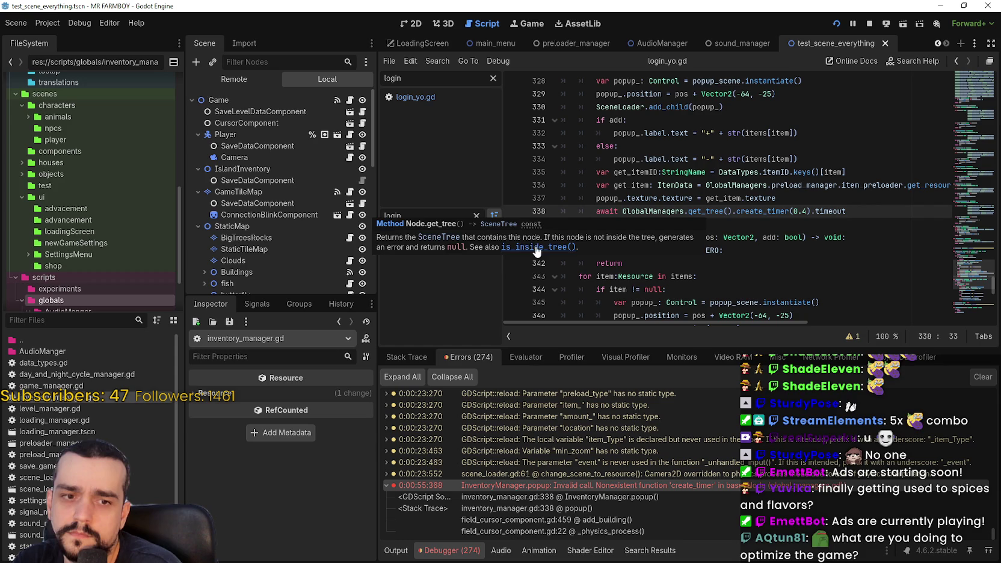
click(780, 227)
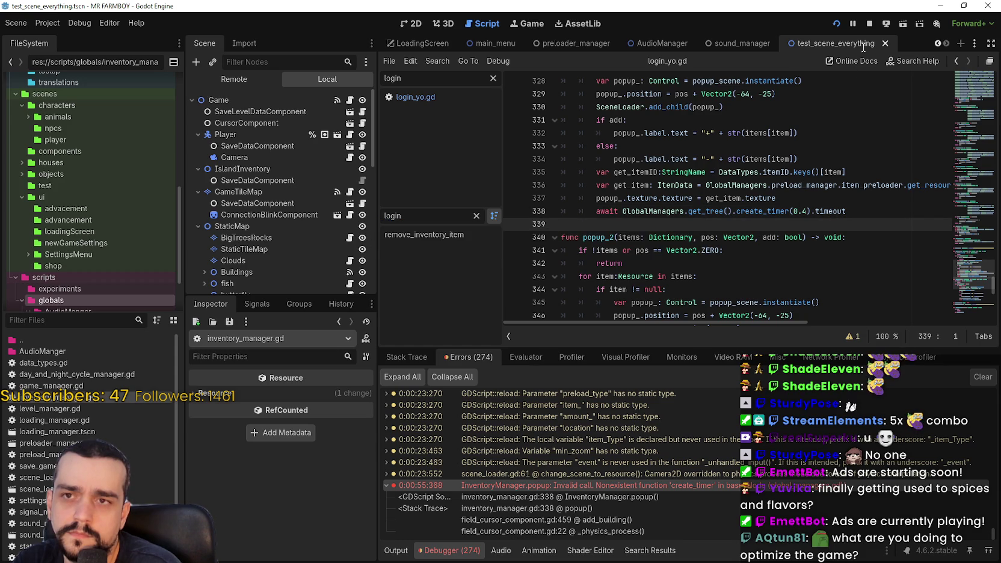
key(ctrl+s)
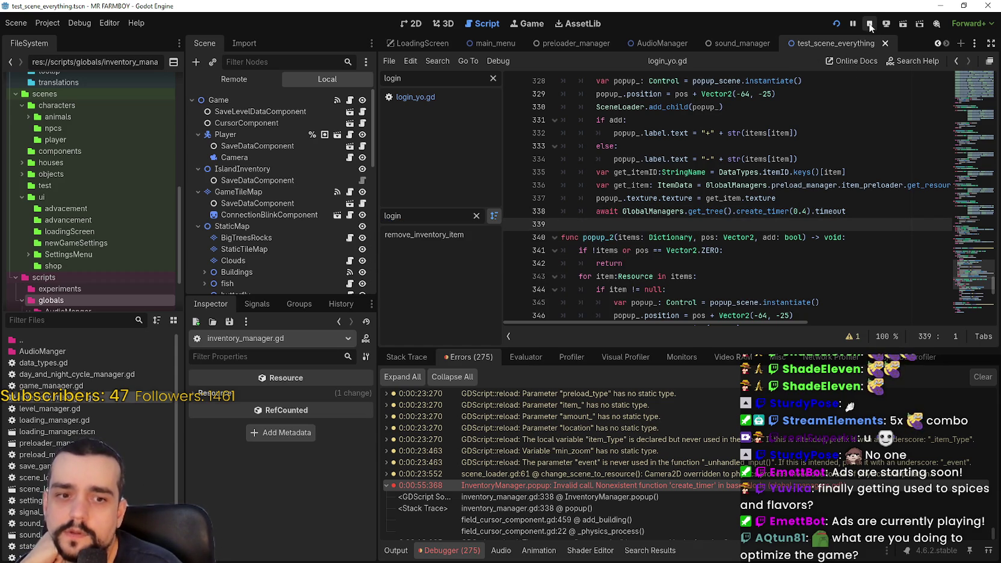
Stop the running game and review the autoload globals in Project Settings
click(870, 26)
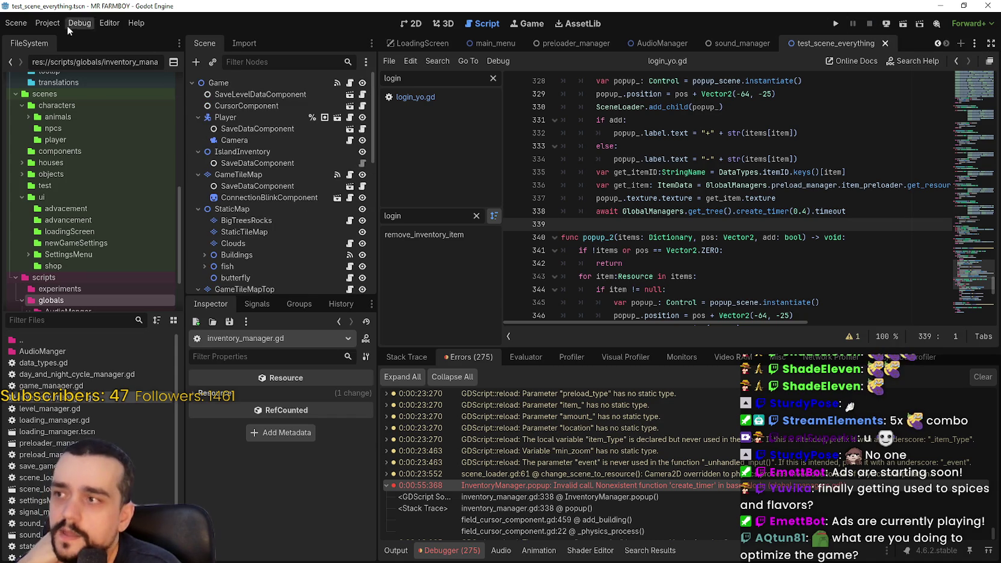
click(47, 23)
click(57, 38)
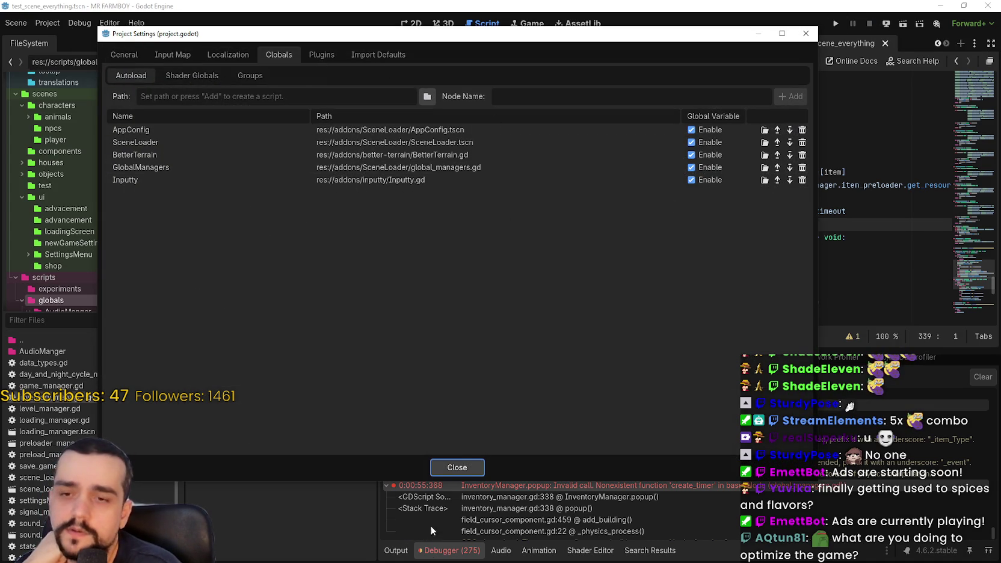
click(459, 468)
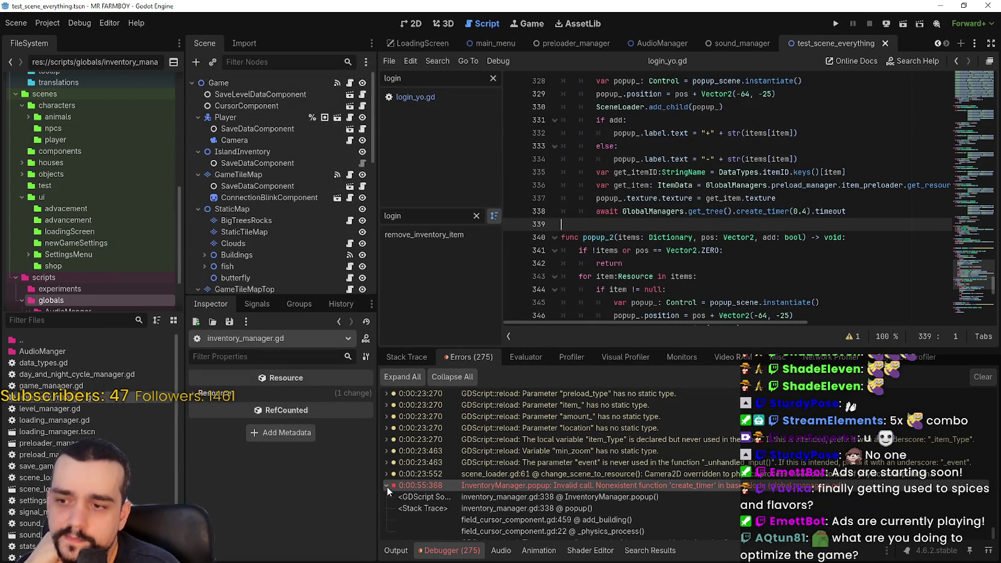
Collapse the create_timer error, review the await timer statement on line 338, and rerun the game
click(384, 487)
click(750, 224)
drag(848, 198, 601, 198)
click(836, 25)
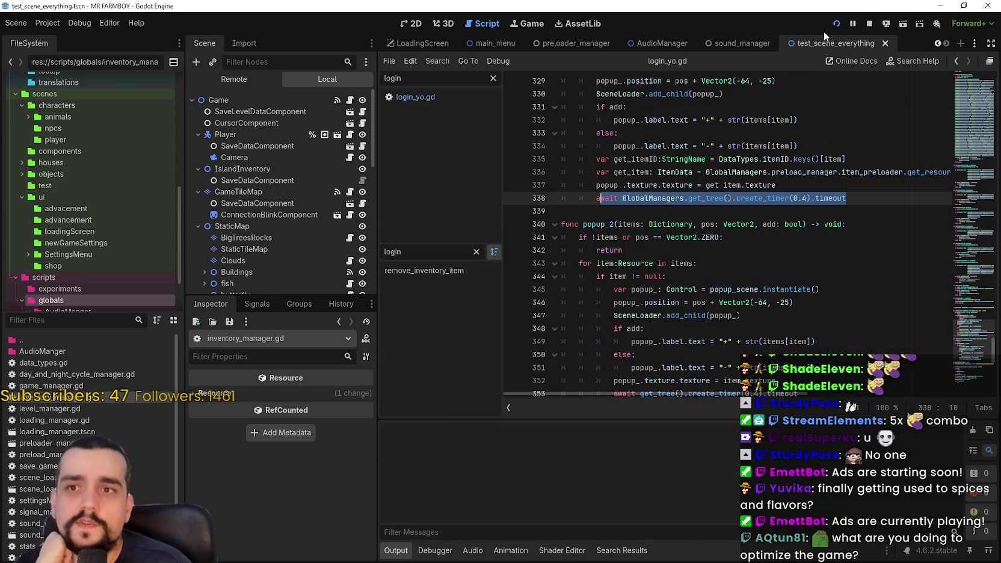
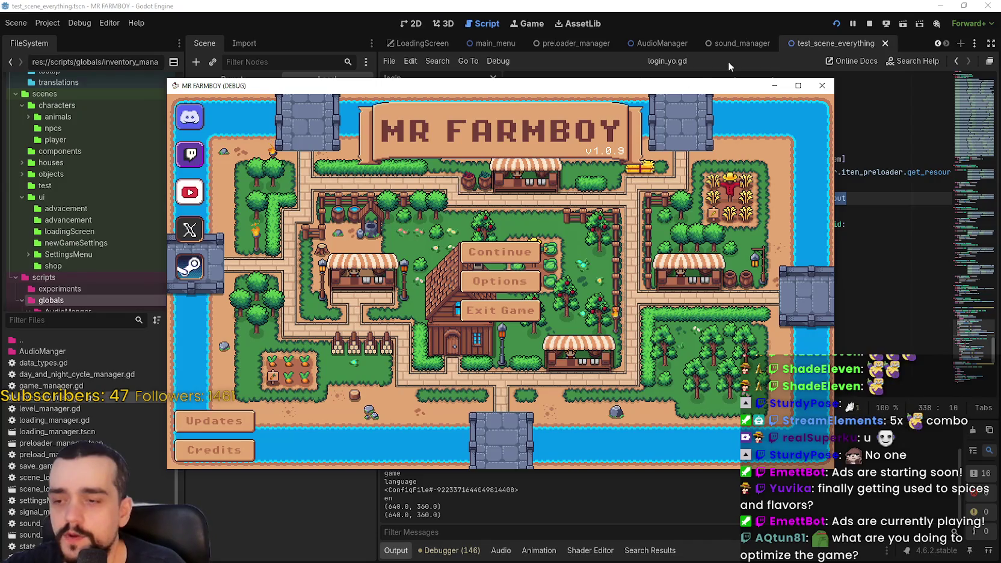
Switch to the running game and start a brand-new save from the main menu
drag(434, 466, 456, 470)
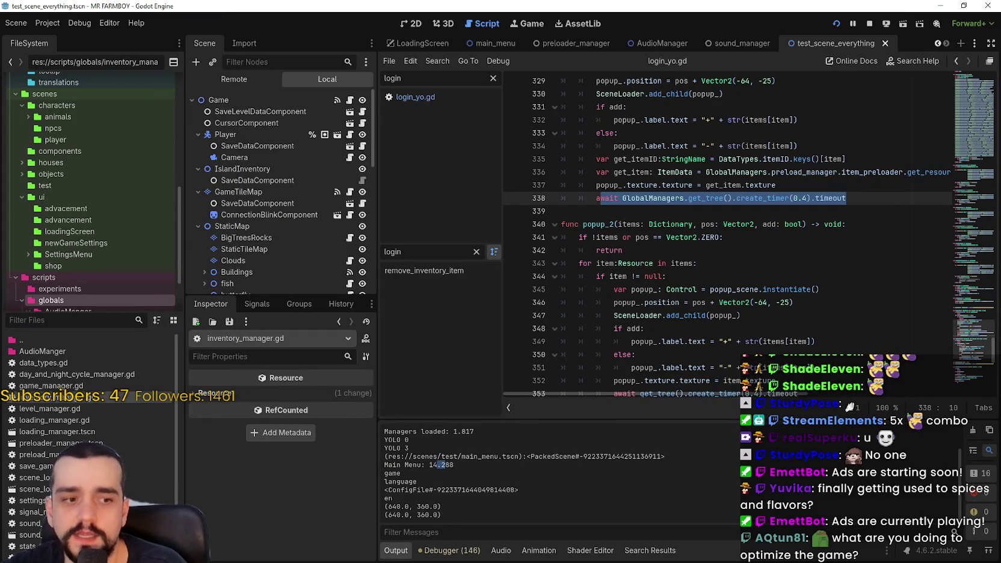
key(alt+Tab)
click(578, 307)
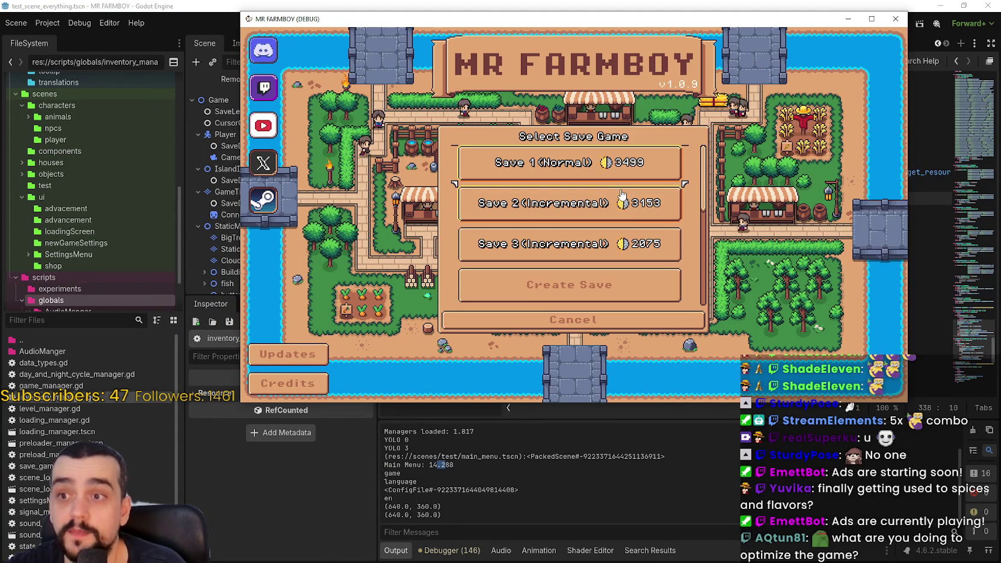
click(593, 284)
click(529, 321)
click(534, 329)
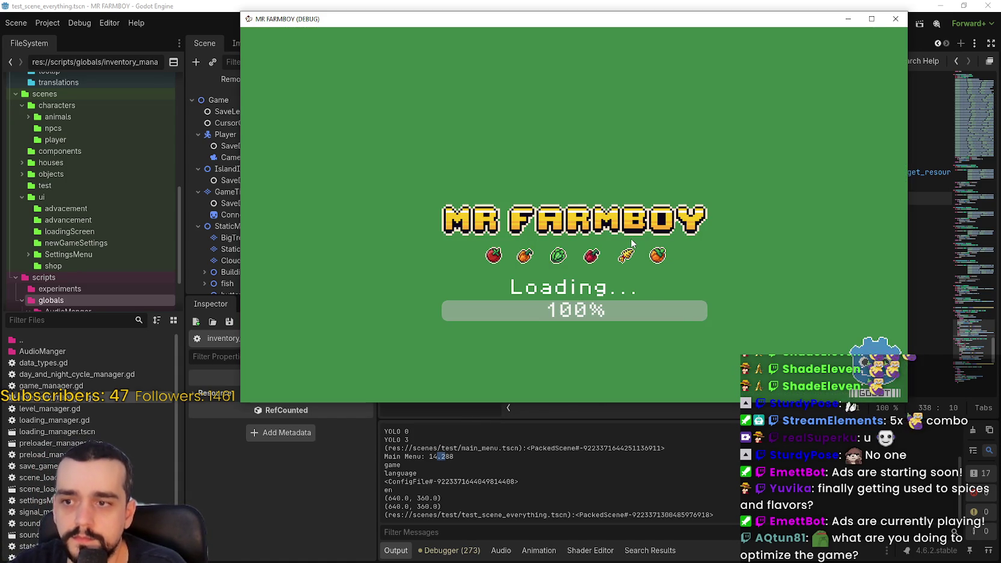
Dismiss the tutorial message and walk around chopping trees and mining rocks for wood and stone
click(587, 272)
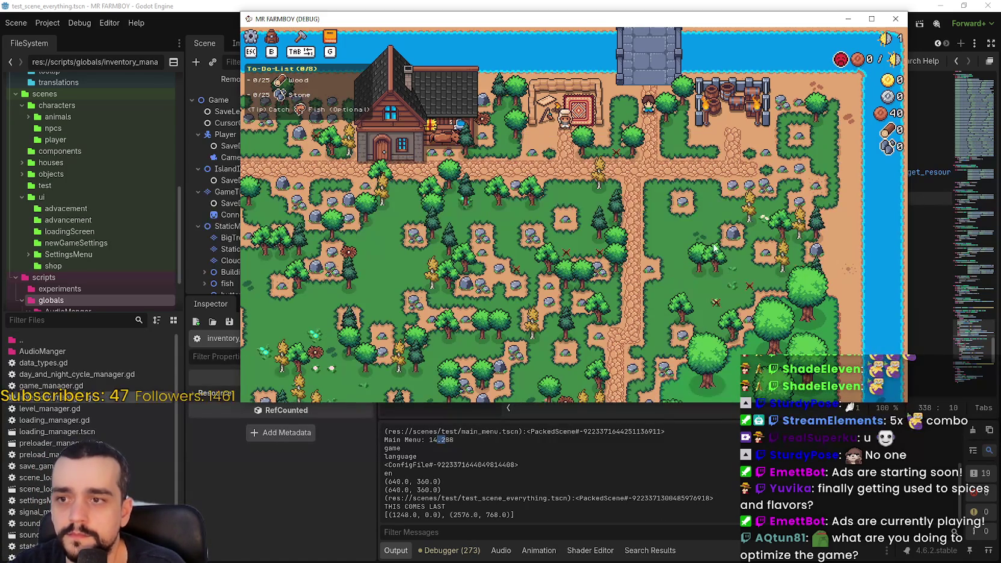
key(a)
key(s)
key(s)
key(a)
key(s)
key(d)
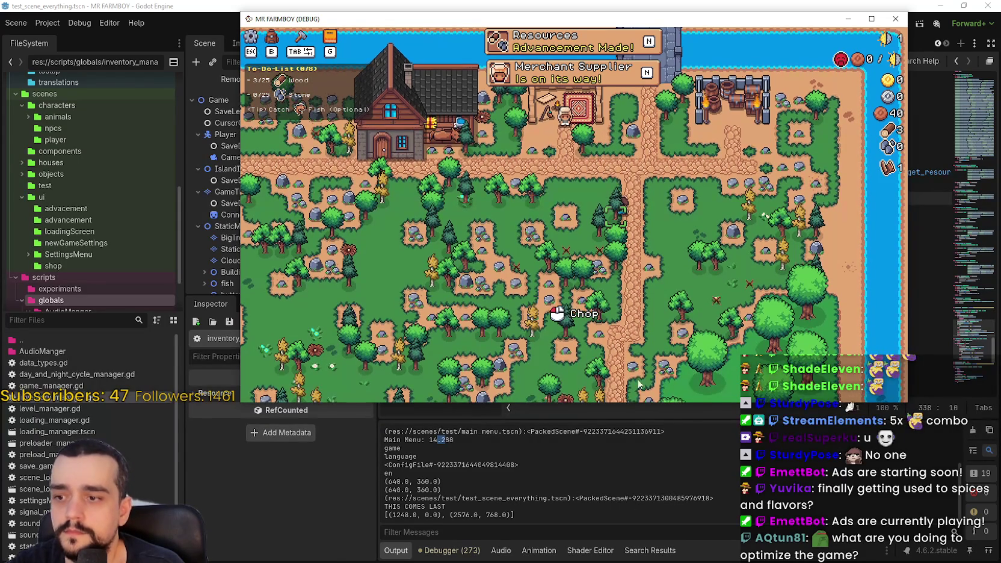
key(s)
key(d)
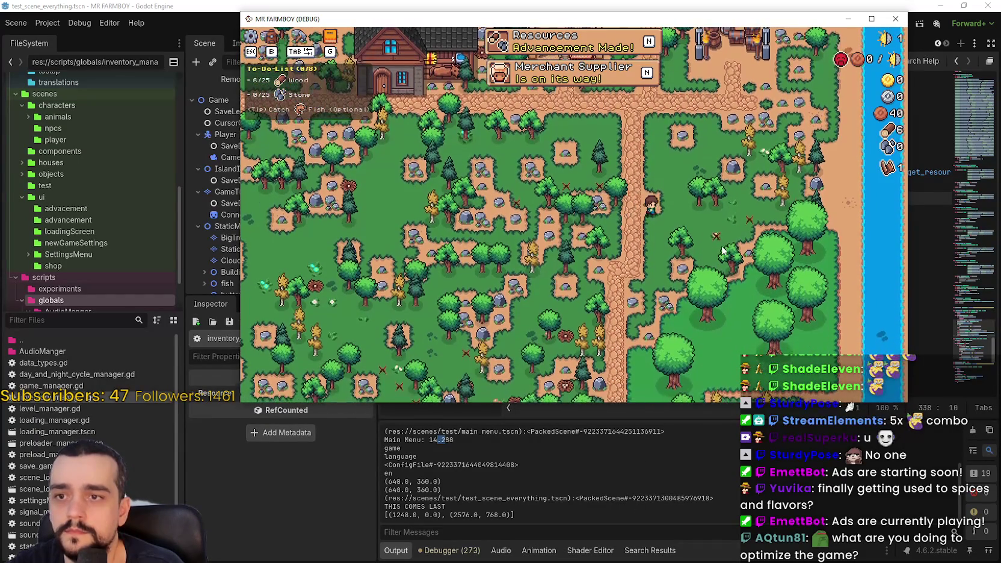
key(d)
key(w)
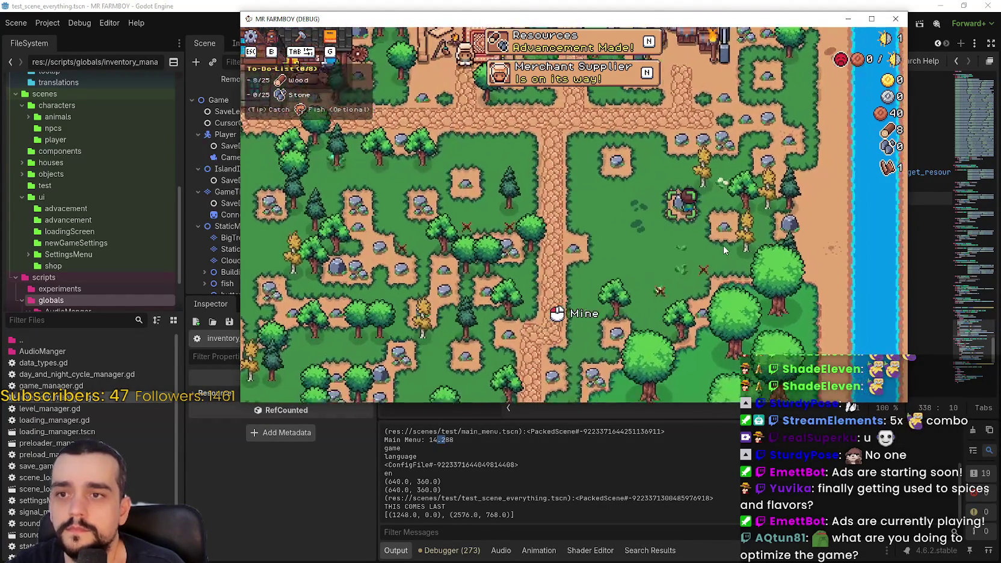
key(w)
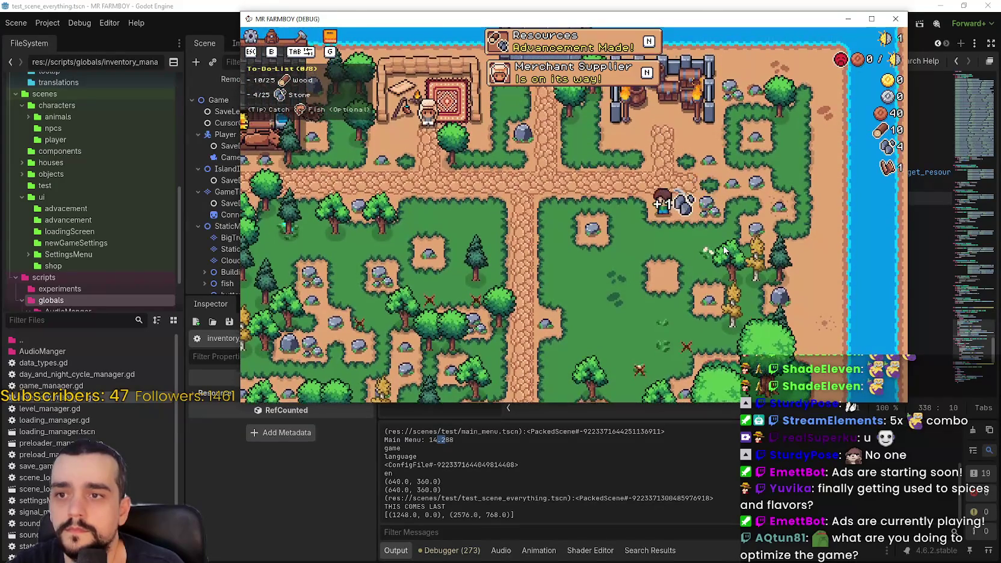
key(w)
key(d)
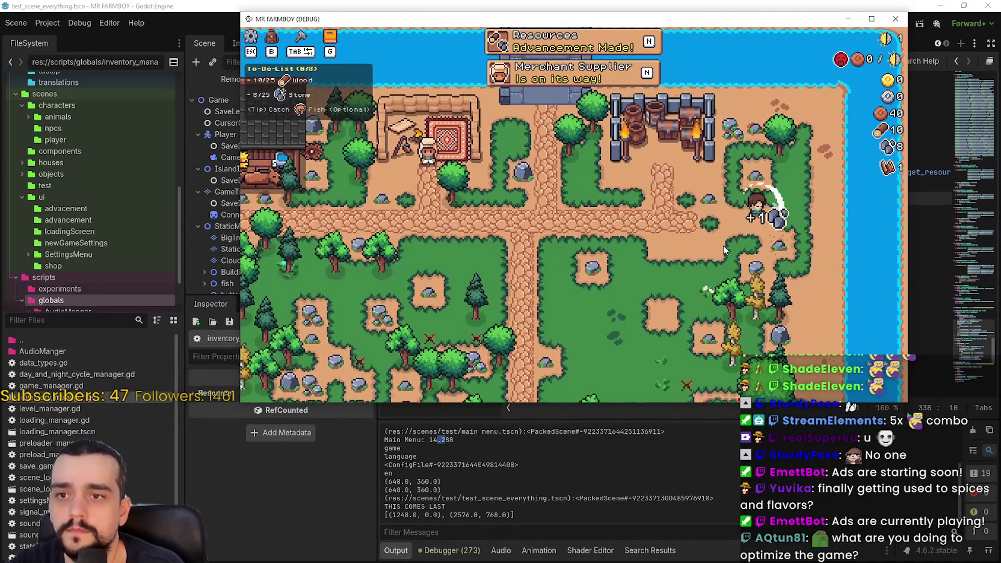
key(a)
key(s)
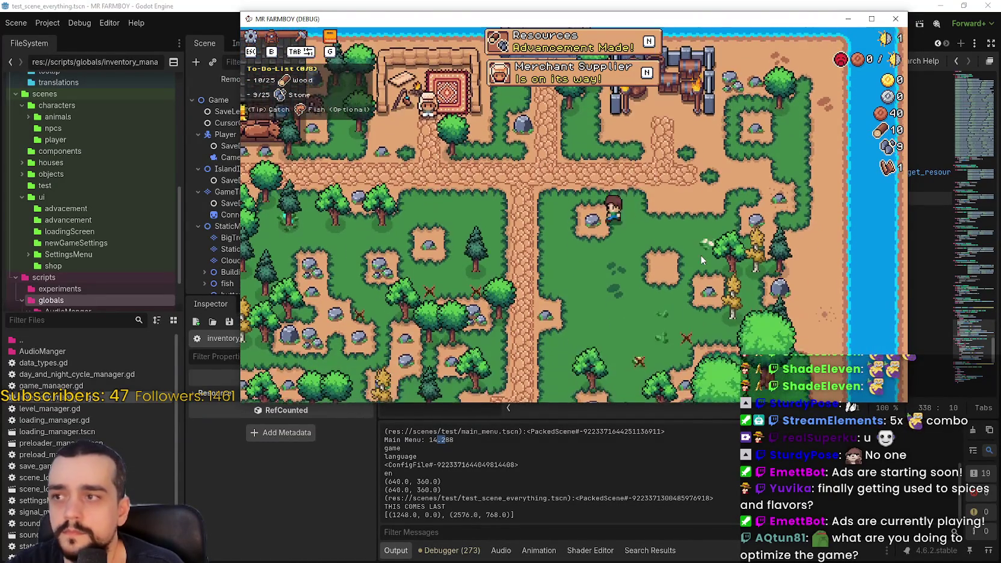
key(s)
key(a)
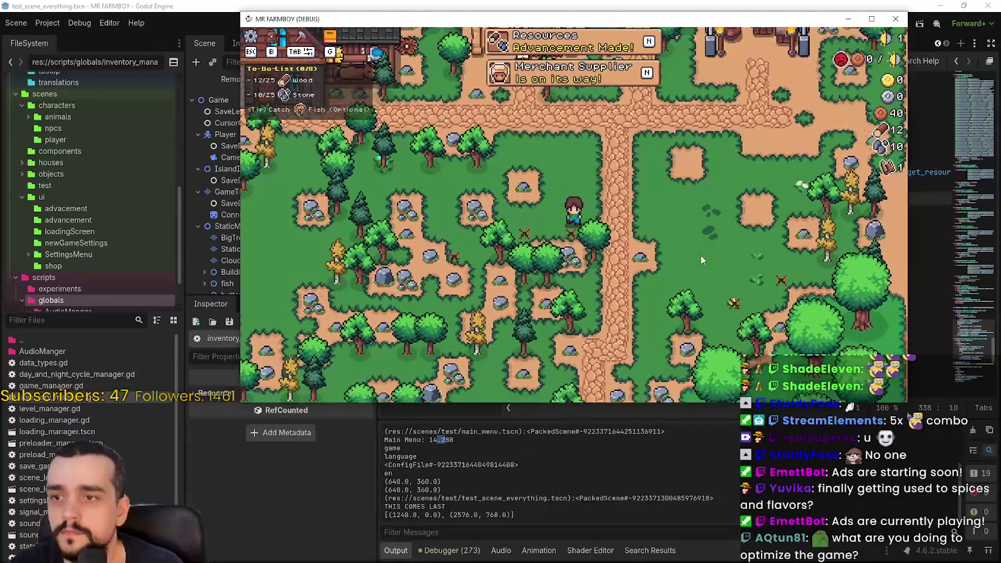
Check the Advancements goals, then keep gathering until the Wood and stone goals are met
key(g)
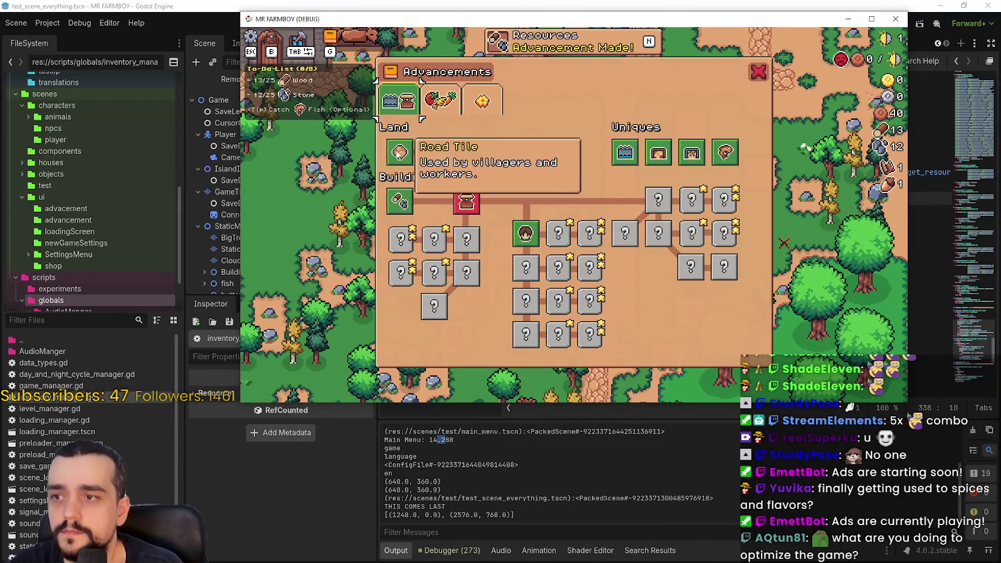
click(758, 72)
key(s)
key(a)
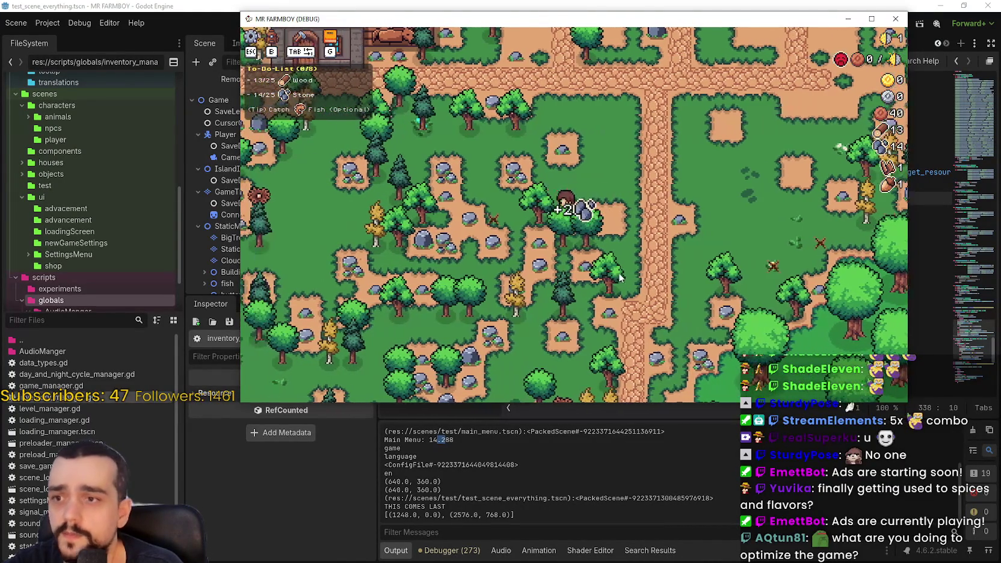
click(620, 270)
key(w)
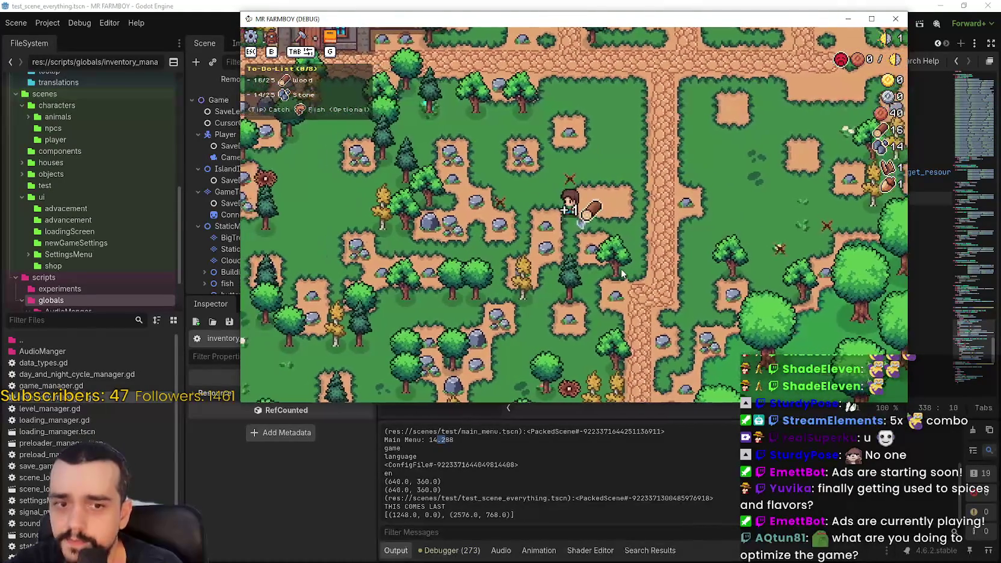
key(a)
key(w)
key(a)
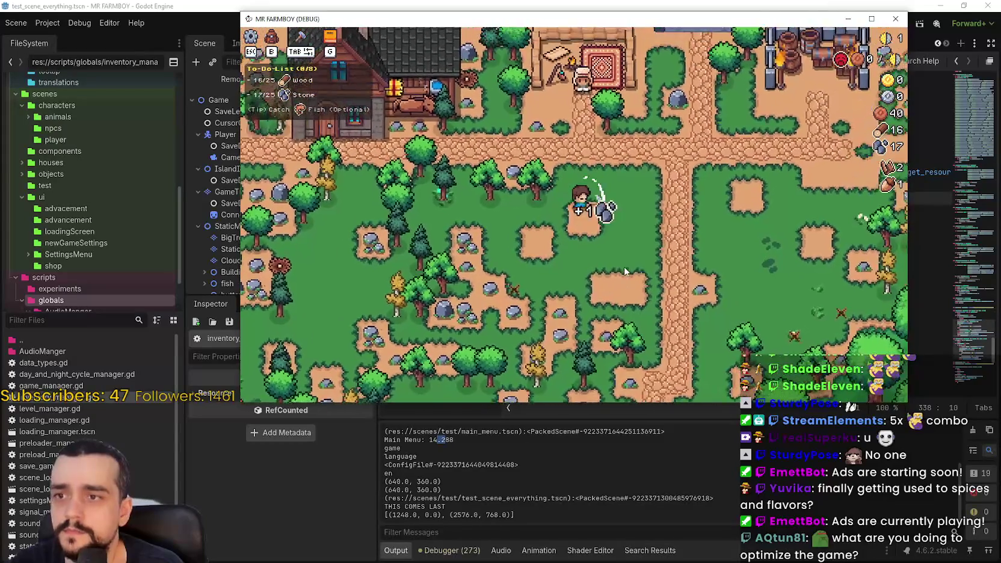
click(624, 266)
key(a)
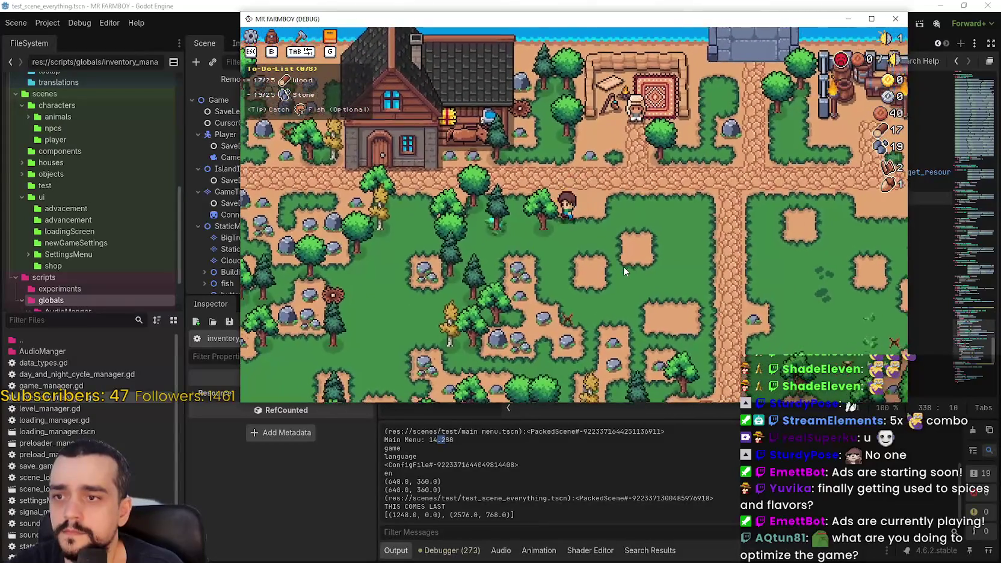
key(a)
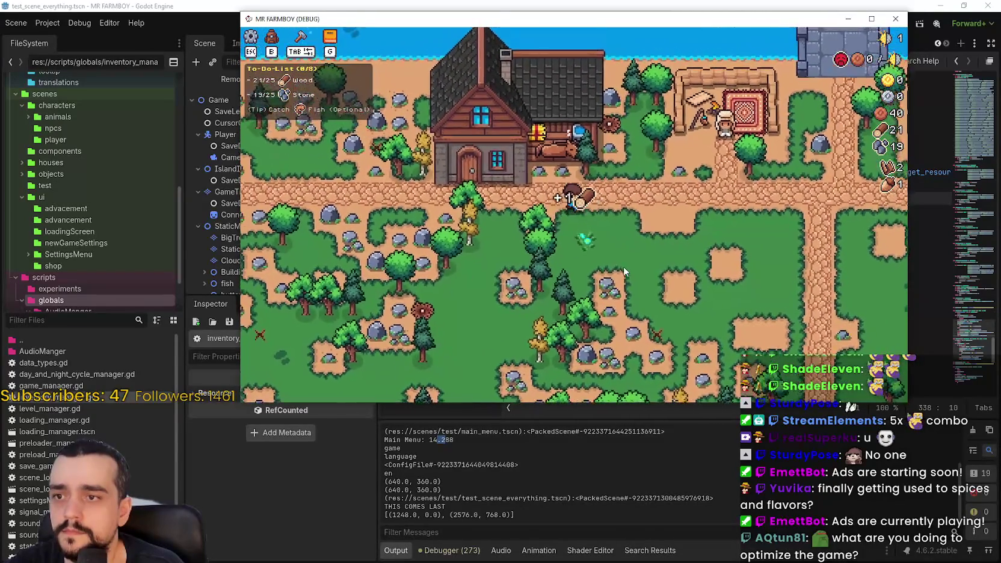
key(s)
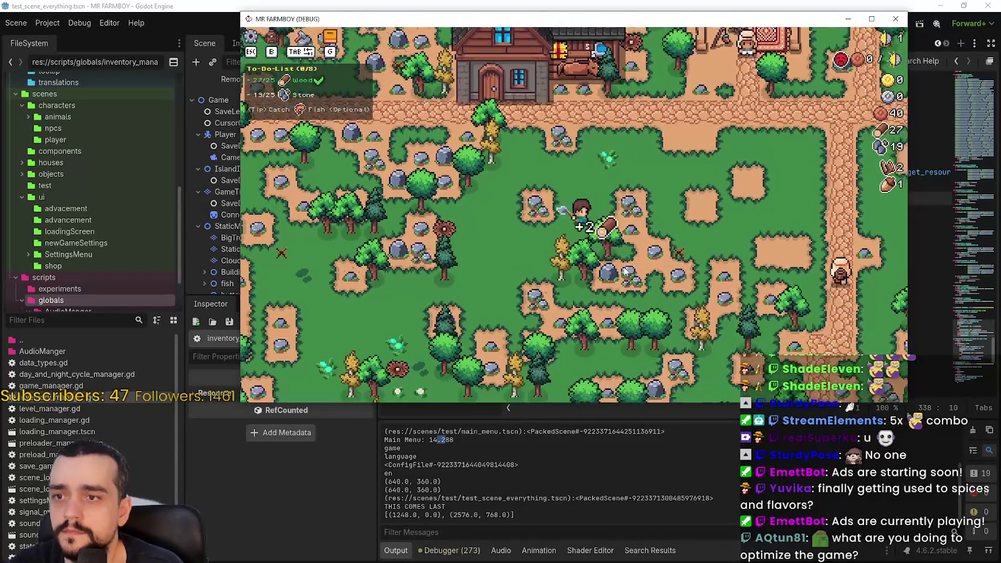
key(d)
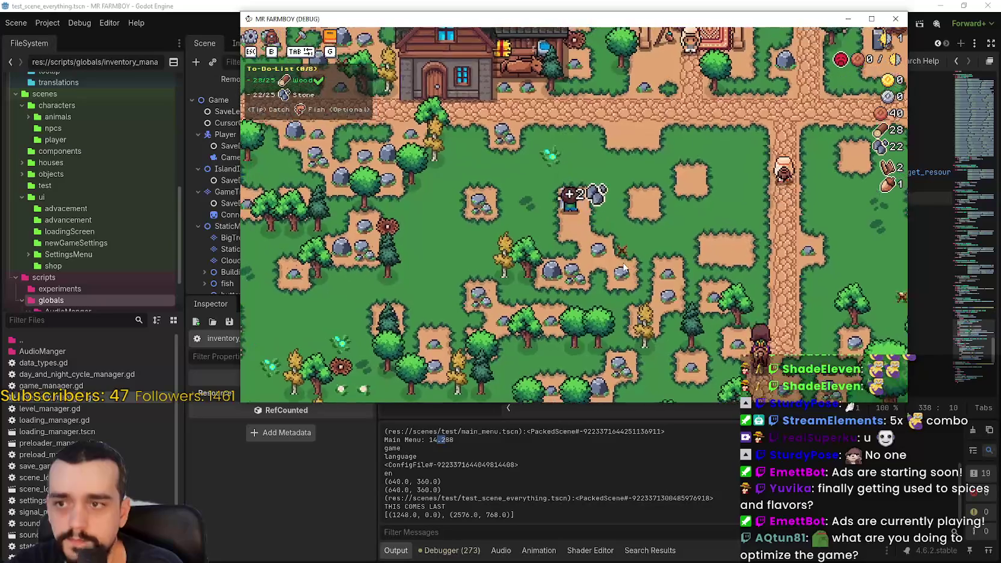
key(a)
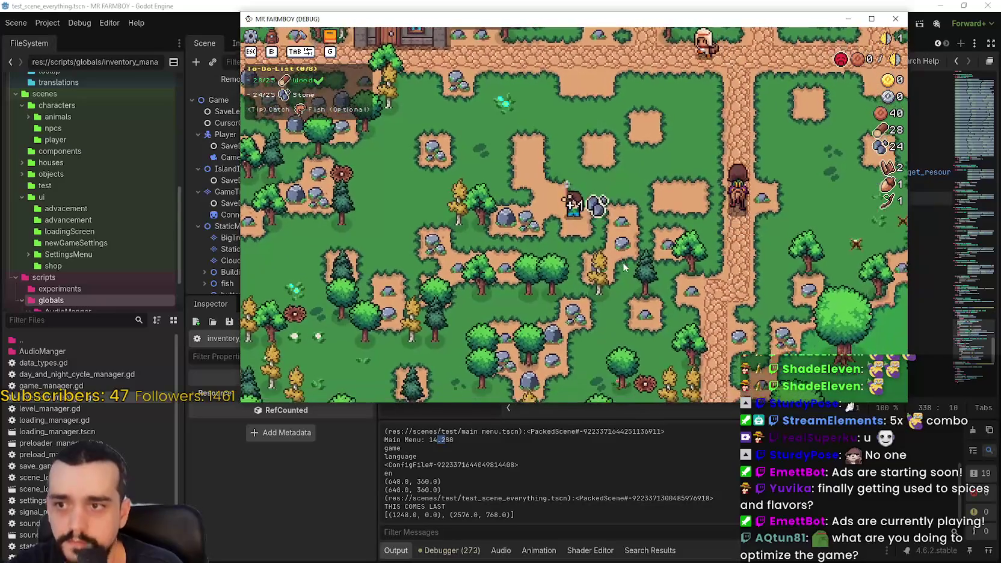
key(w)
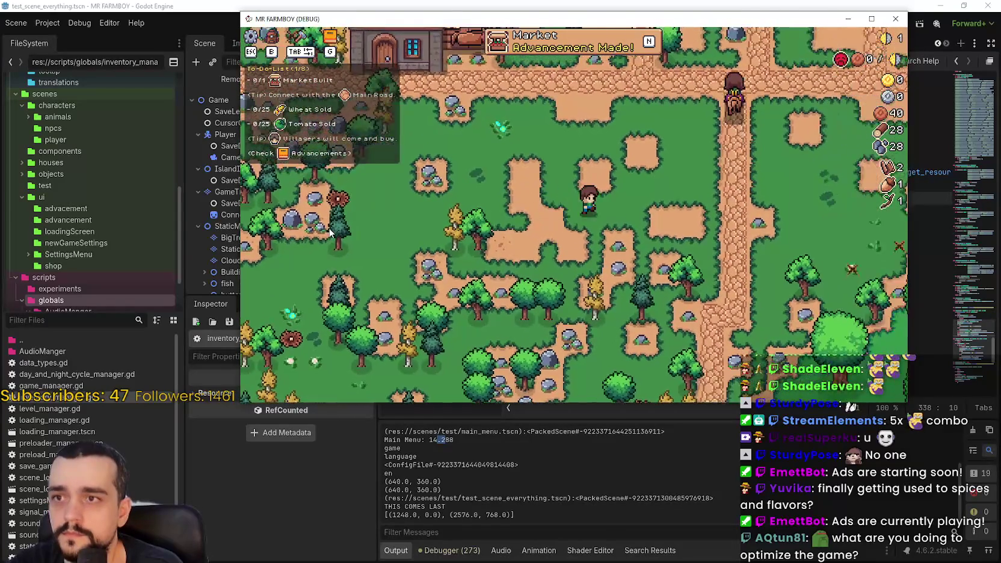
Build a Market above the character from the crafting panel, then view the debugger's error list
key(b)
click(264, 239)
key(w)
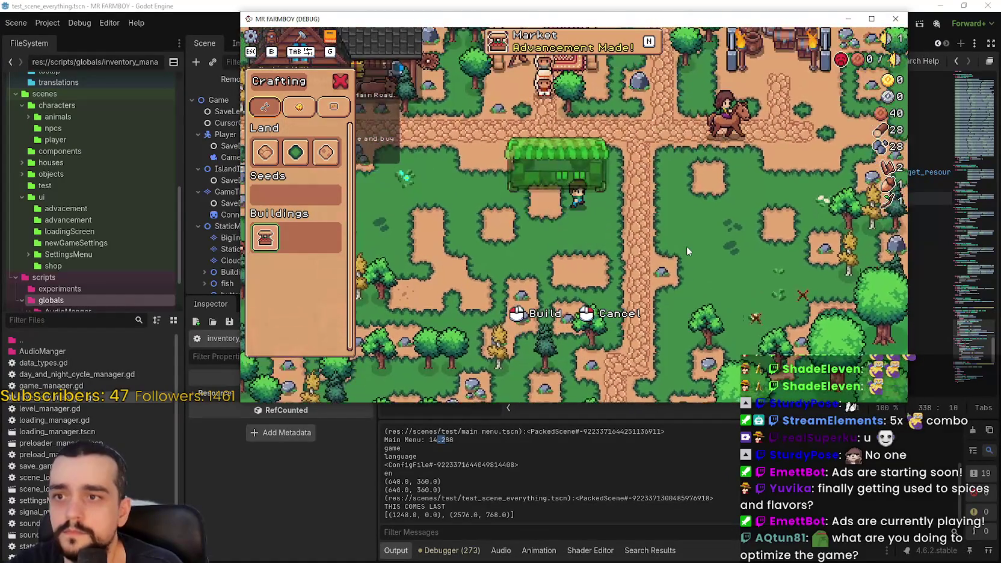
click(687, 246)
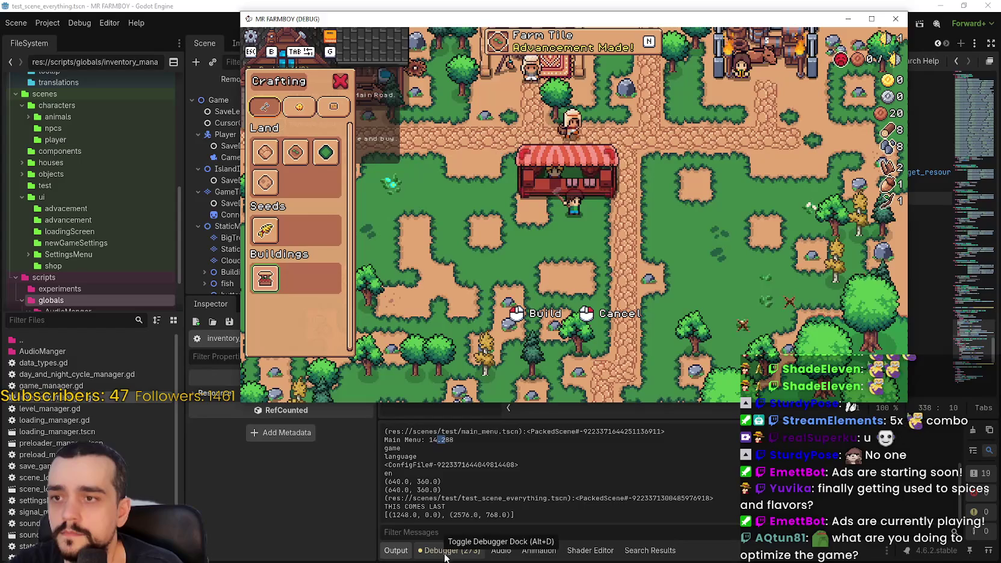
click(451, 550)
drag(993, 519, 997, 559)
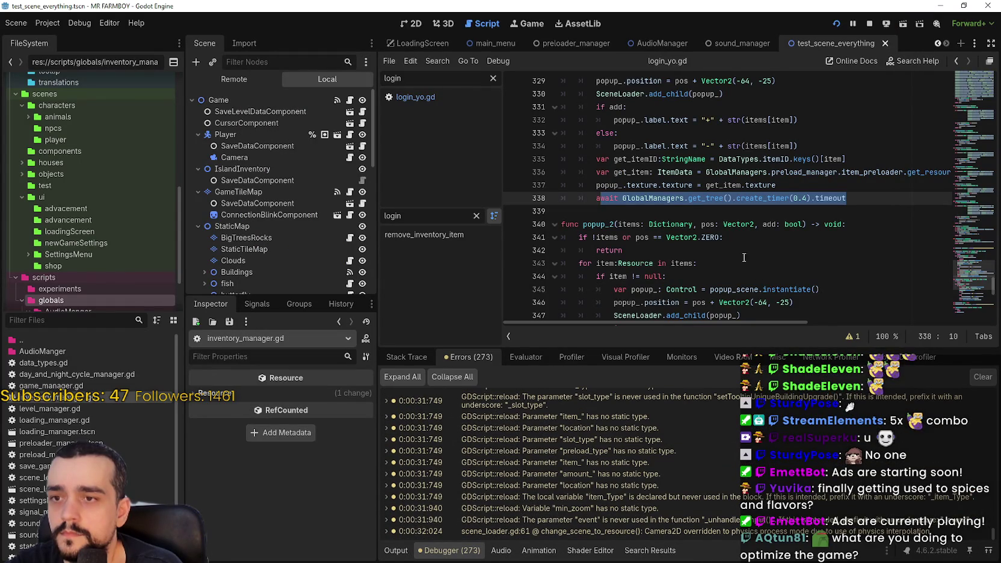
click(703, 207)
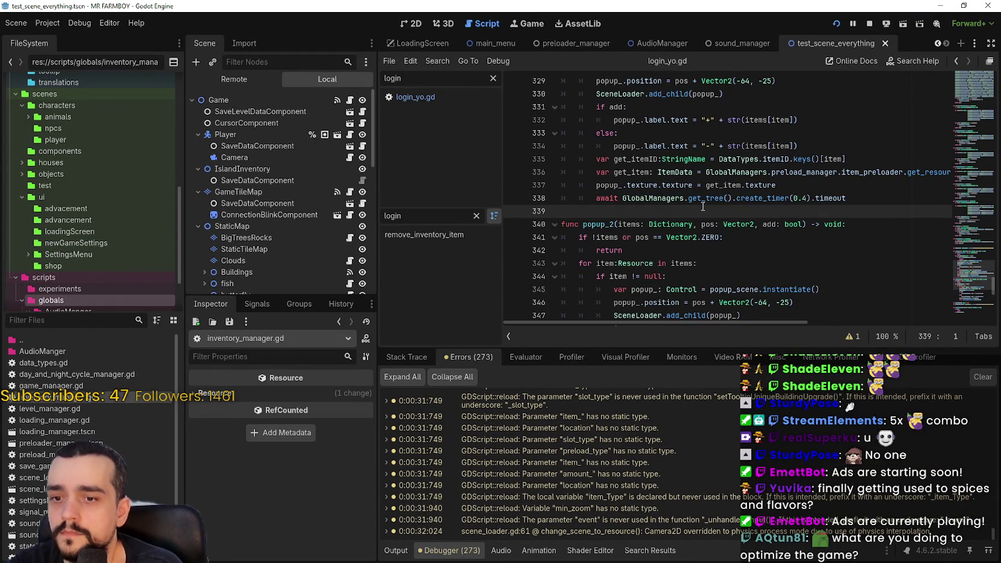
key(alt+Tab)
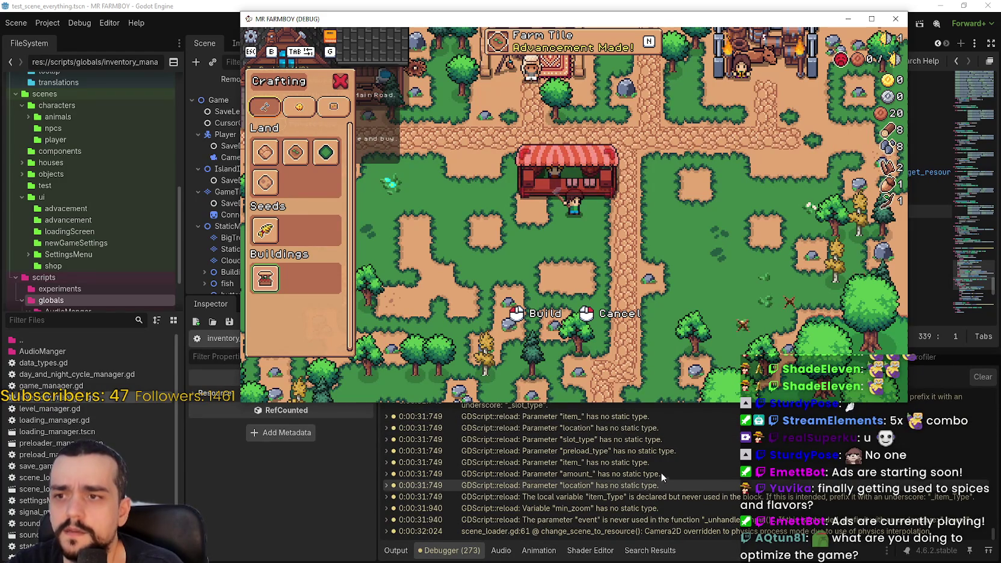
drag(549, 21, 563, 27)
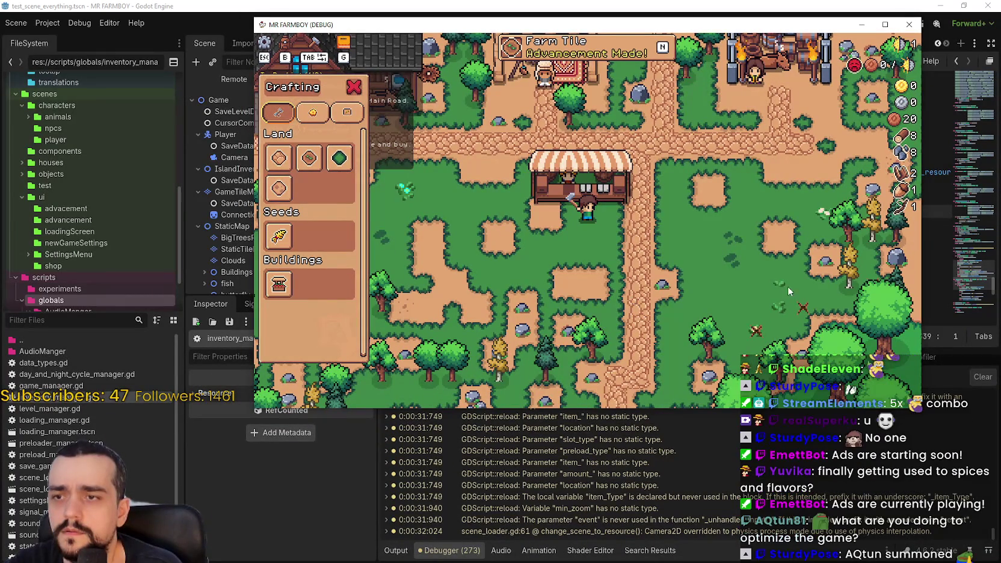
key(alt+Tab)
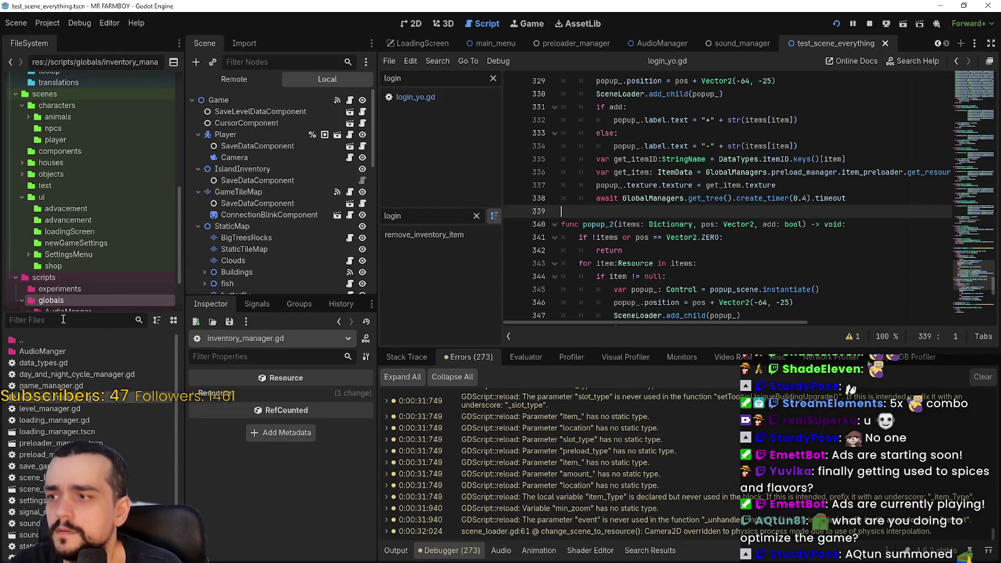
Filter FileSystem for 'player' and open the player.tscn scene
text(player)
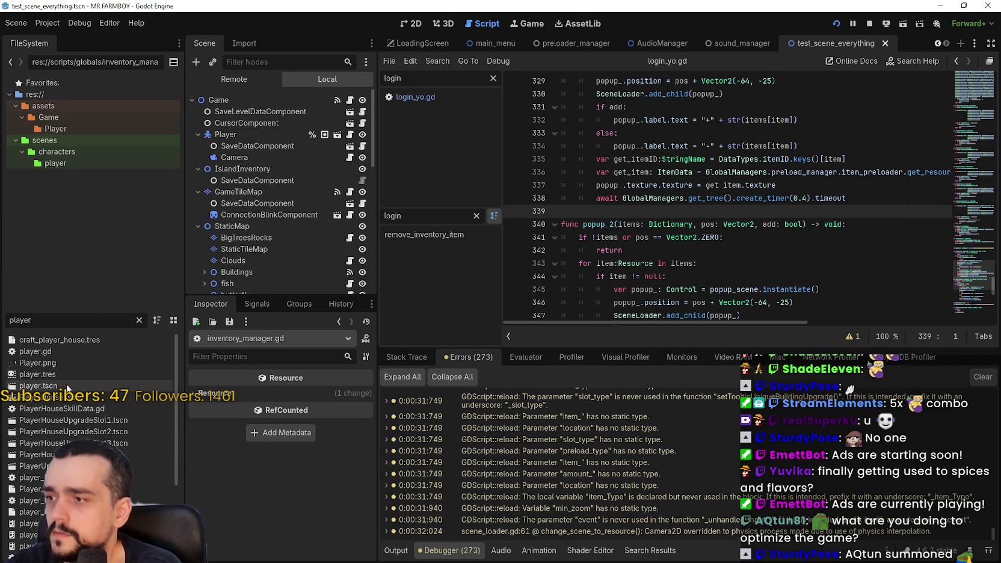
double_click(68, 389)
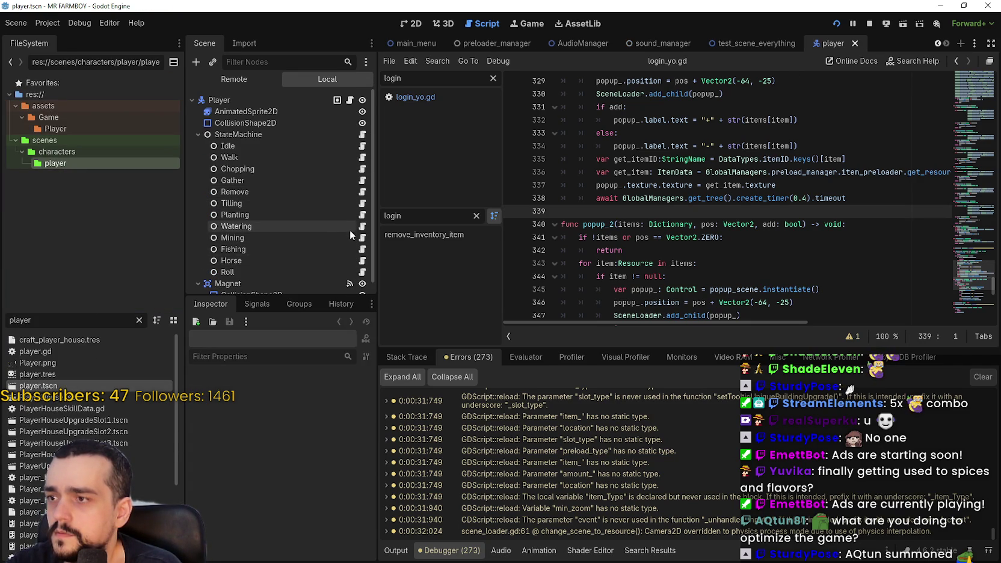
scroll(down, 3)
scroll(up, 3)
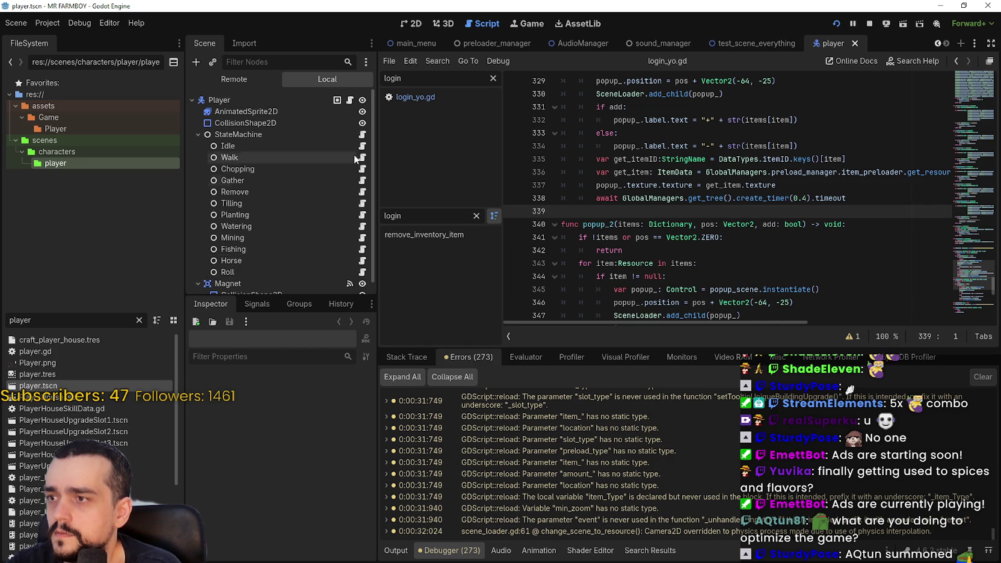
Open the scripts of StateMachine, Player, and the Idle, Chopping, Remove and Planting states
click(363, 136)
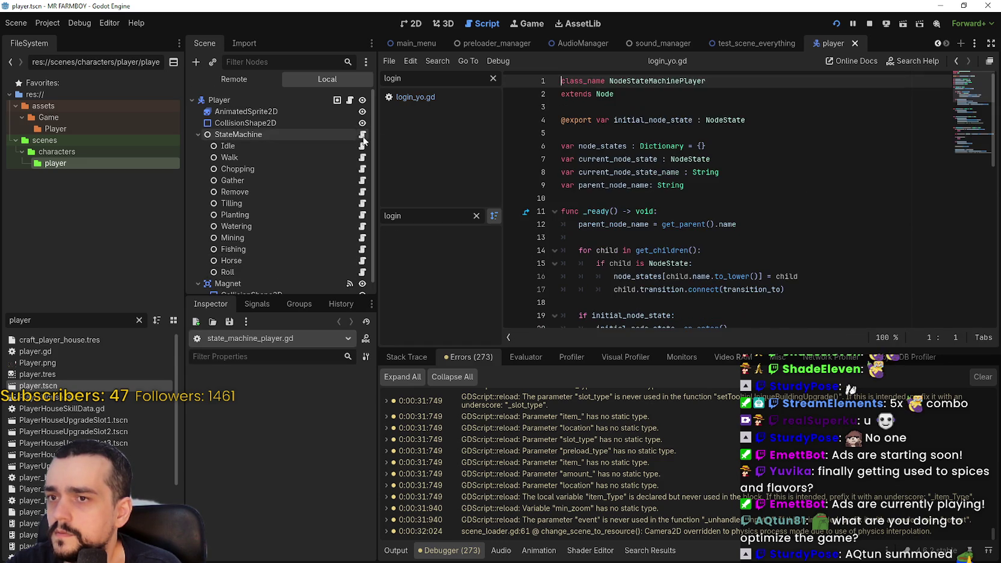
click(350, 100)
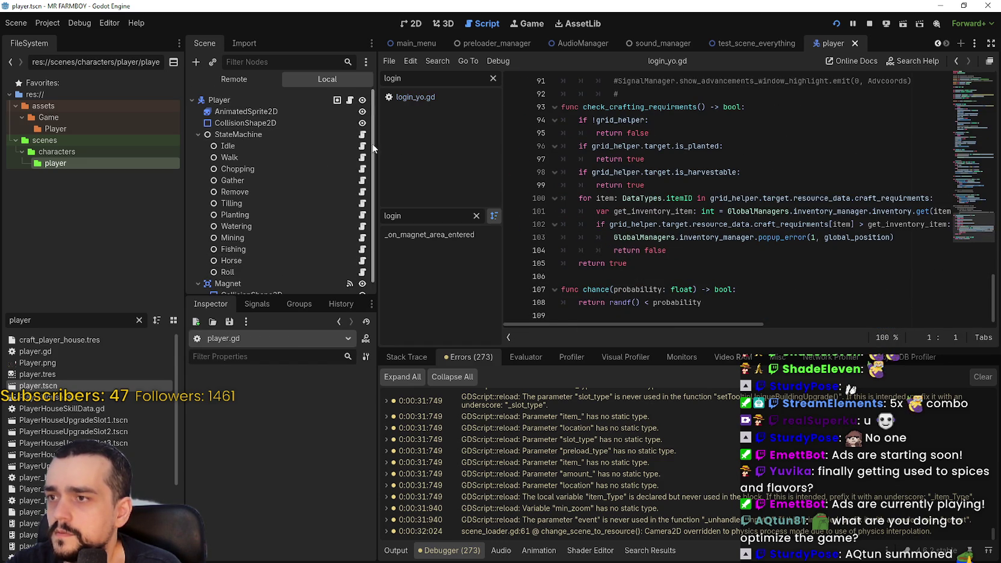
click(363, 146)
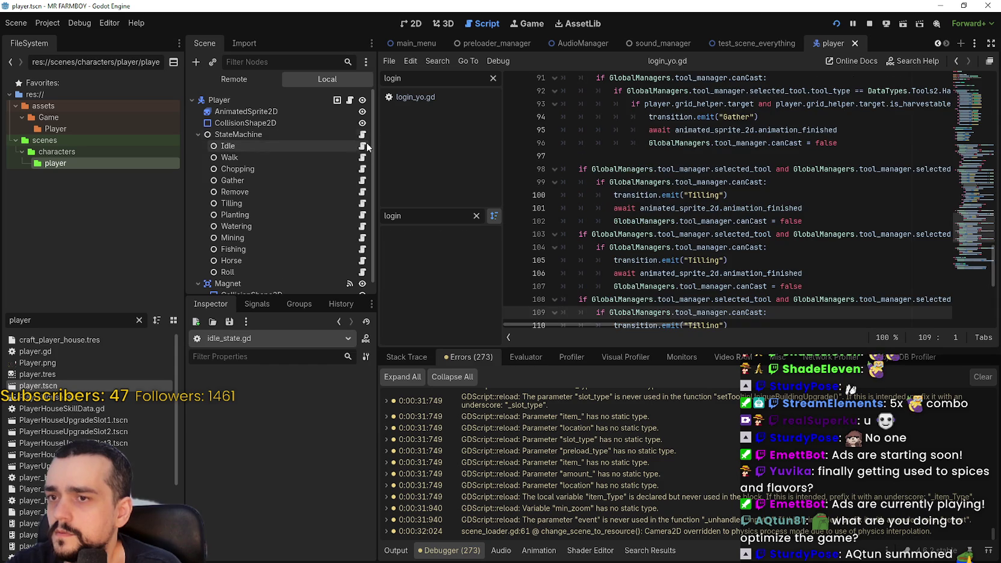
click(363, 169)
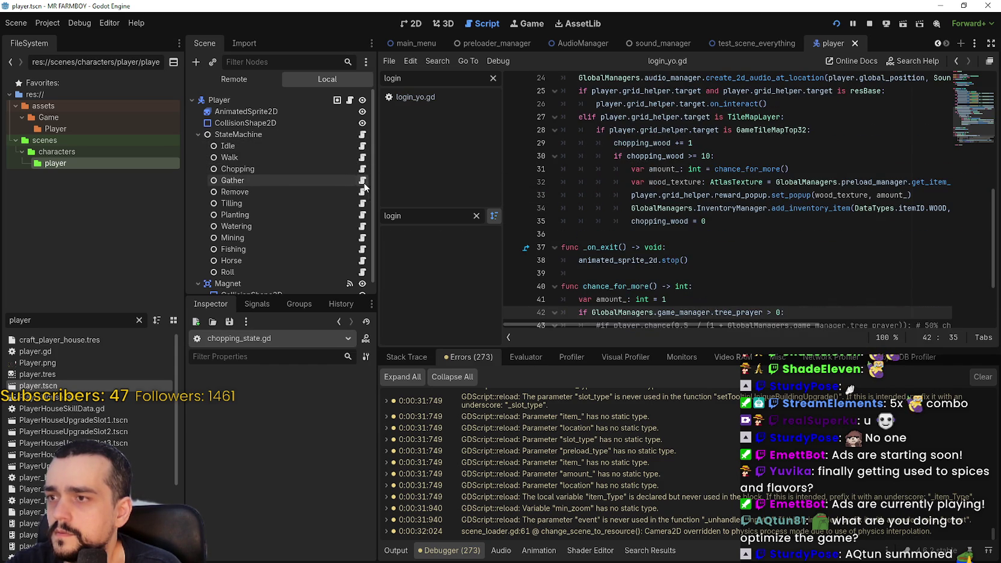
click(364, 193)
click(363, 215)
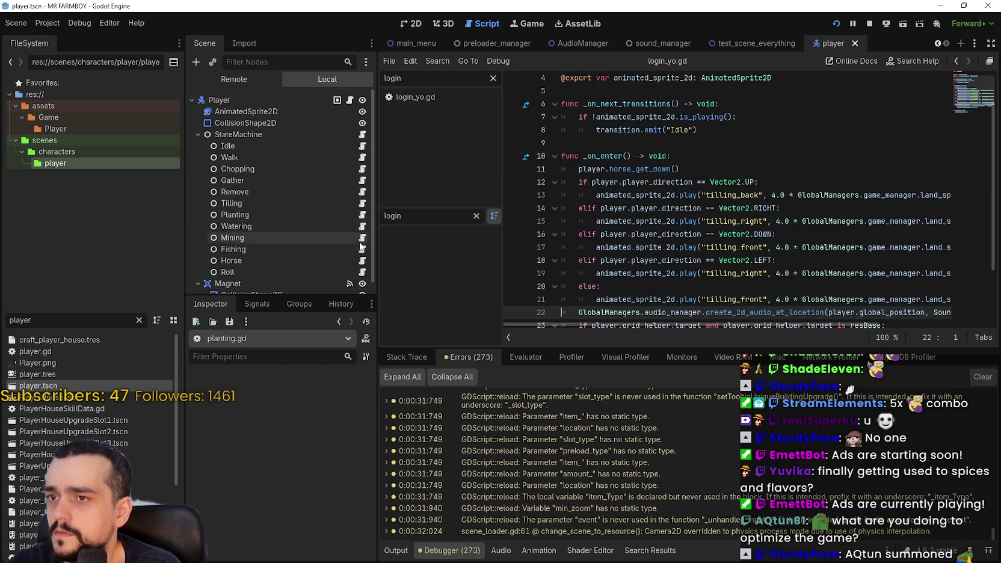
Continue through the Watering, Mining, Fishing, Horse and Roll state scripts
click(363, 227)
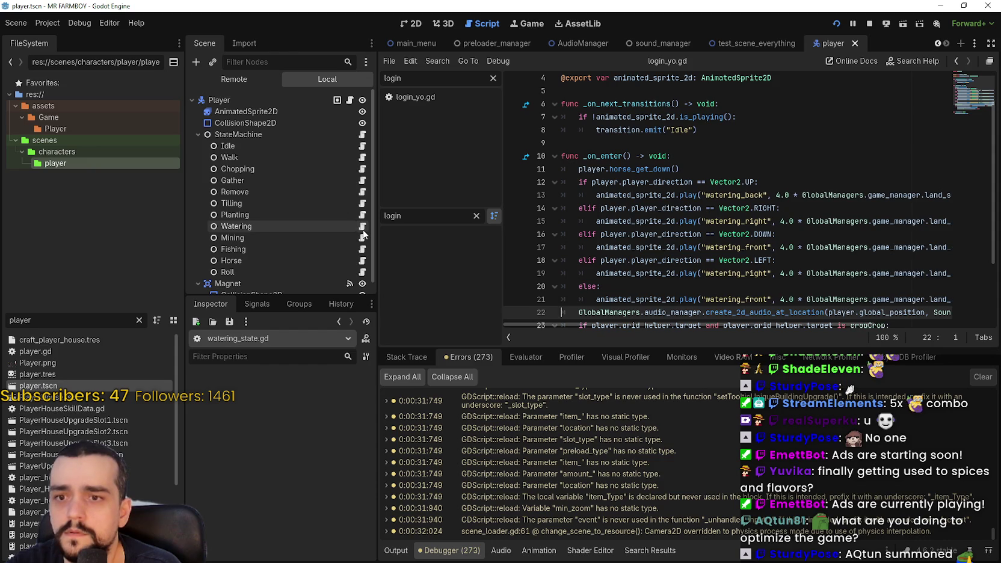
click(364, 238)
click(363, 249)
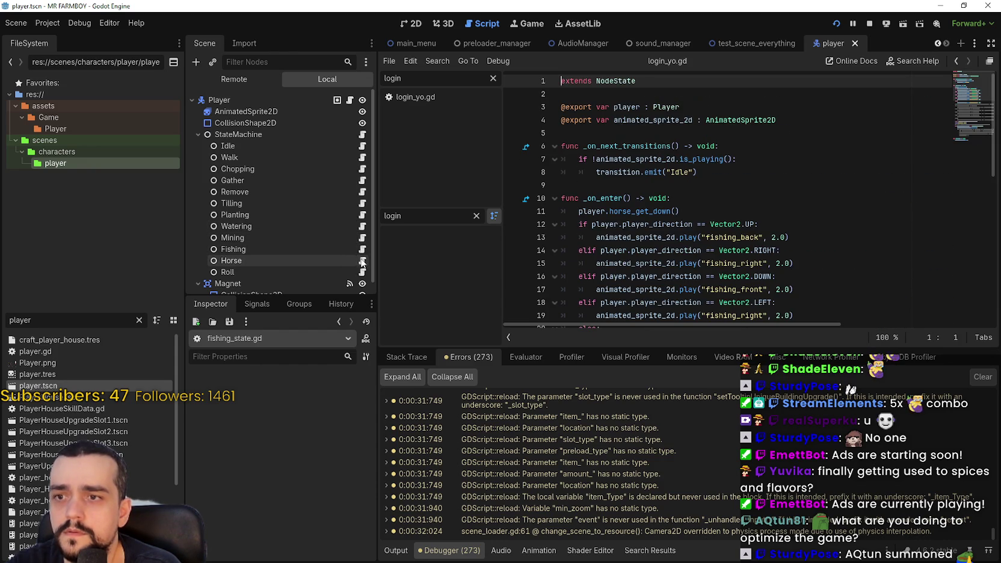
click(362, 263)
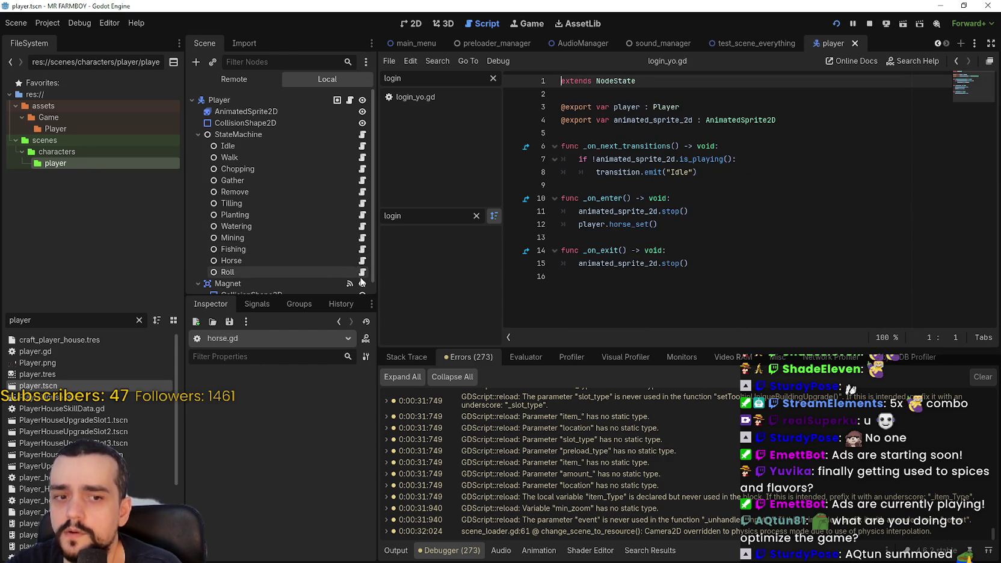
click(362, 274)
scroll(down, 3)
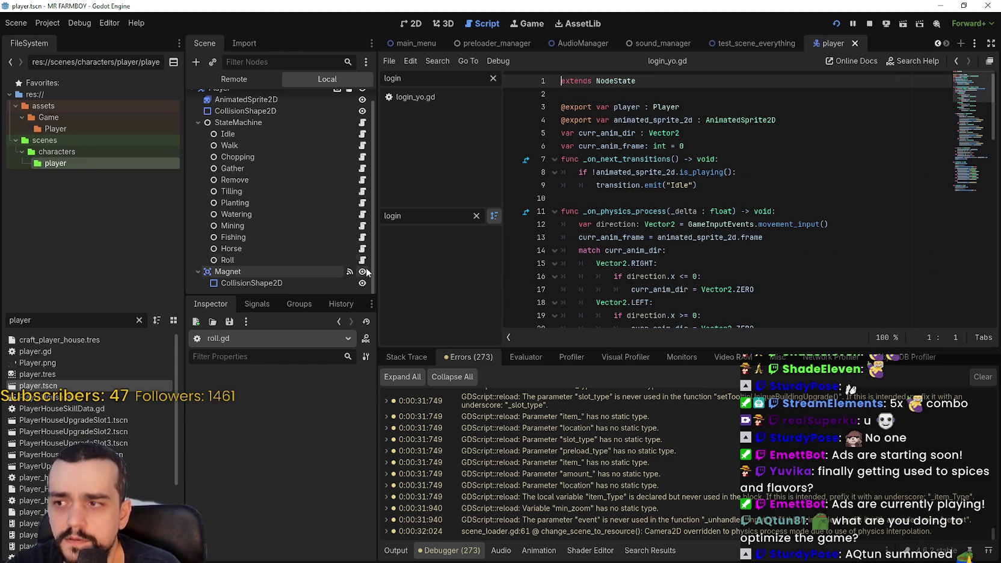
scroll(up, 3)
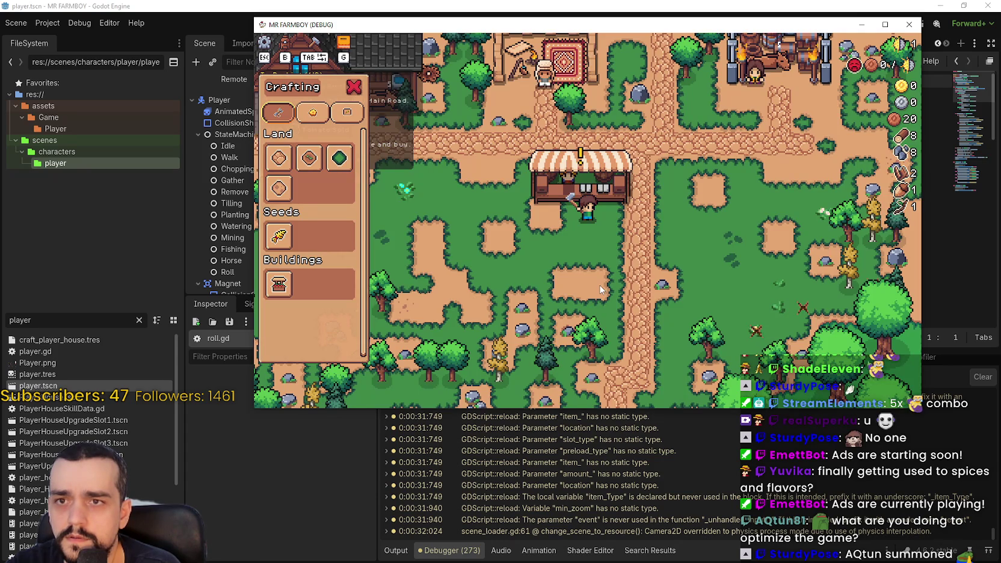
scroll(up, 3)
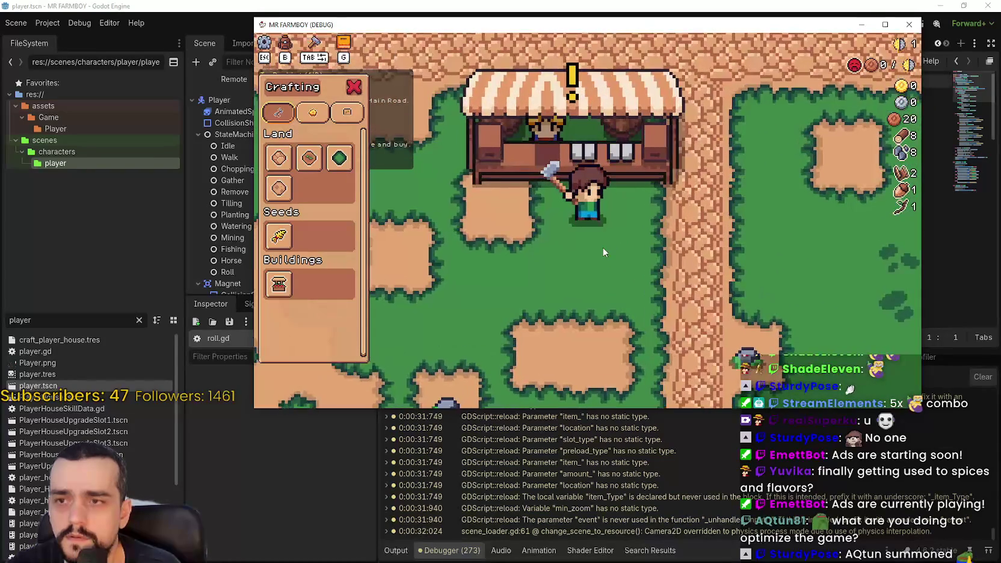
Zoom the game camera in and out over the farm, then return to roll.gd in the editor
scroll(down, 3)
scroll(down, 3)
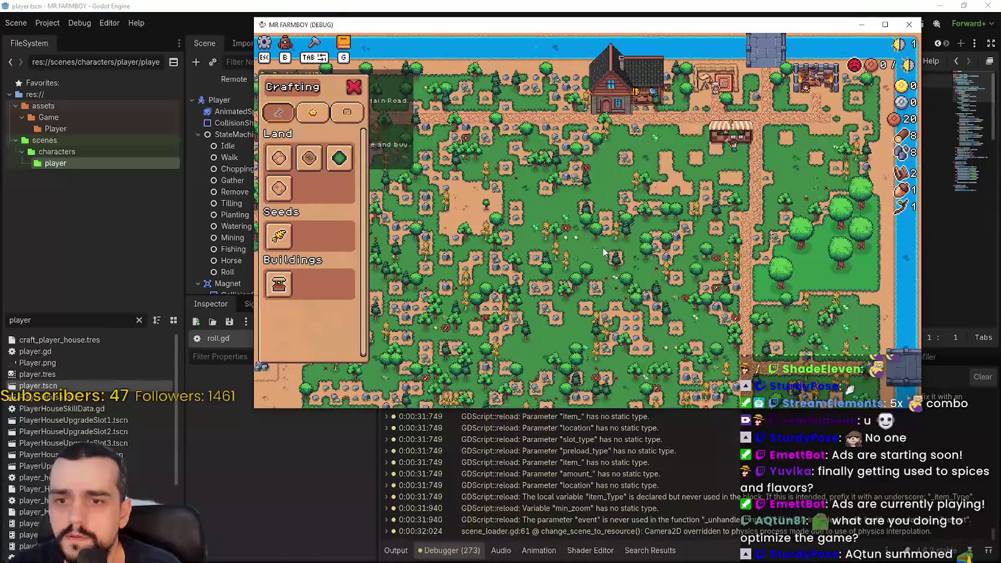
scroll(down, 3)
scroll(up, 3)
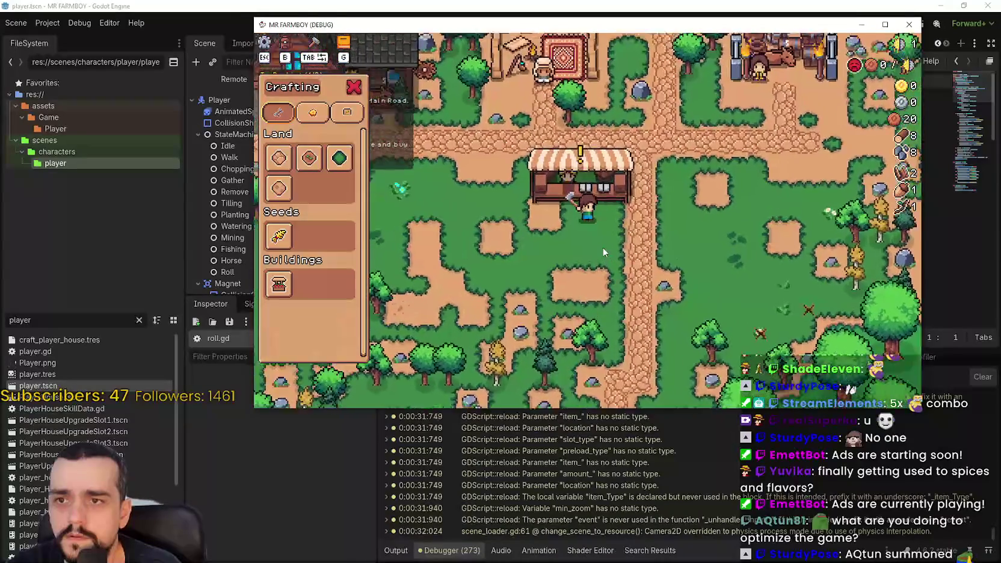
scroll(down, 3)
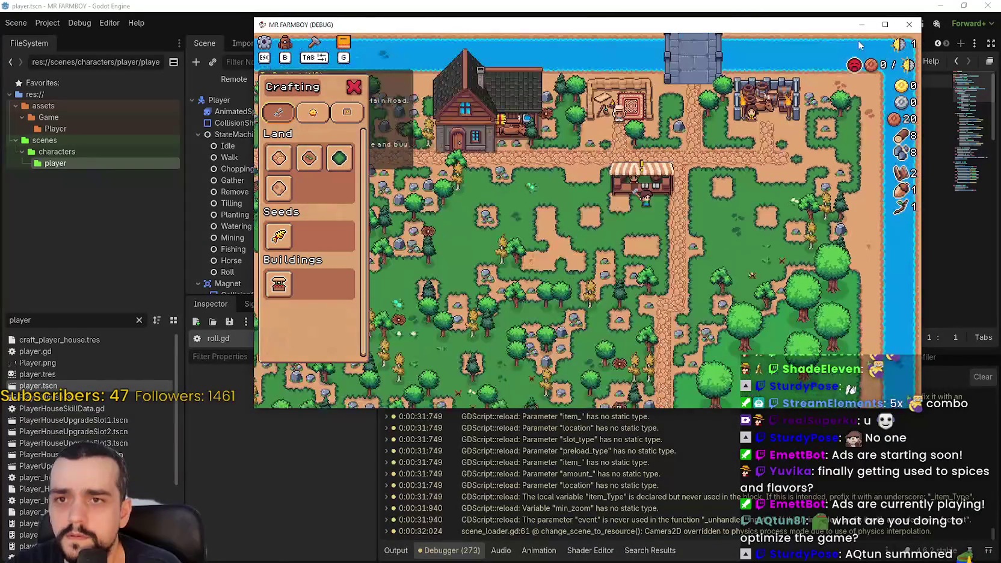
mouse_move(901, 51)
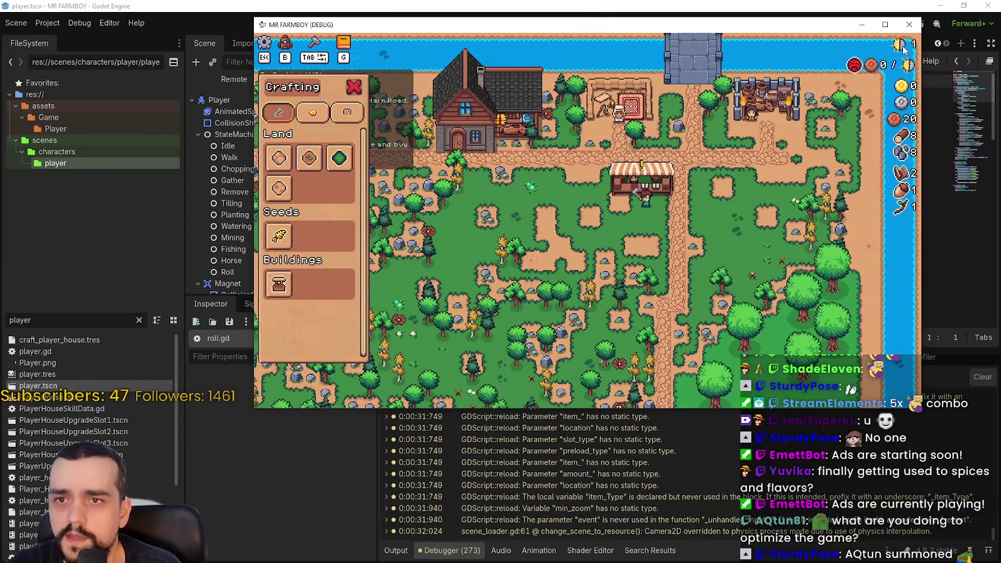
click(855, 6)
click(641, 200)
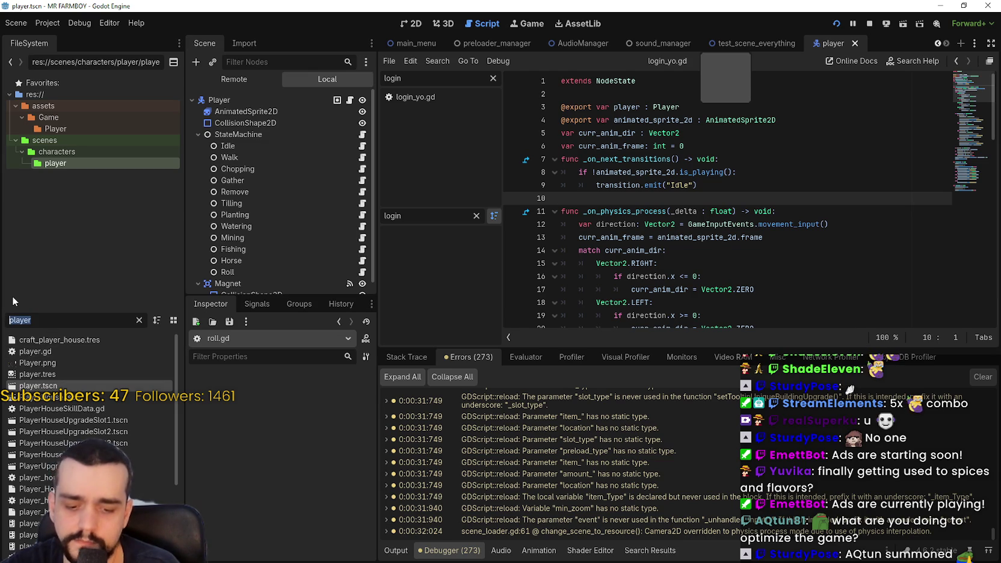
Filter FileSystem by 'day' and open day_and_night_cycle_manager.gd, inspecting its _ready function
text(day)
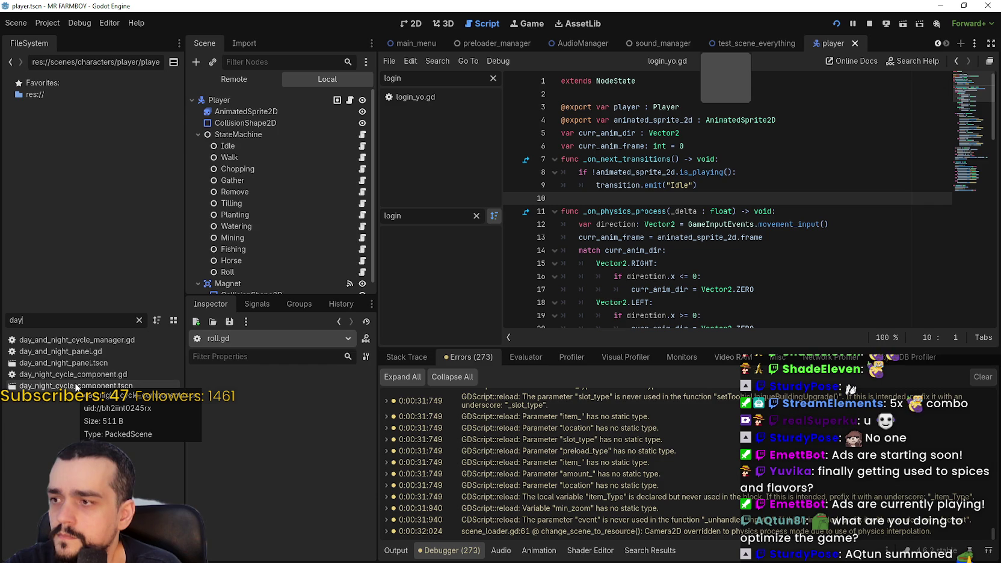
click(82, 344)
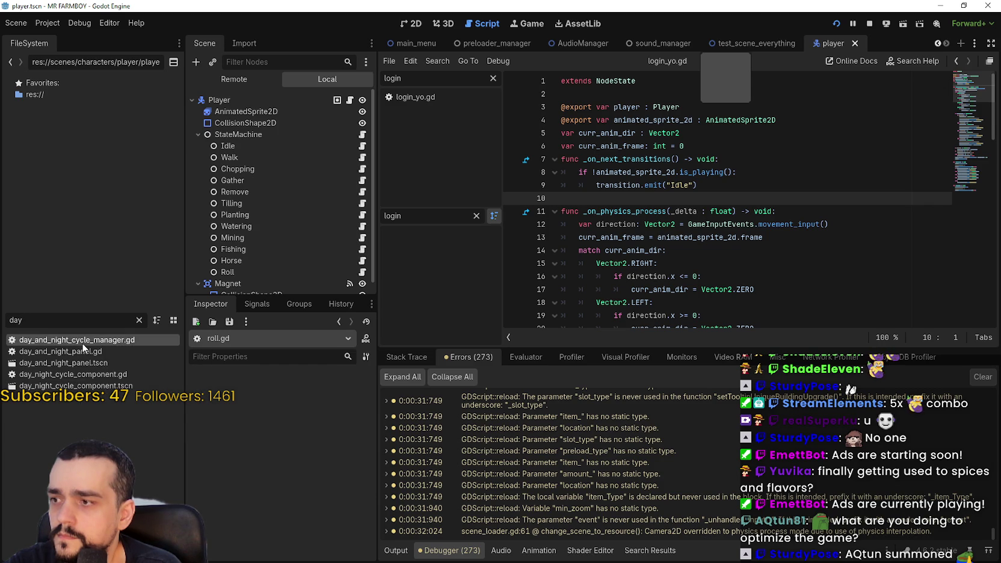
double_click(82, 342)
scroll(down, 3)
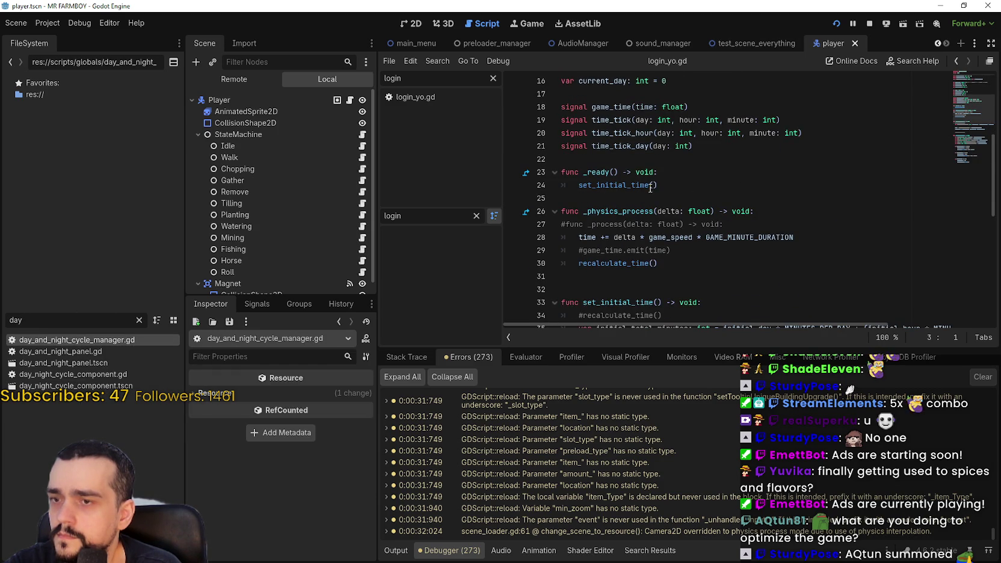
click(635, 184)
scroll(up, 3)
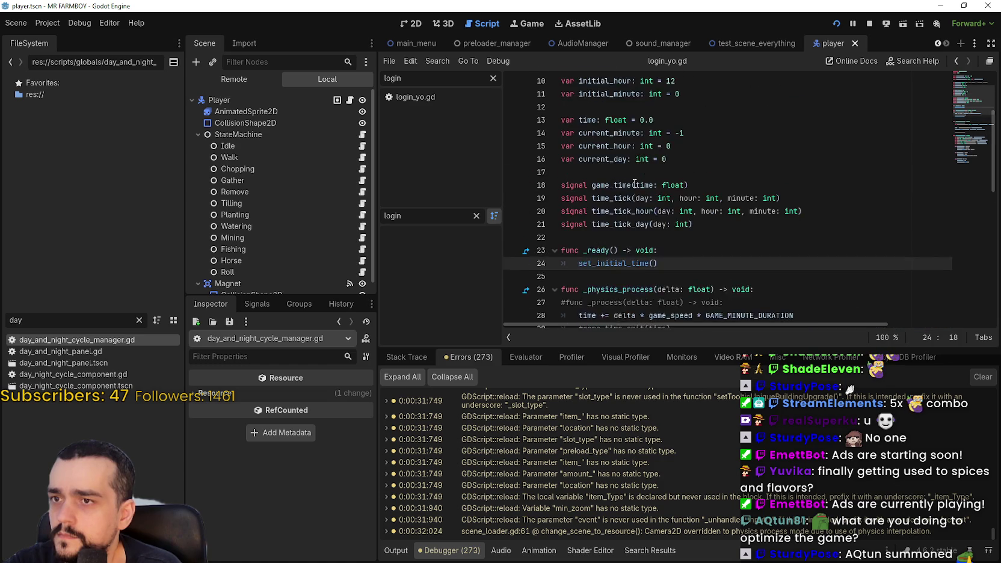
scroll(down, 3)
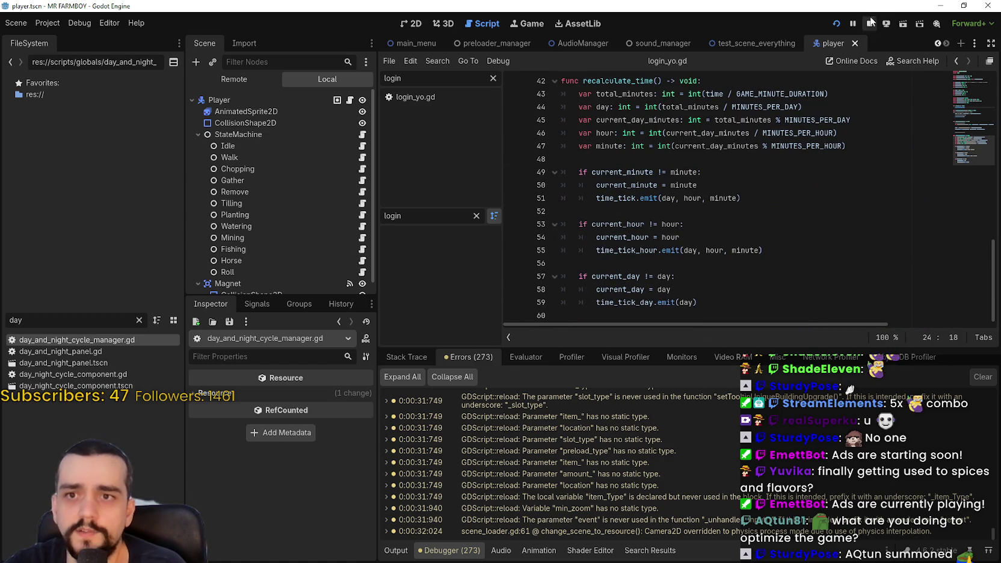
Stop the running game, review the DayNightManager class header, then clear the FileSystem filter
click(869, 23)
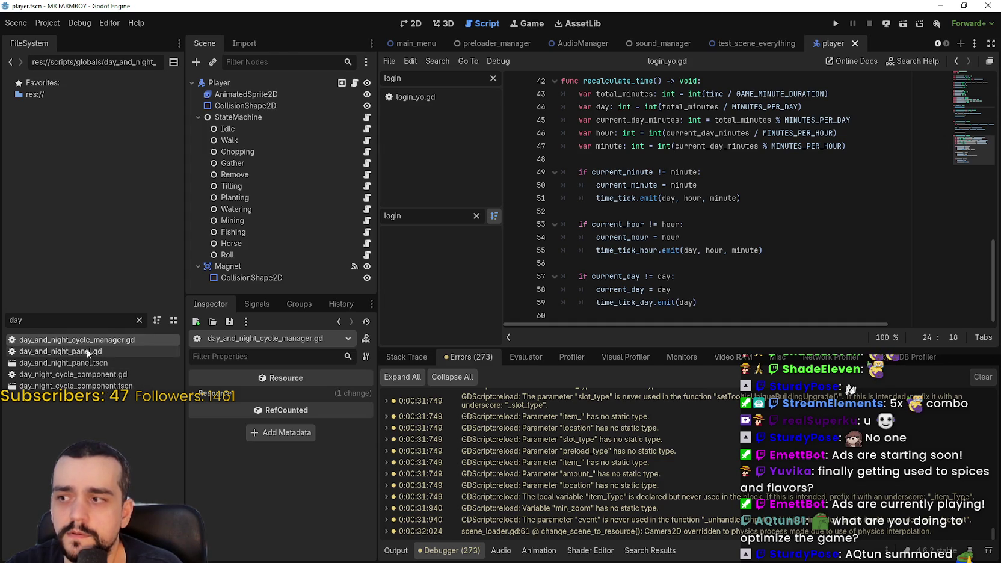
click(984, 97)
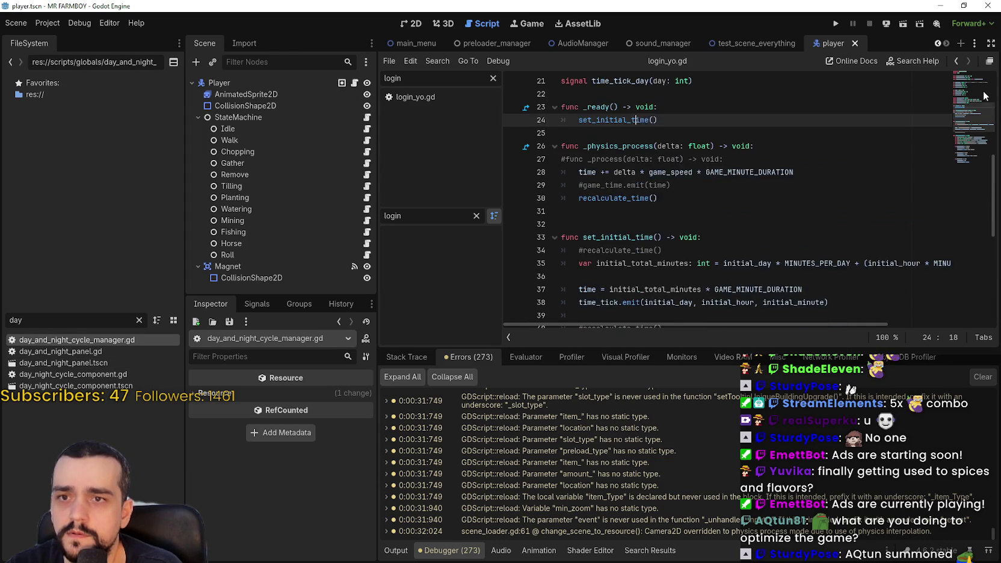
scroll(up, 3)
click(722, 81)
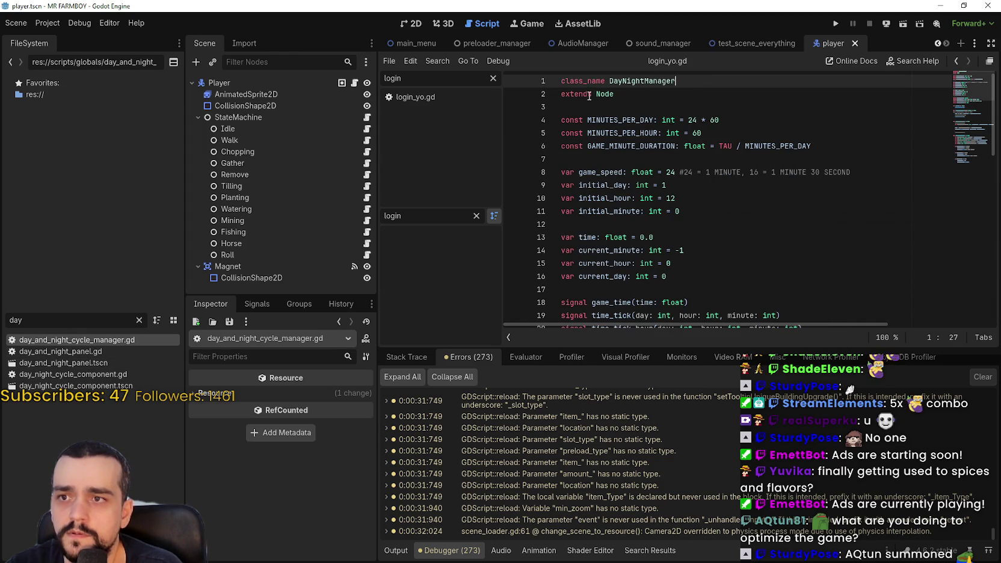
drag(613, 96, 561, 94)
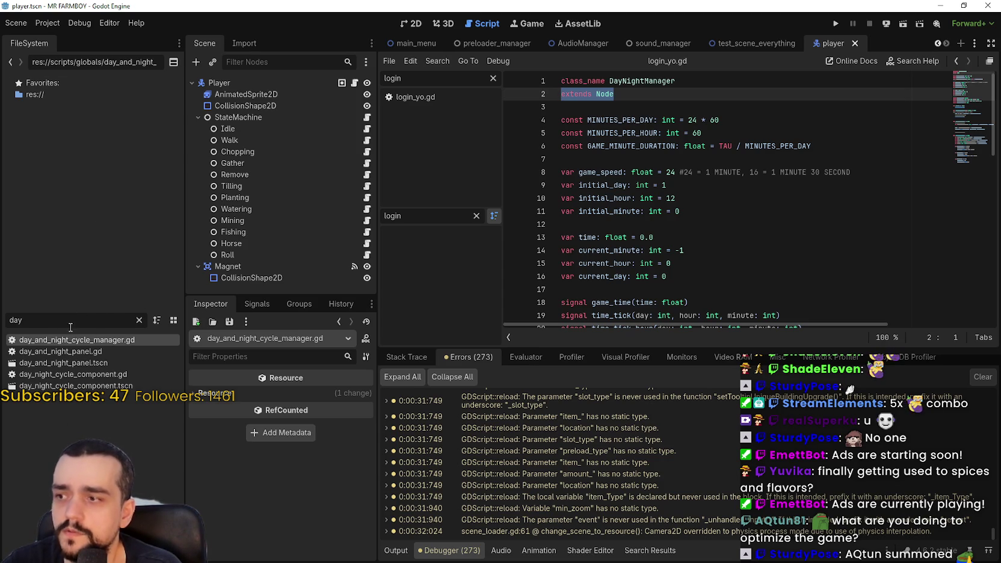
click(139, 322)
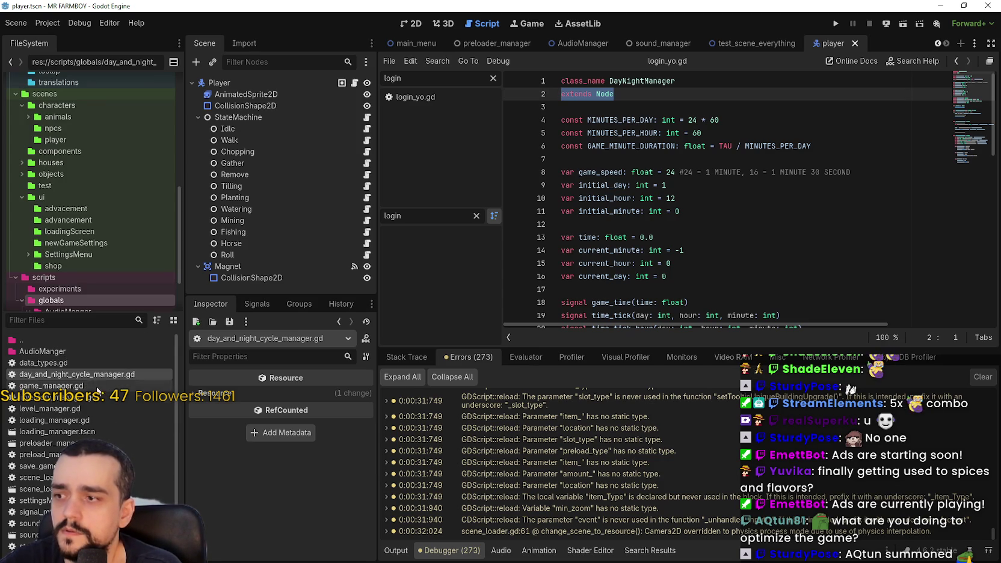
scroll(down, 3)
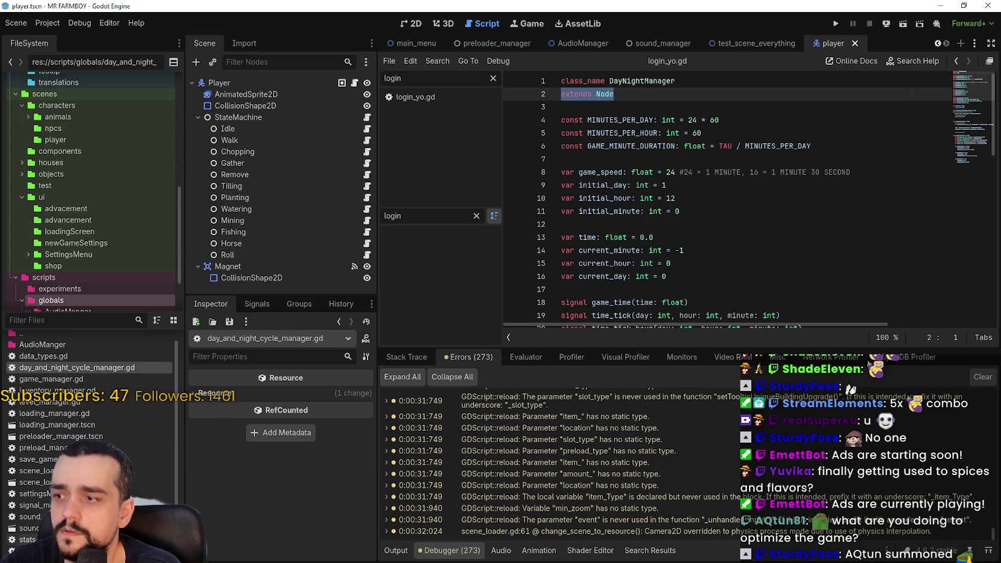
right_click(154, 487)
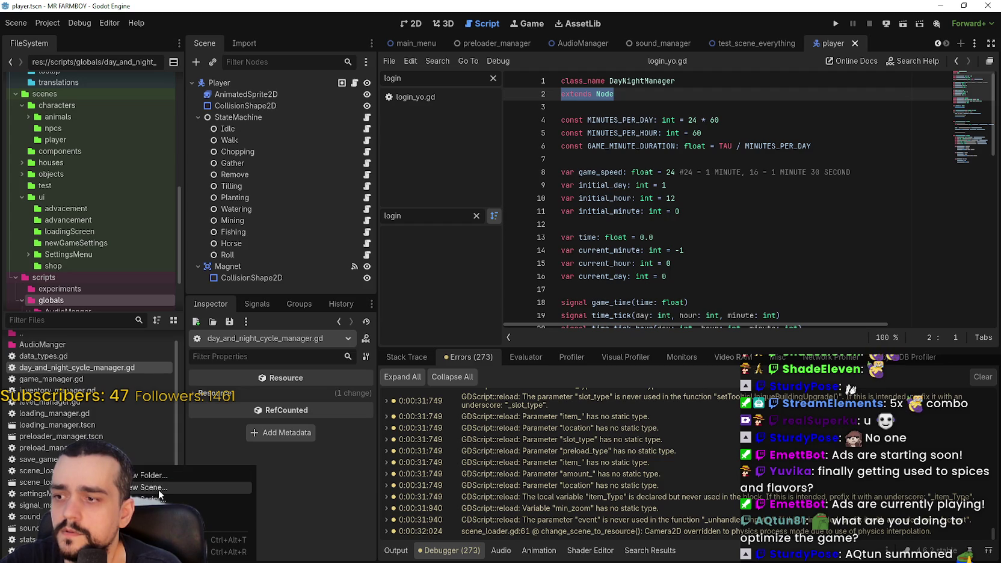
Create a new scene named day_and_night_cycle_manager in the globals folder
click(157, 489)
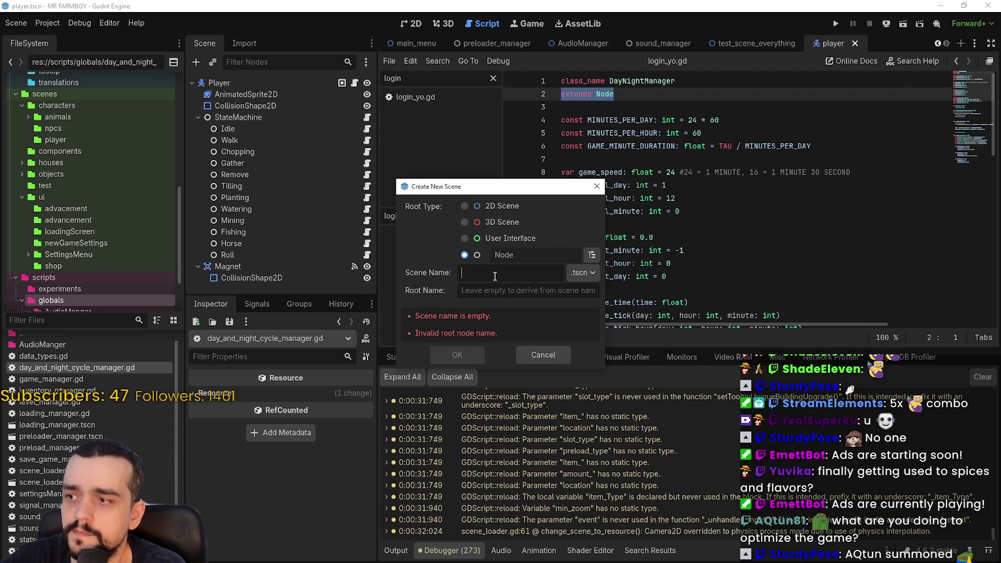
text(day_)
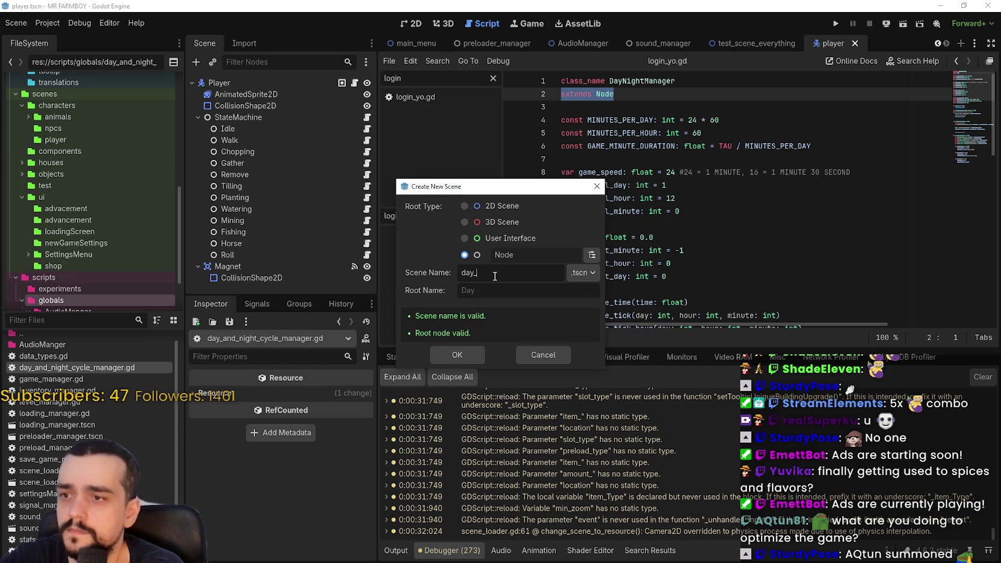
text(and_night_cycle_manager)
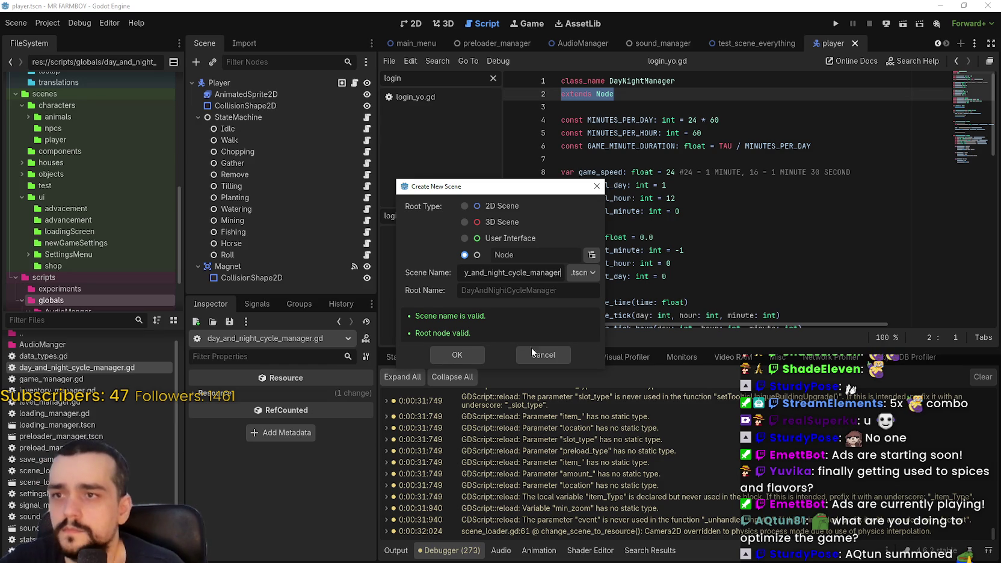
click(470, 356)
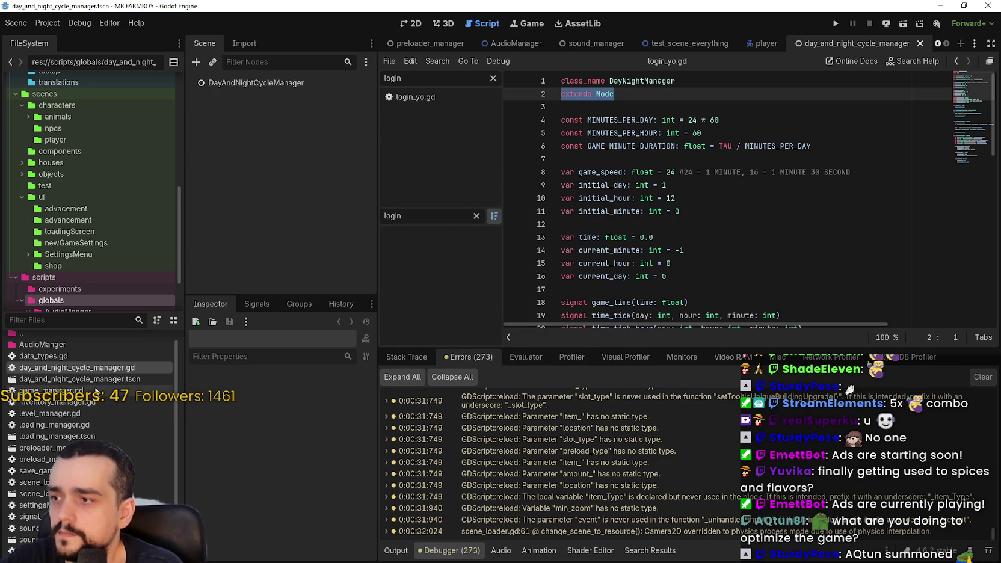
Attach day_and_night_cycle_manager.gd to the root node, save the scene, and filter files for 'inventory'
click(299, 86)
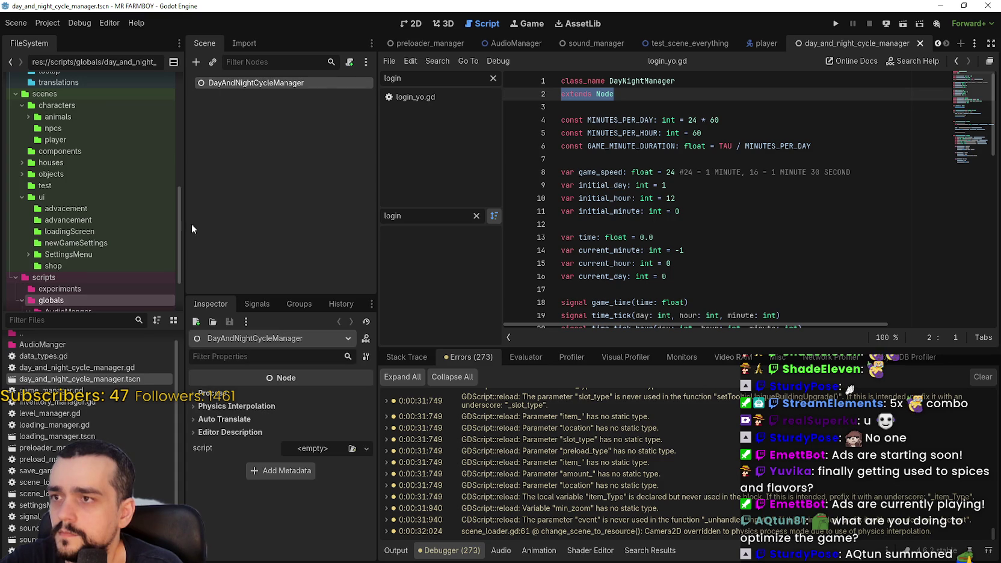
drag(96, 367, 314, 449)
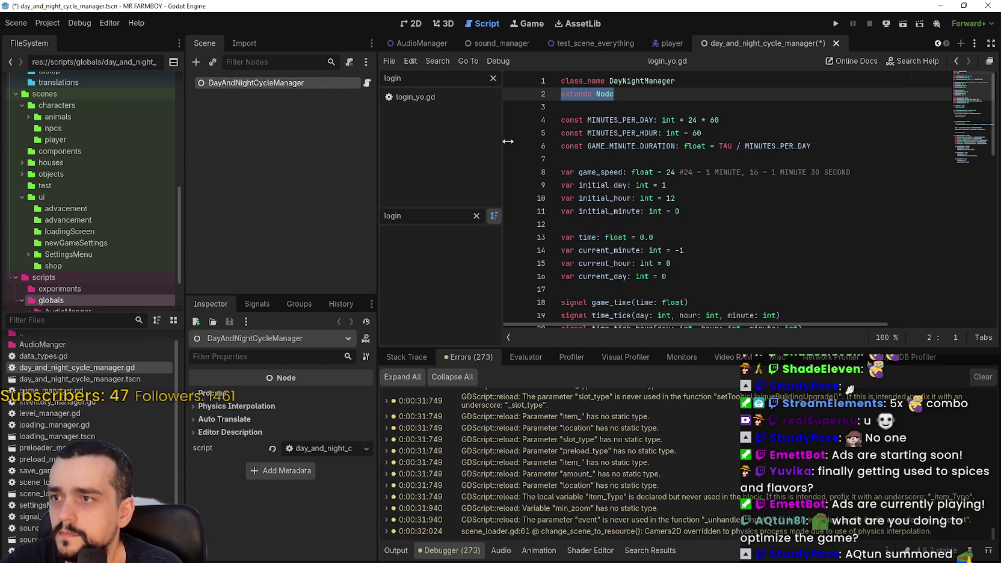
key(Right)
key(ctrl+s)
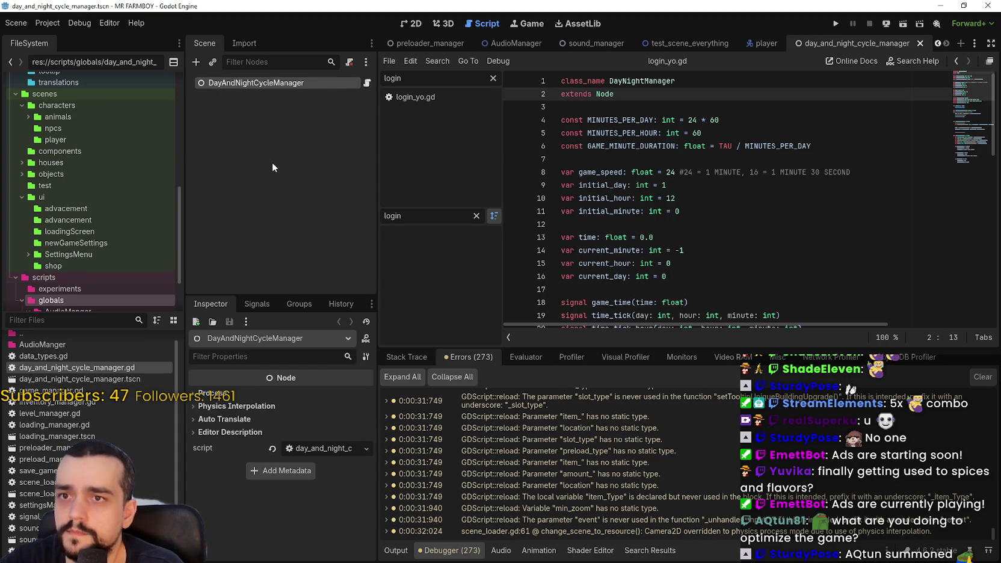
text(inventory)
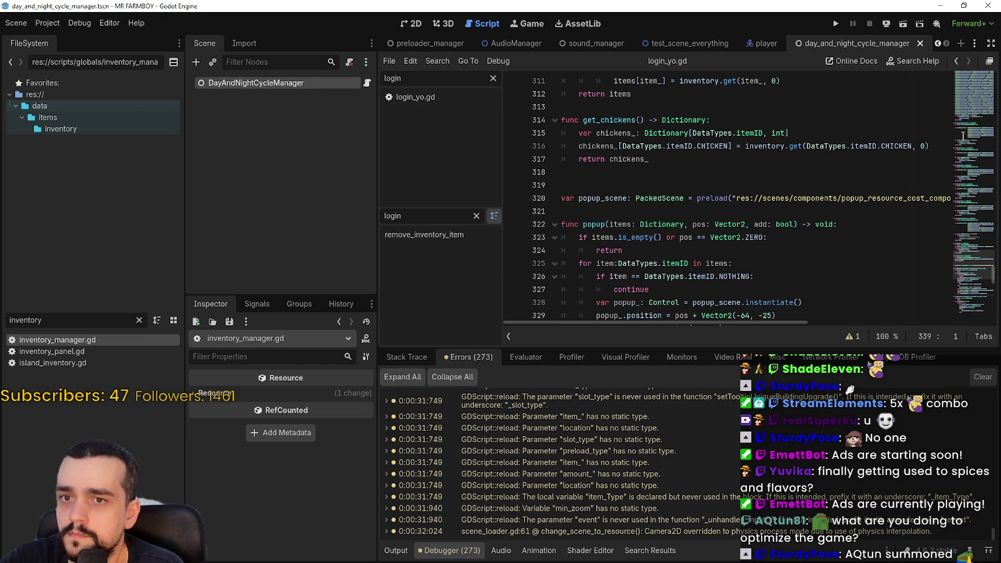
Clear the 'inventory' filter so all files in the globals folder show
drag(968, 128, 960, 65)
click(697, 154)
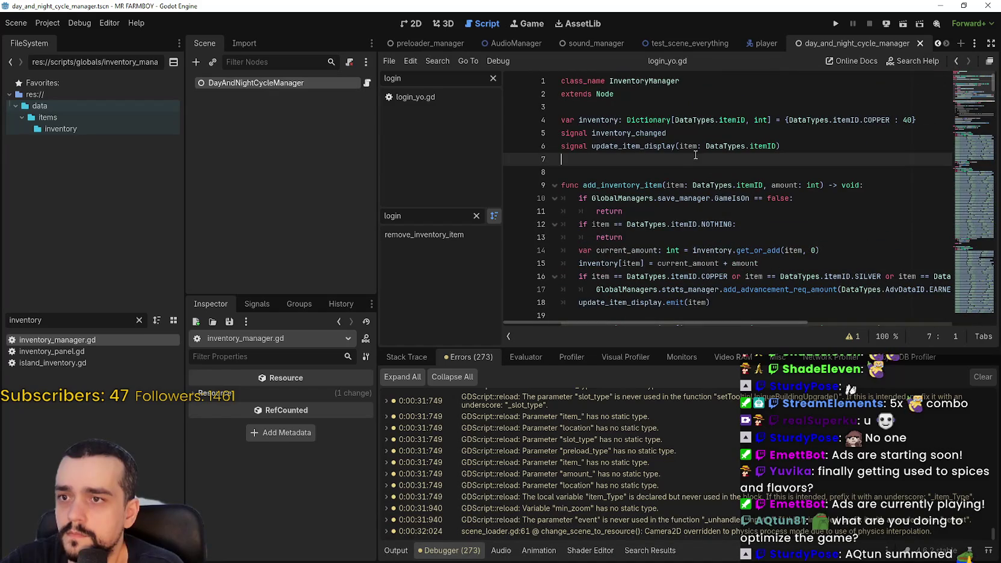
click(62, 321)
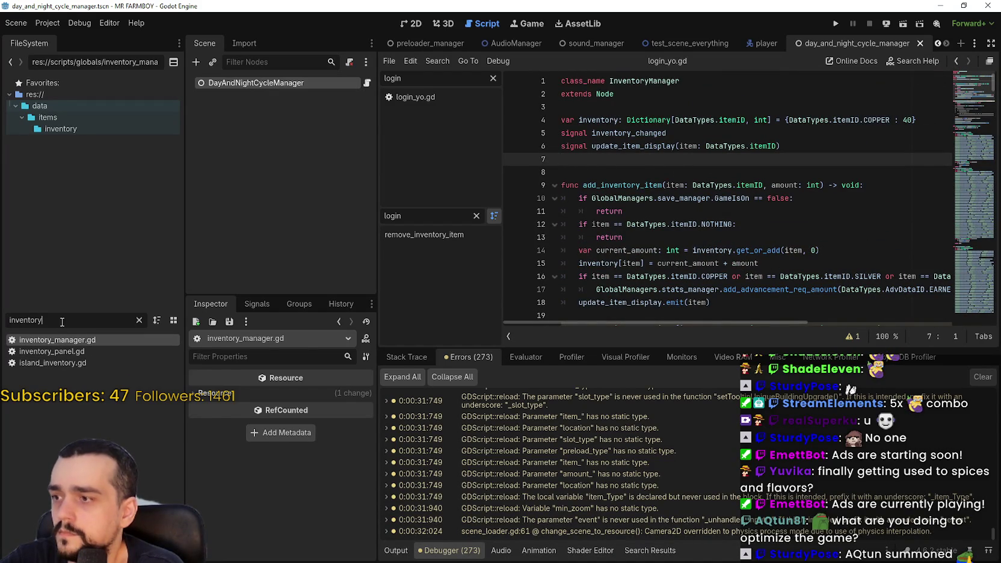
key(BackSpace)
right_click(123, 407)
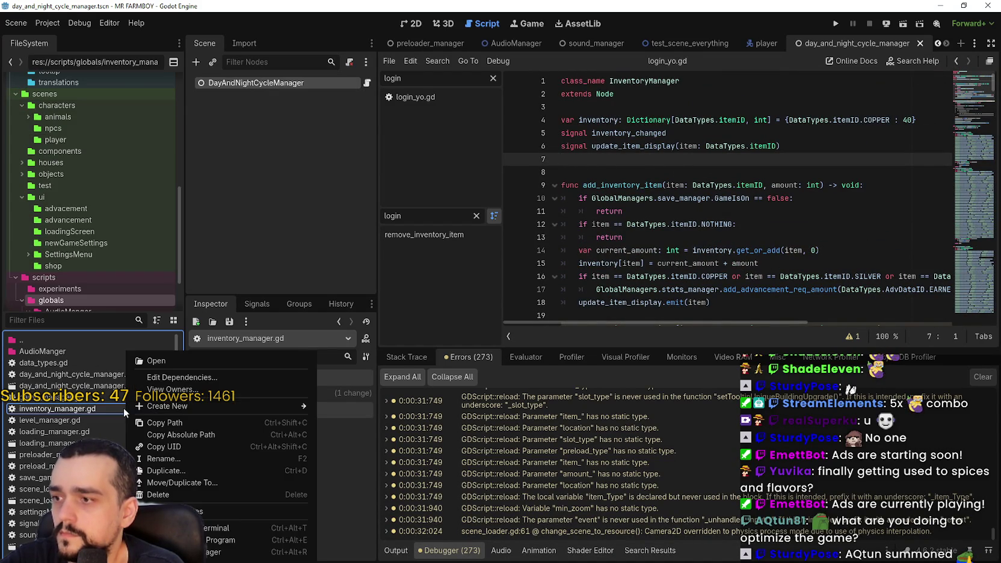
click(88, 410)
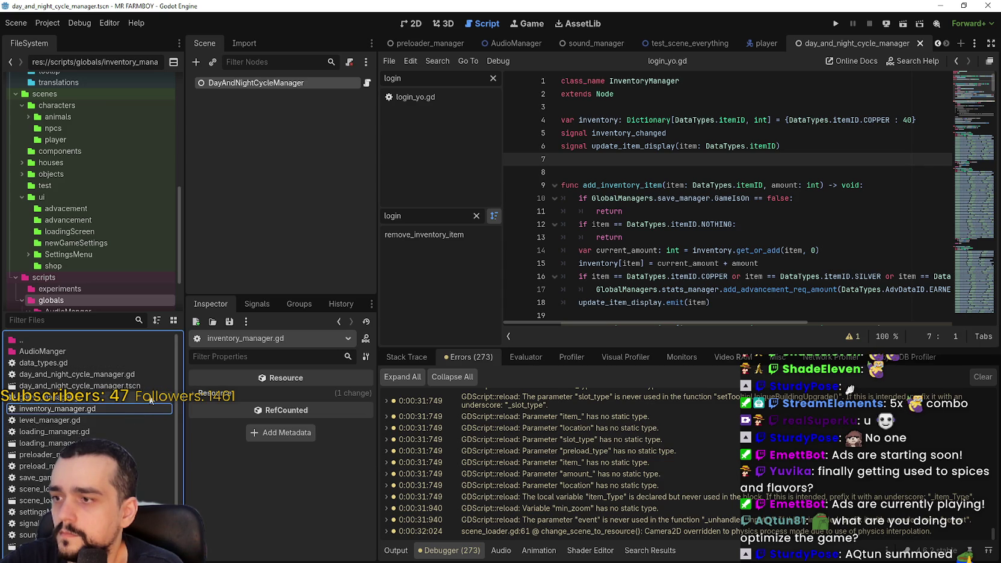
Create new inventory_manager and game_manager scenes in the globals folder
right_click(150, 400)
mouse_move(241, 406)
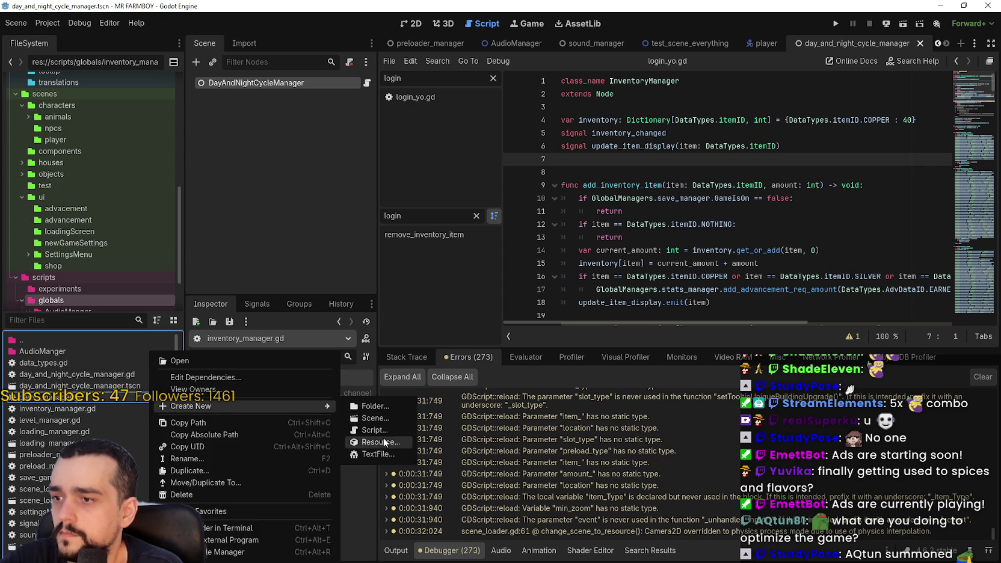
click(388, 418)
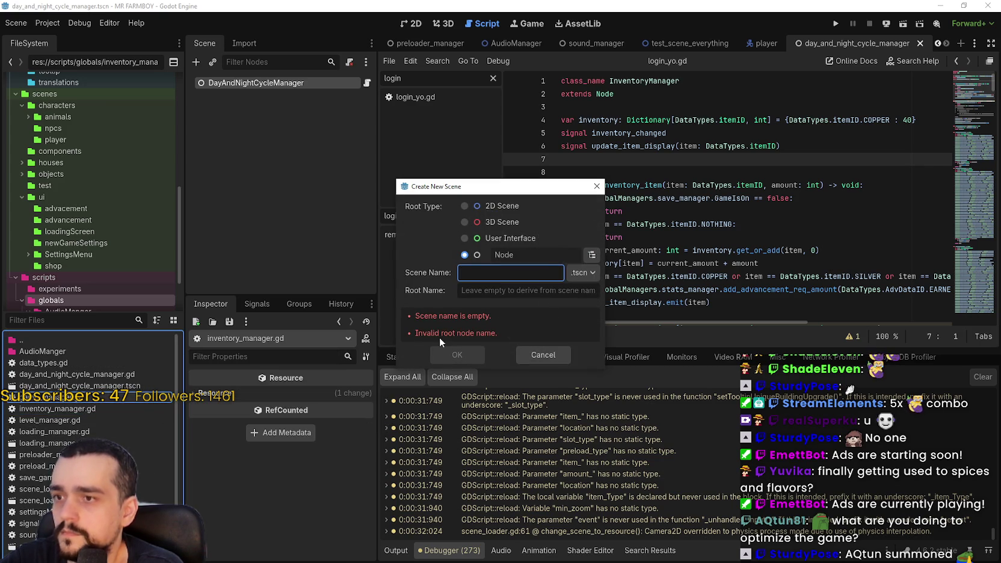
text(inventory_ma)
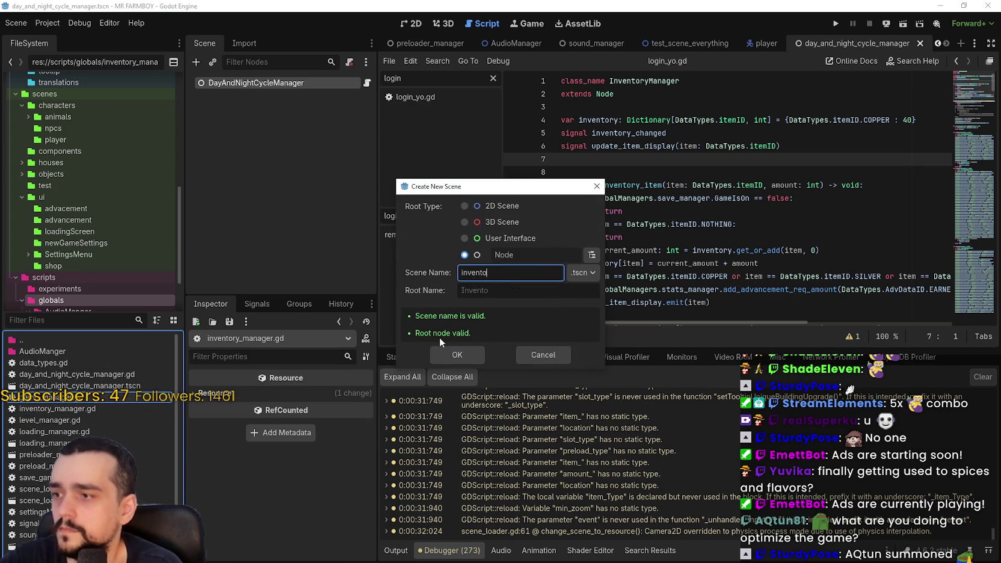
text(nager)
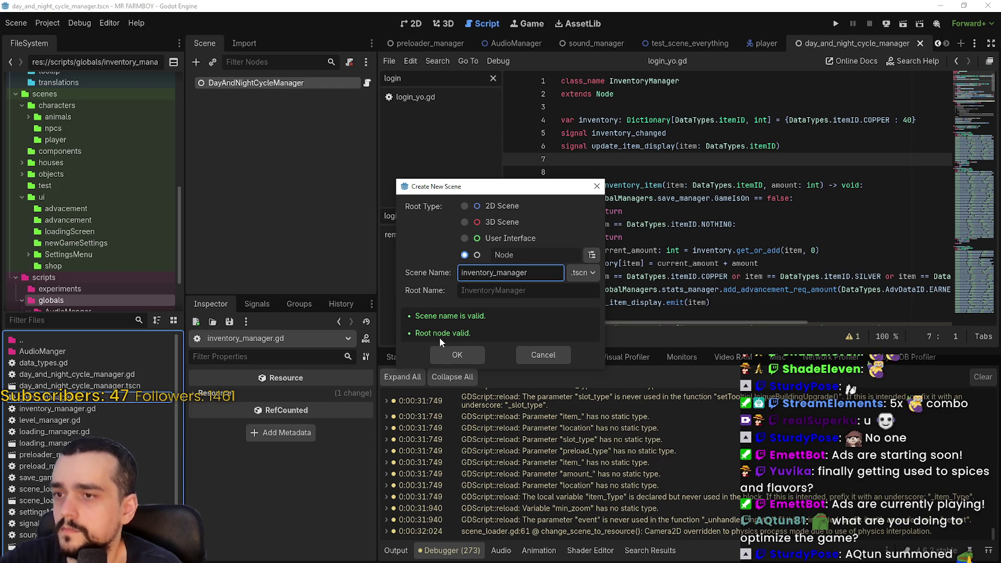
click(439, 356)
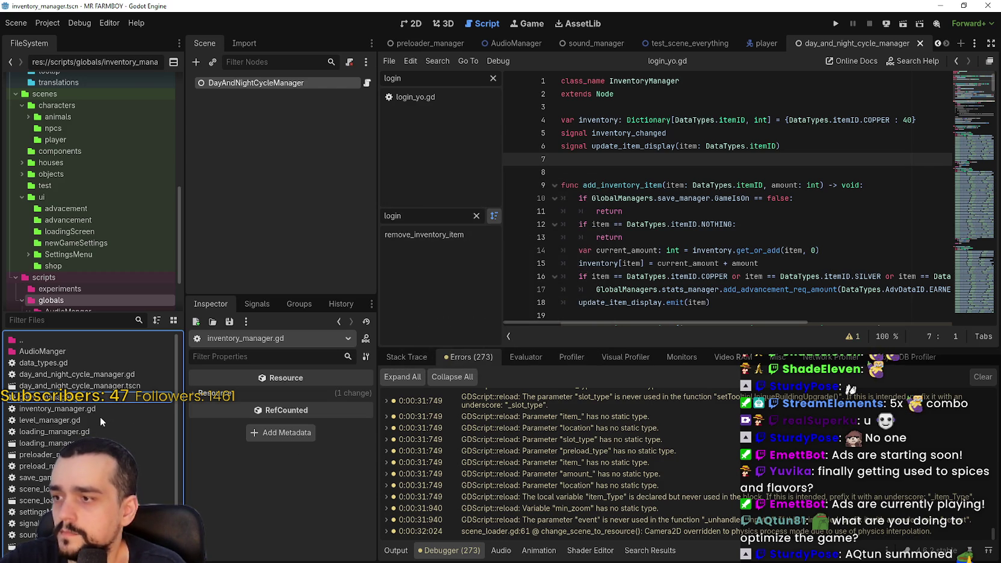
right_click(94, 404)
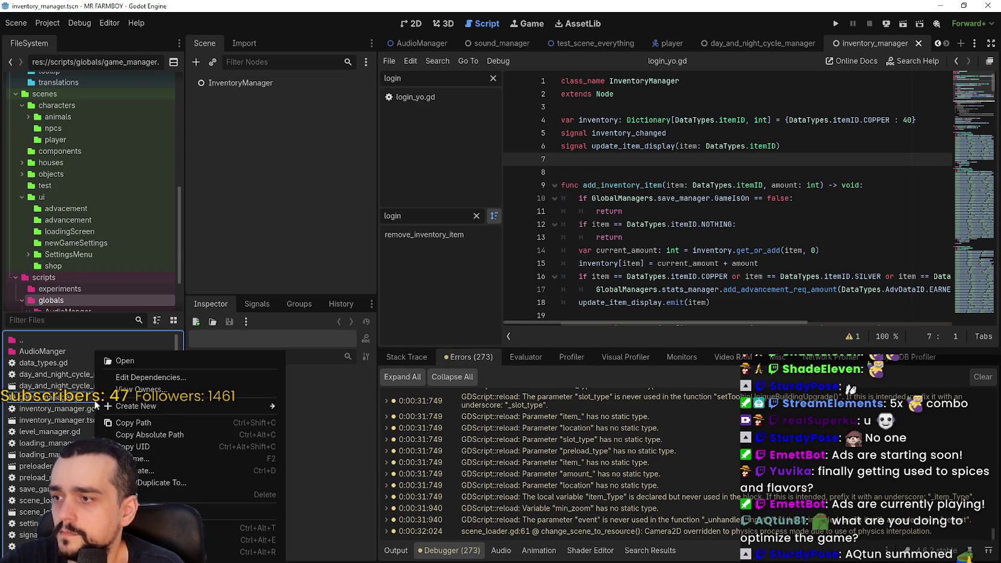
mouse_move(184, 406)
click(321, 420)
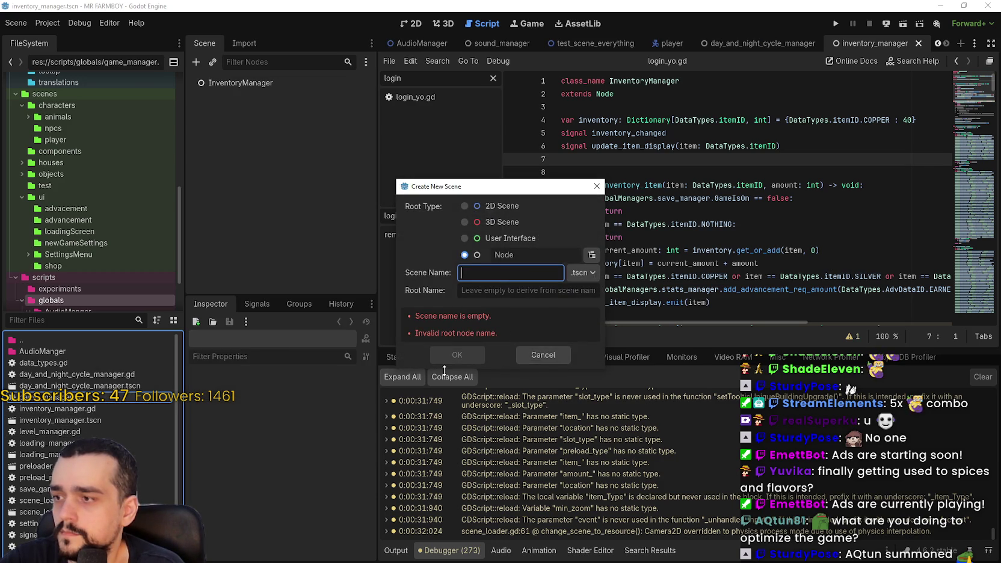
text(game_manager)
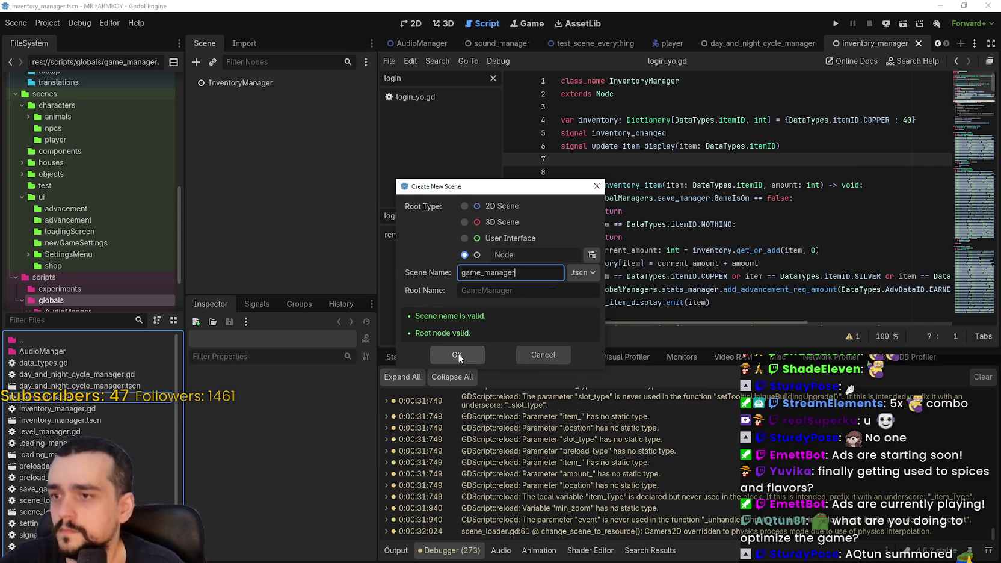
click(458, 353)
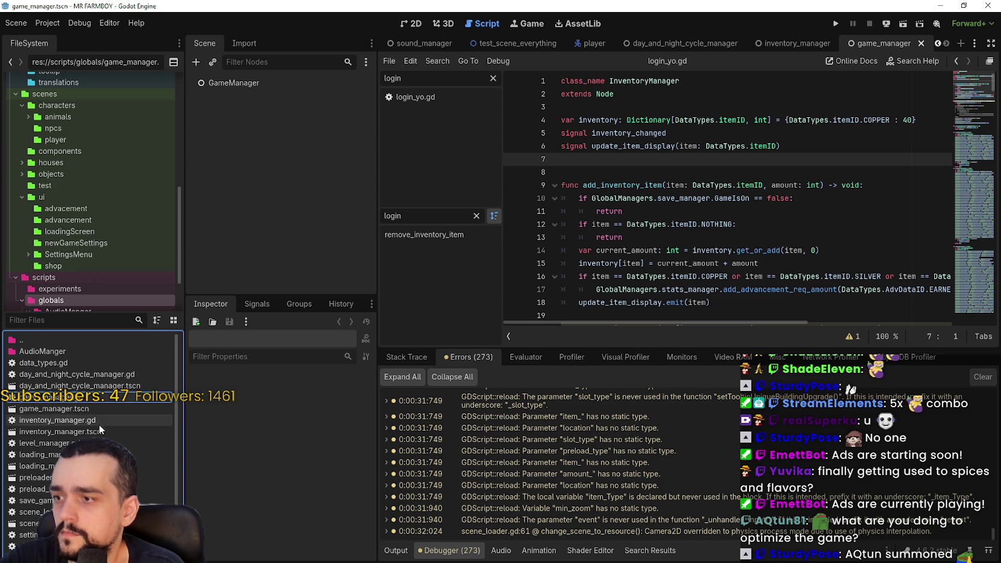
Create new save_game_manager and settings_manager scenes in the globals folder
right_click(94, 404)
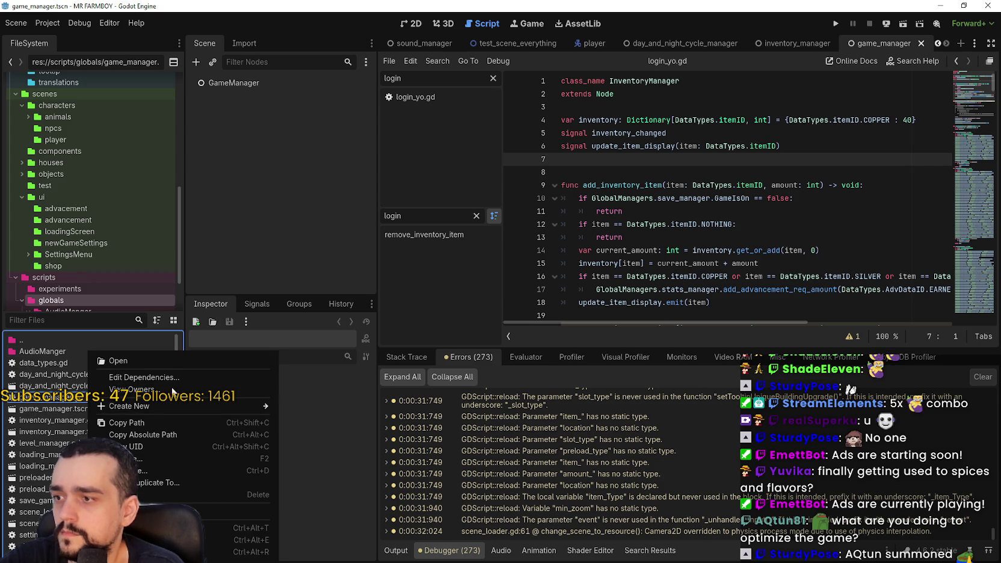
scroll(down, 3)
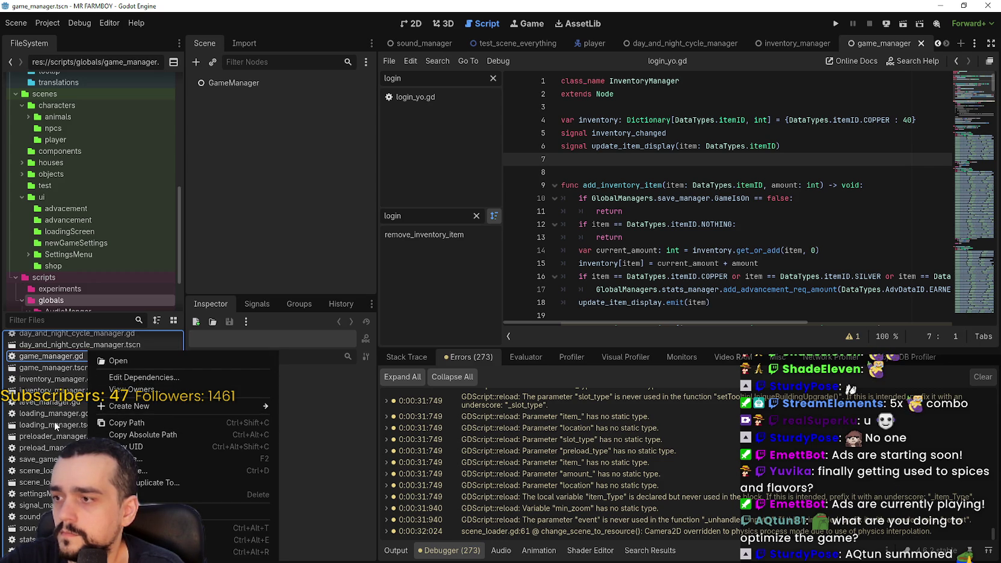
mouse_move(147, 405)
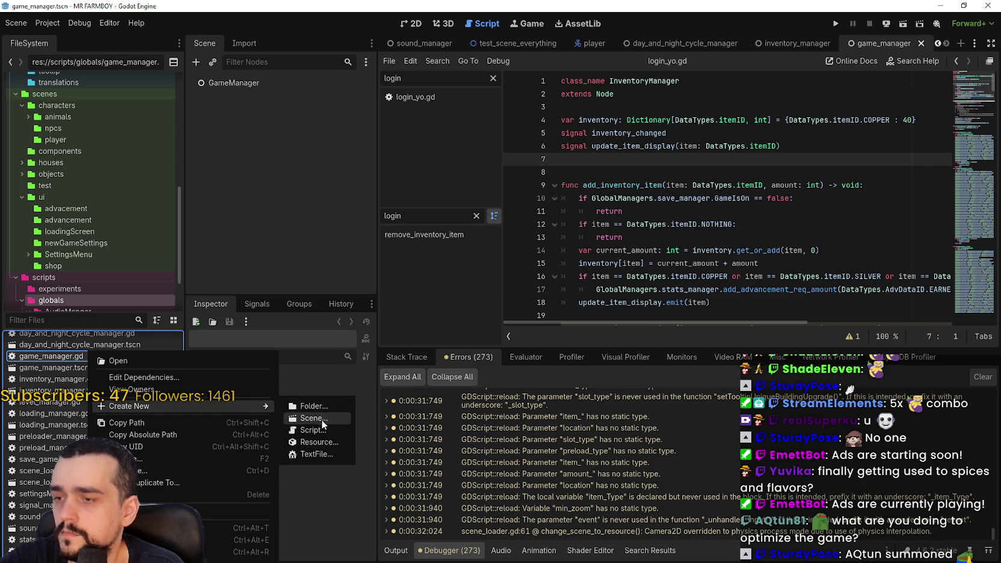
click(313, 418)
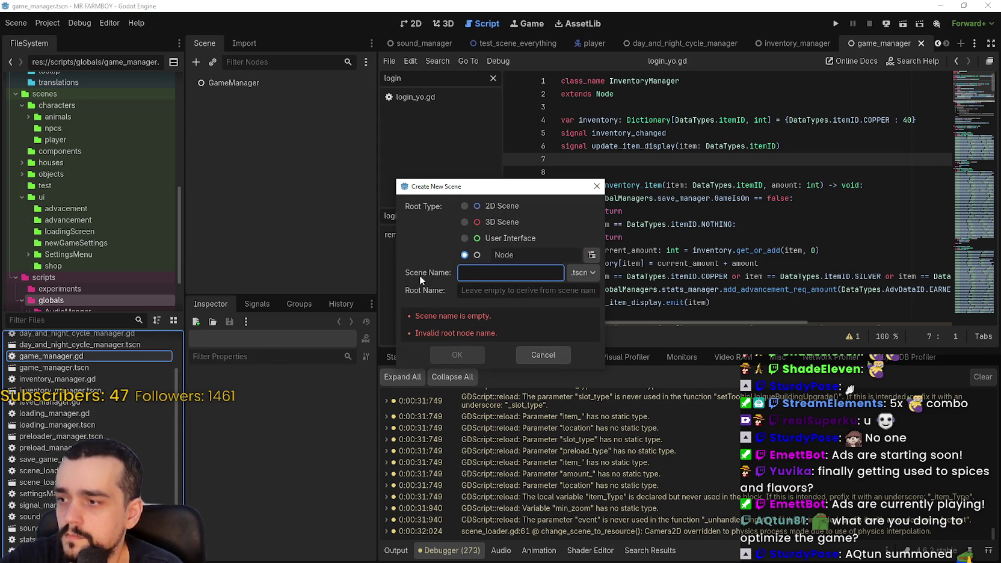
text(save)
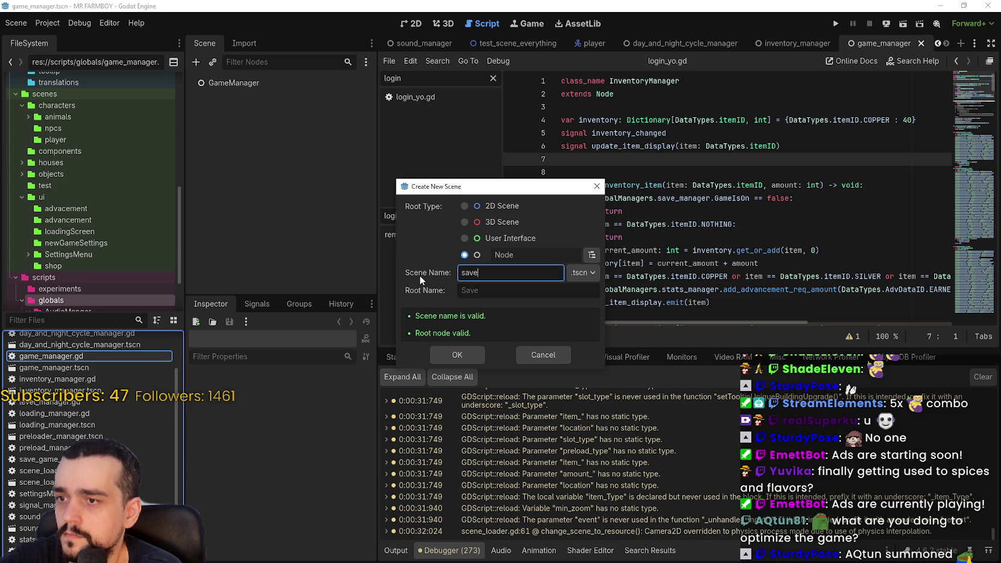
text(_game_m)
text(anager)
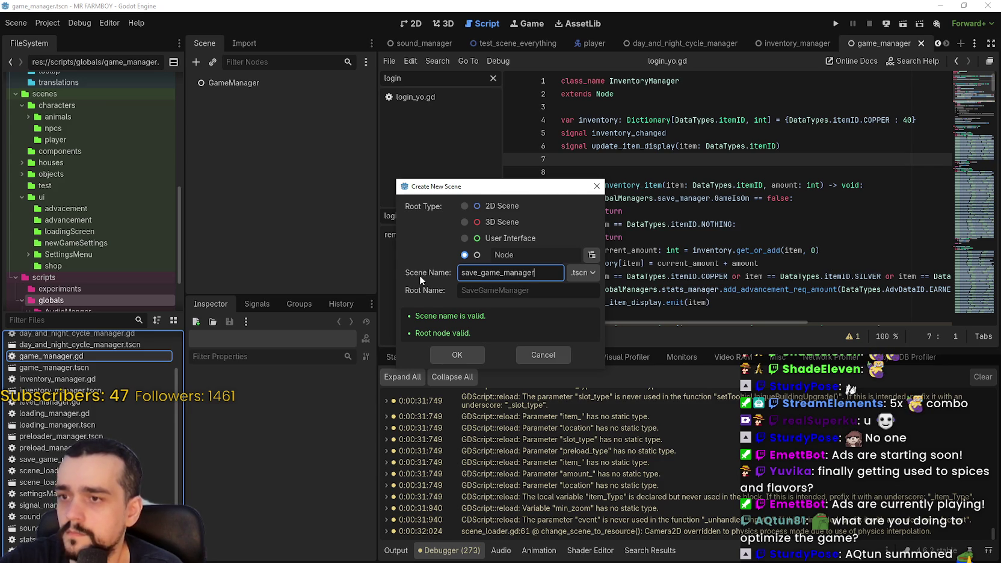
click(468, 355)
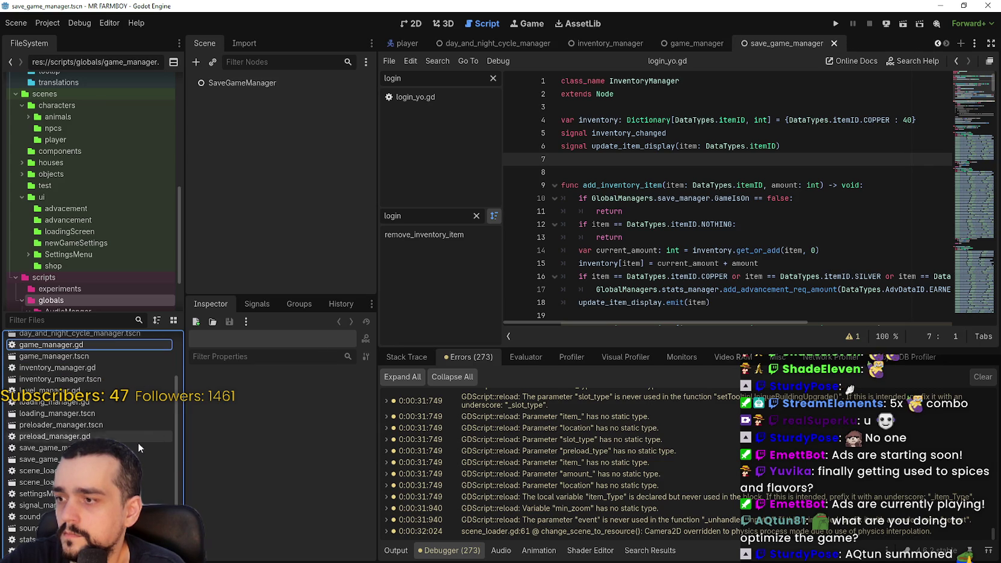
right_click(120, 417)
mouse_move(201, 407)
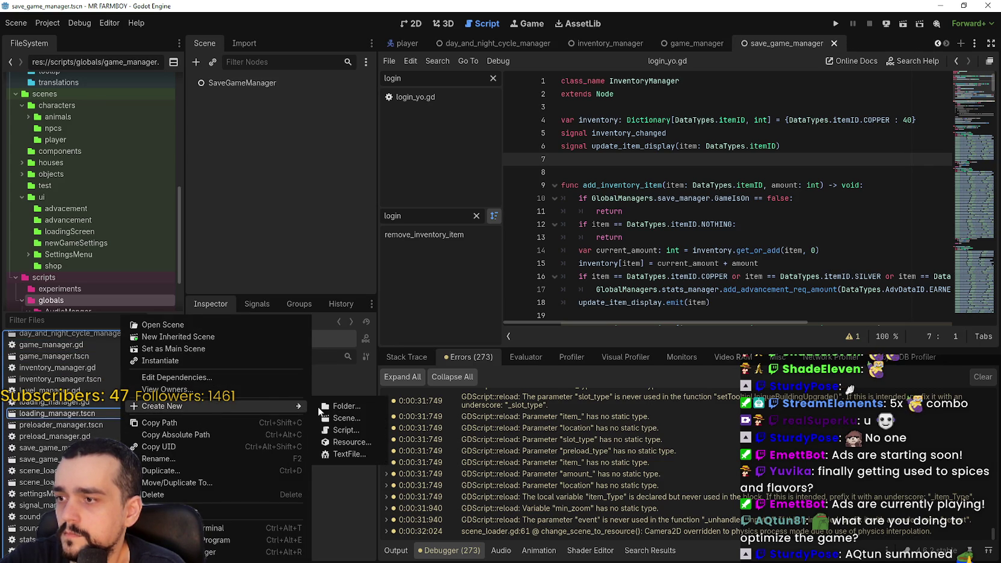
click(346, 417)
text(setting)
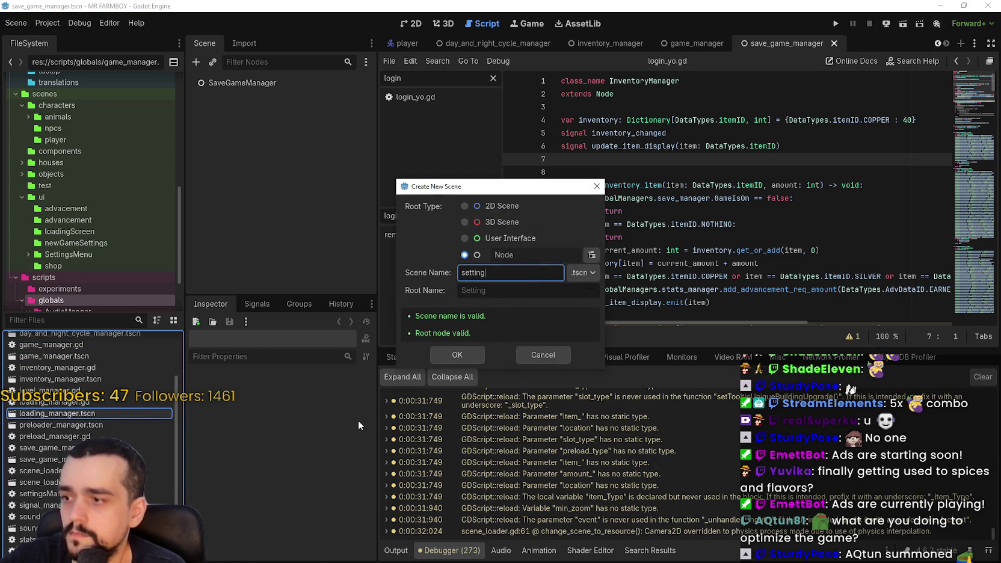
text(s_manager)
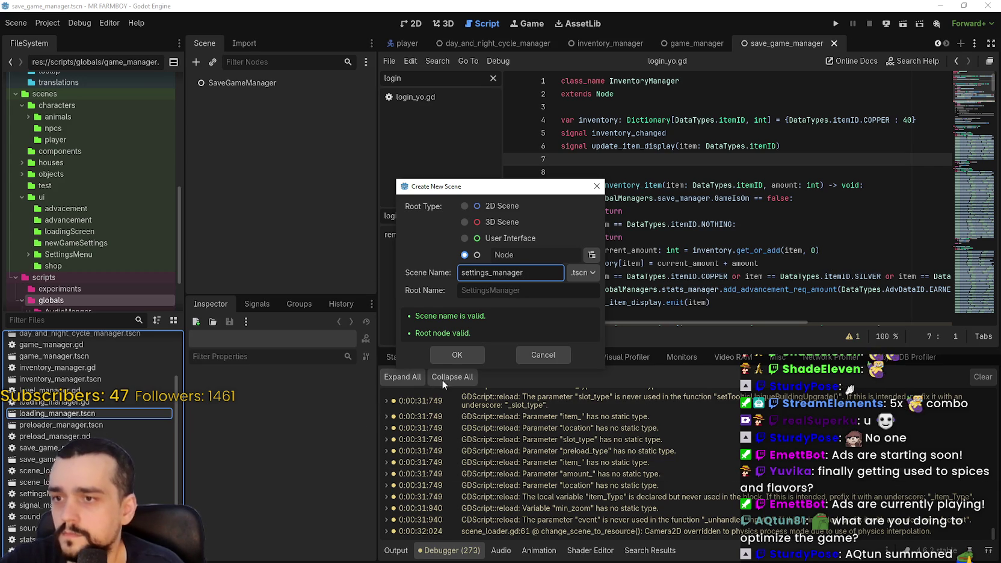
click(449, 363)
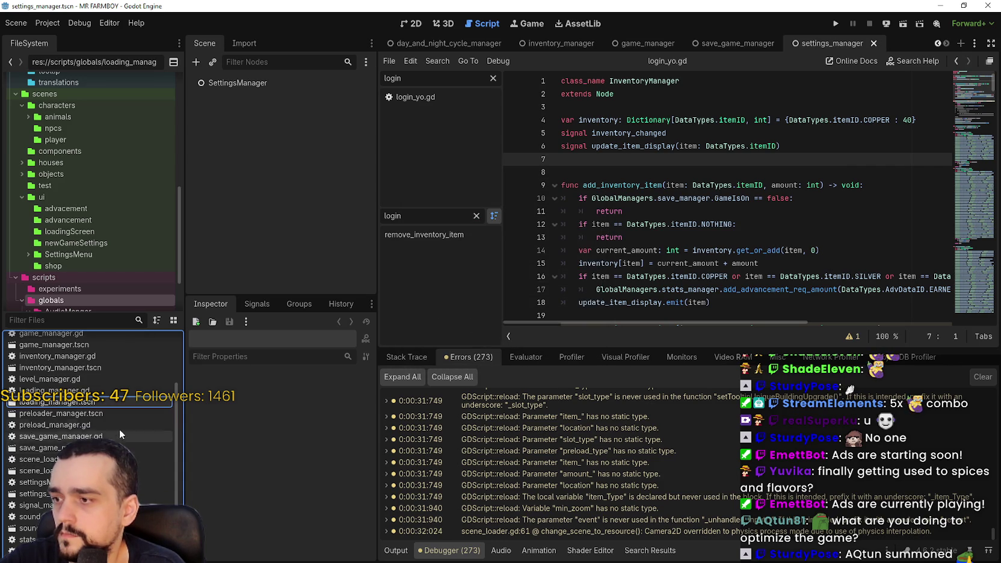
Create new signal_manager and level_manager scenes in the globals folder
right_click(113, 405)
mouse_move(305, 408)
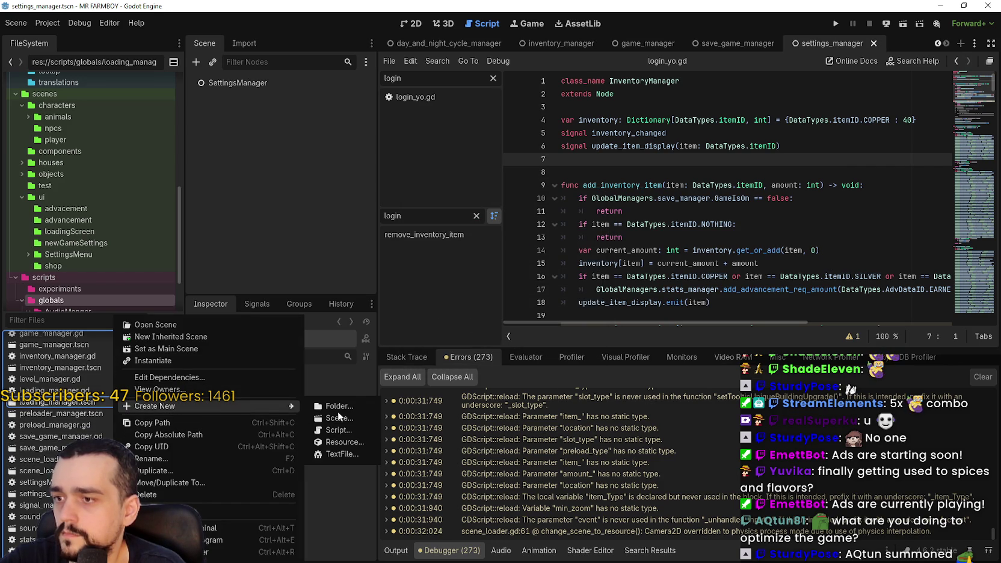
click(340, 419)
text(signal_manager)
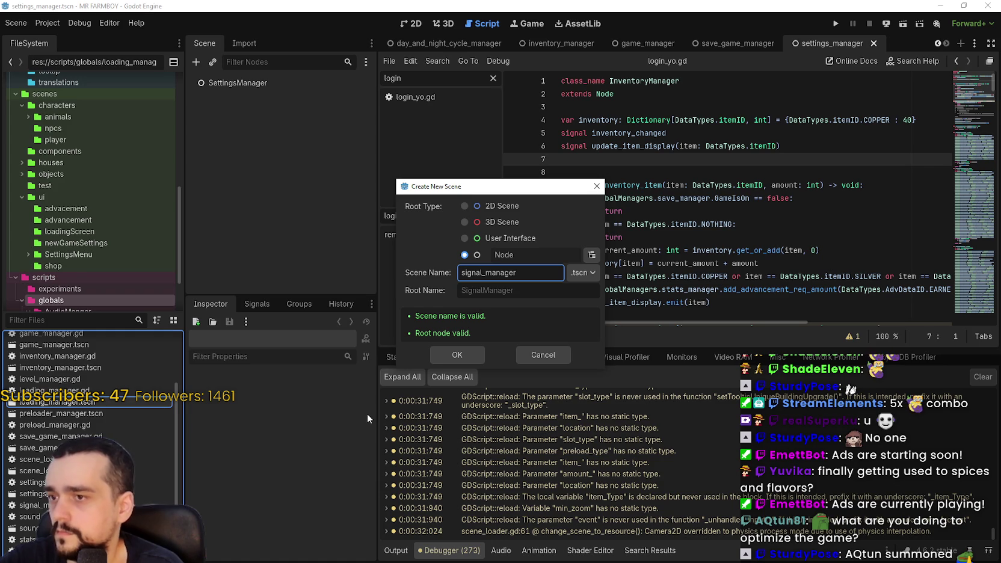
click(449, 359)
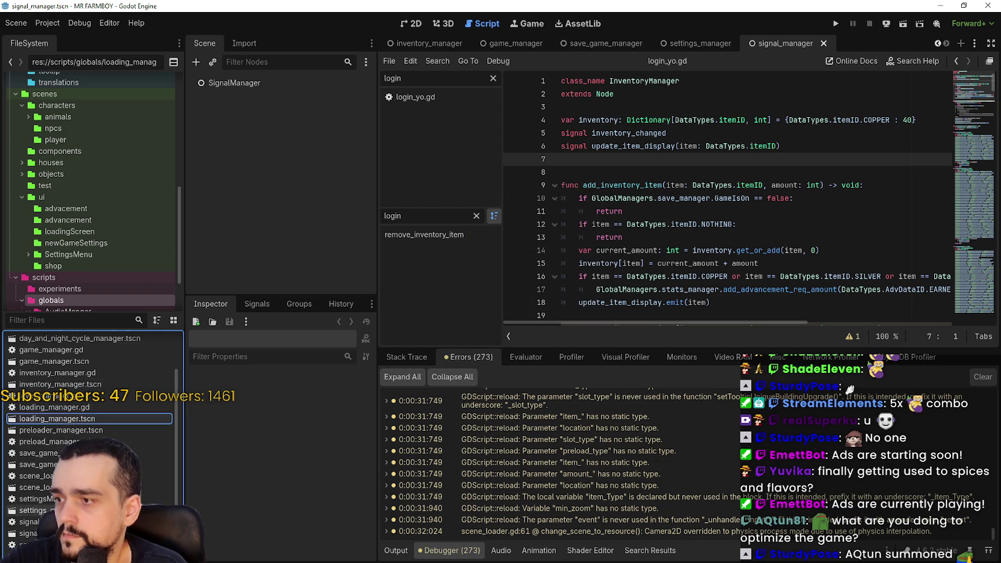
scroll(up, 3)
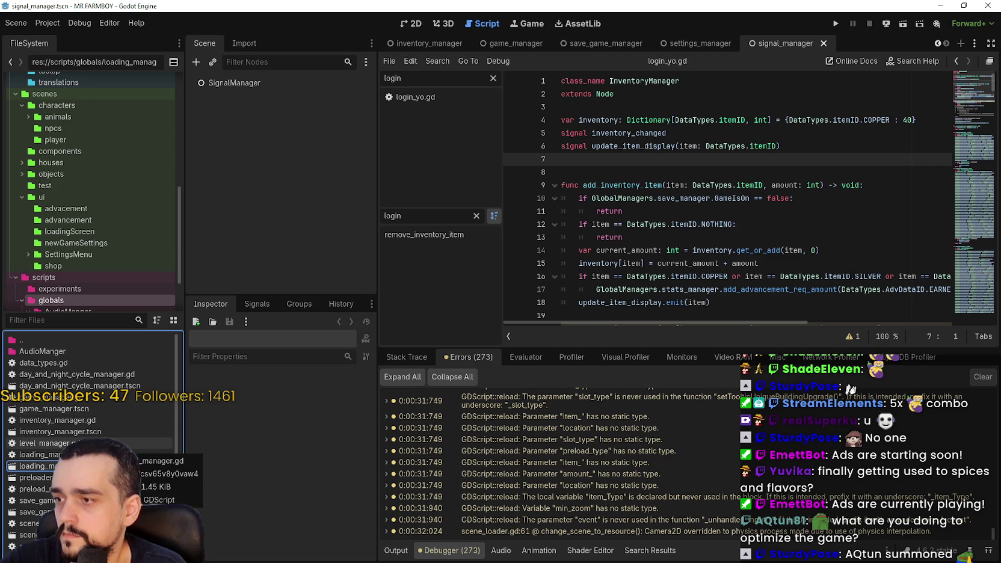
right_click(115, 443)
mouse_move(224, 405)
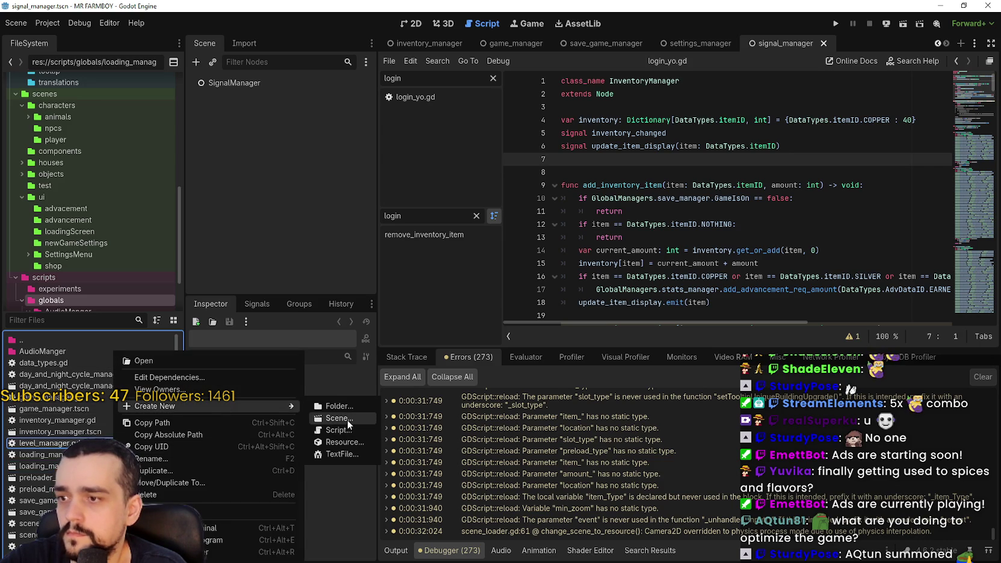
click(346, 419)
text(l)
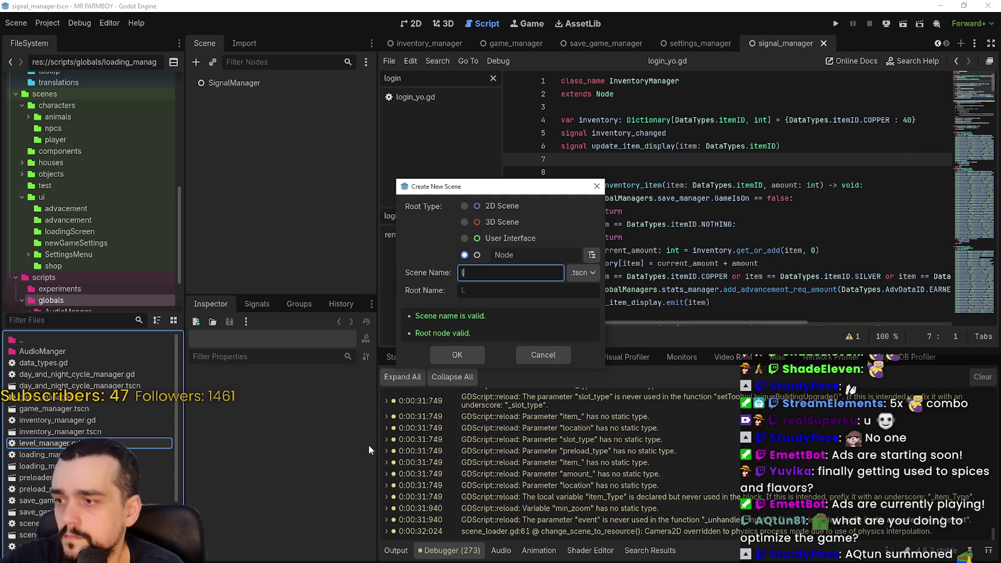
text(evel_manager)
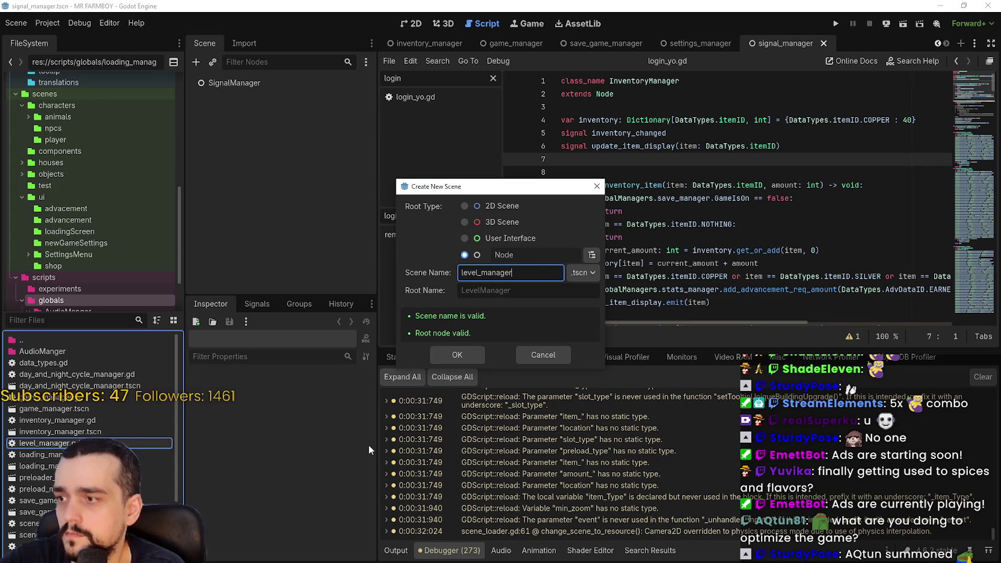
key(Return)
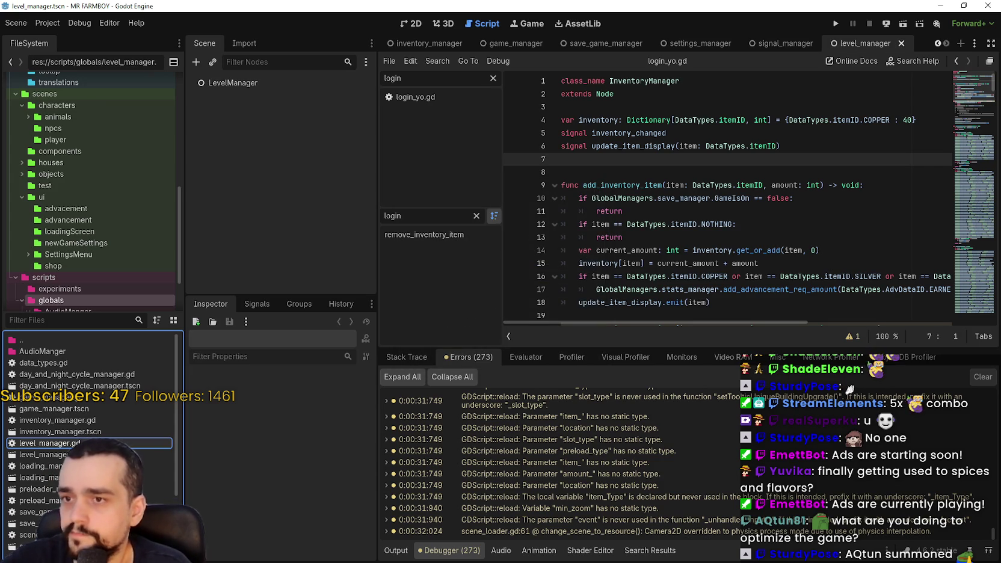
Attach level_manager.gd, game_manager.gd and inventory_manager.gd to their scenes' root nodes
click(42, 455)
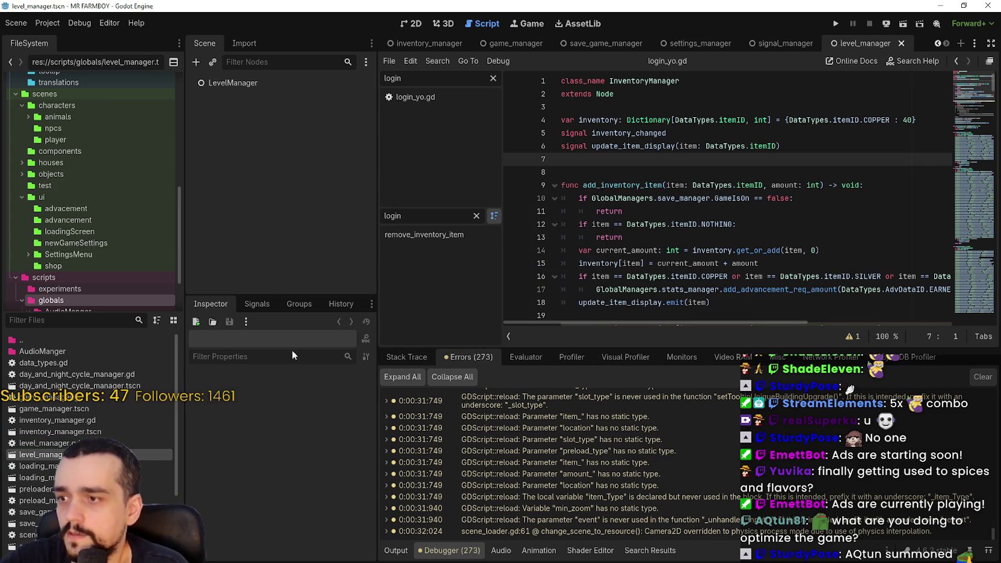
click(283, 82)
drag(43, 443, 327, 449)
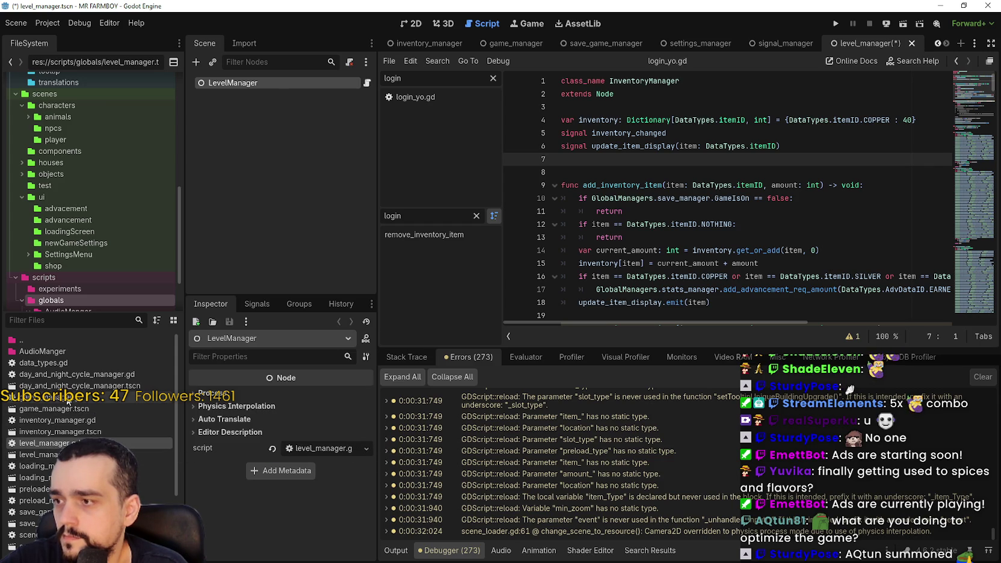
double_click(72, 410)
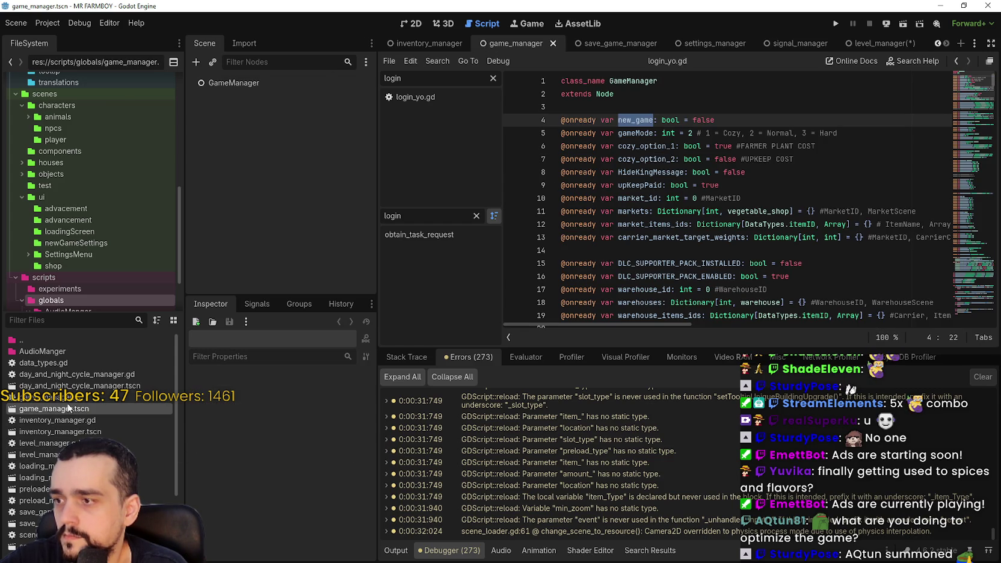
click(262, 82)
drag(60, 397, 320, 449)
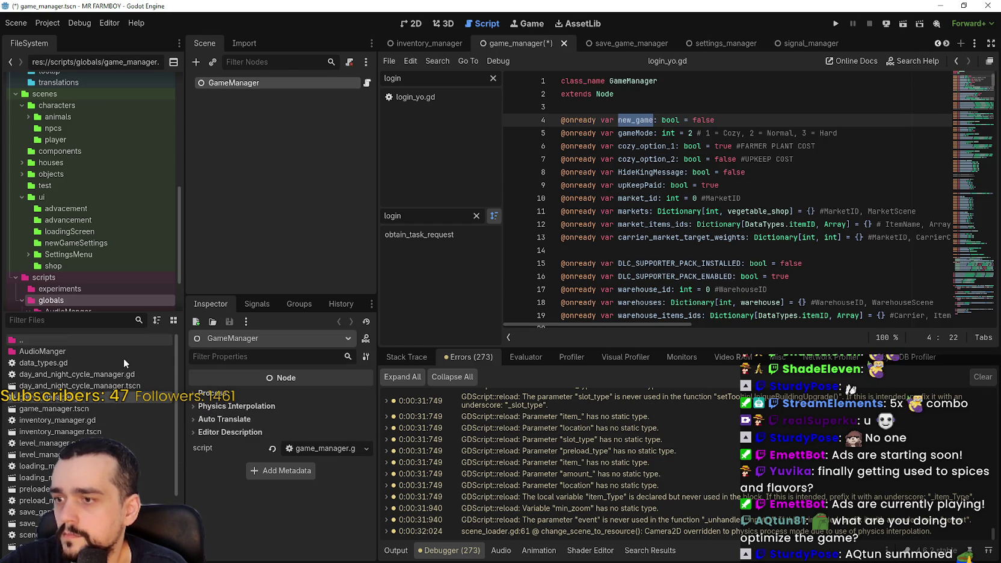
double_click(68, 433)
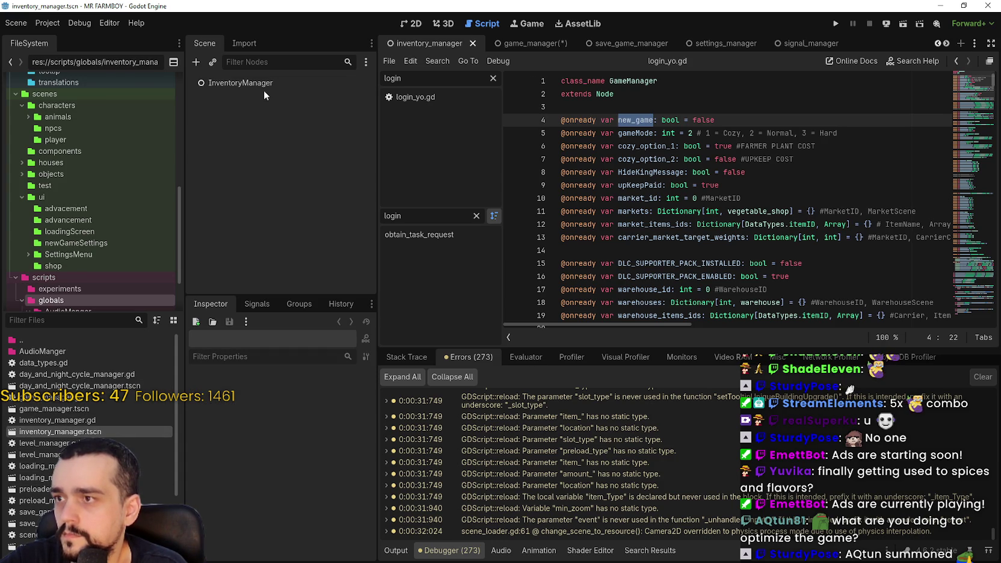
click(264, 84)
drag(63, 425, 323, 450)
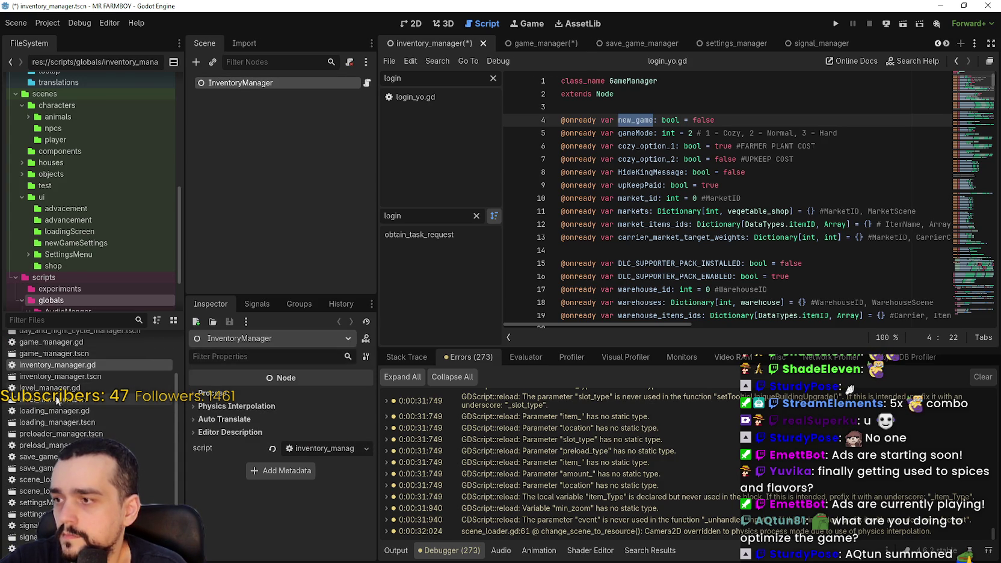
Attach save_game_manager.gd, settingsManager.gd and signal_manager.gd to their scenes' root nodes
double_click(36, 469)
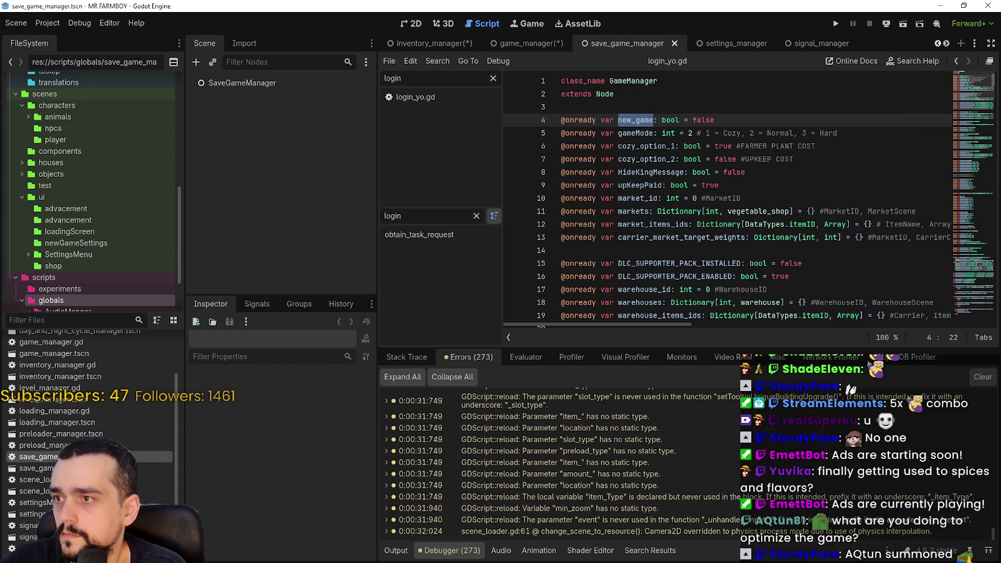
click(249, 84)
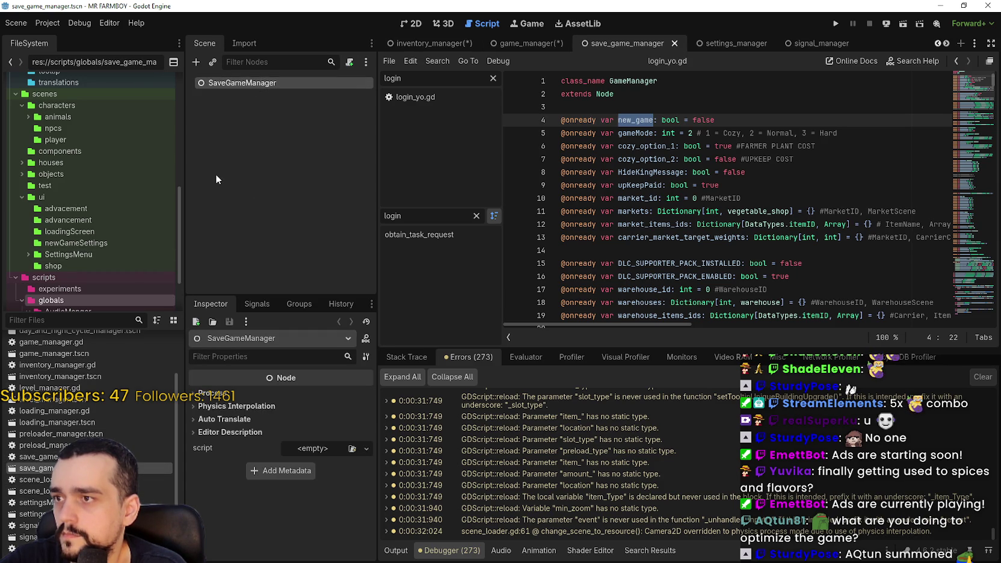
drag(36, 457, 301, 449)
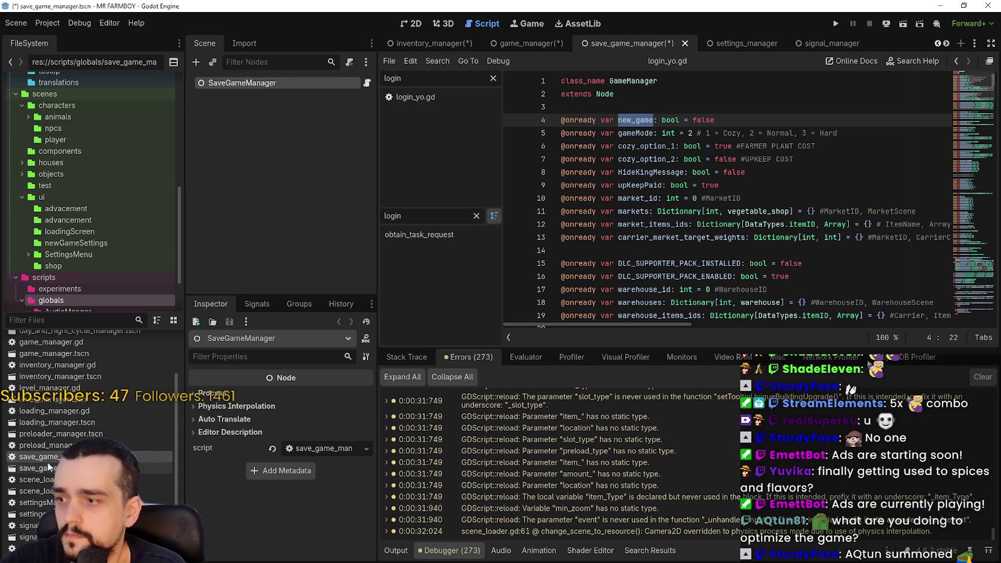
scroll(down, 3)
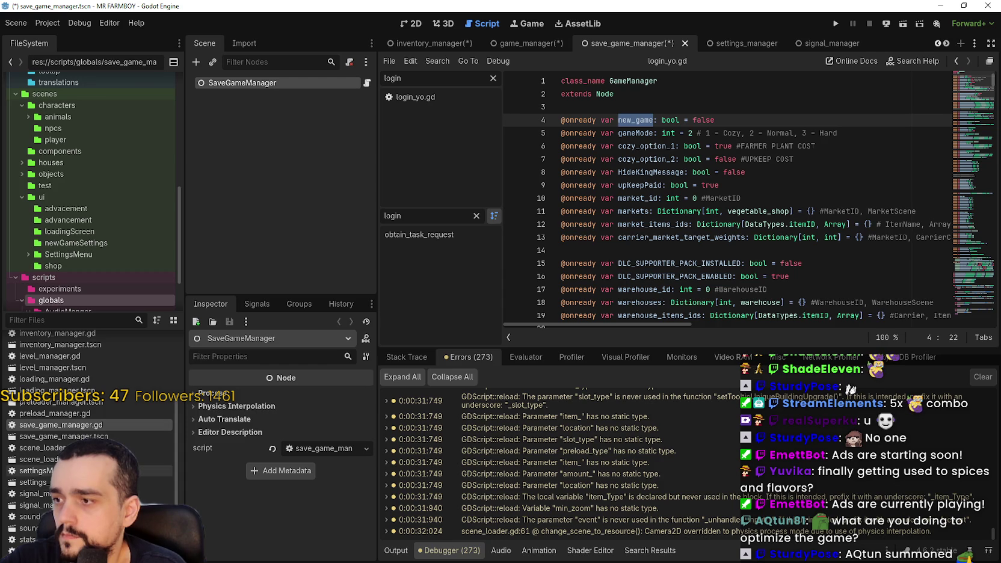
click(53, 482)
double_click(53, 482)
click(271, 84)
drag(37, 471, 325, 449)
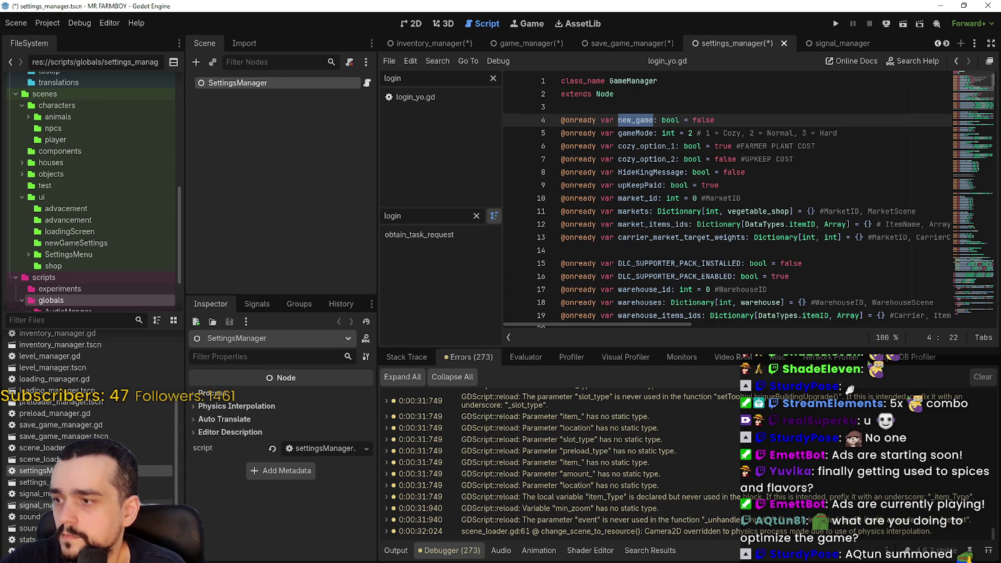
click(257, 83)
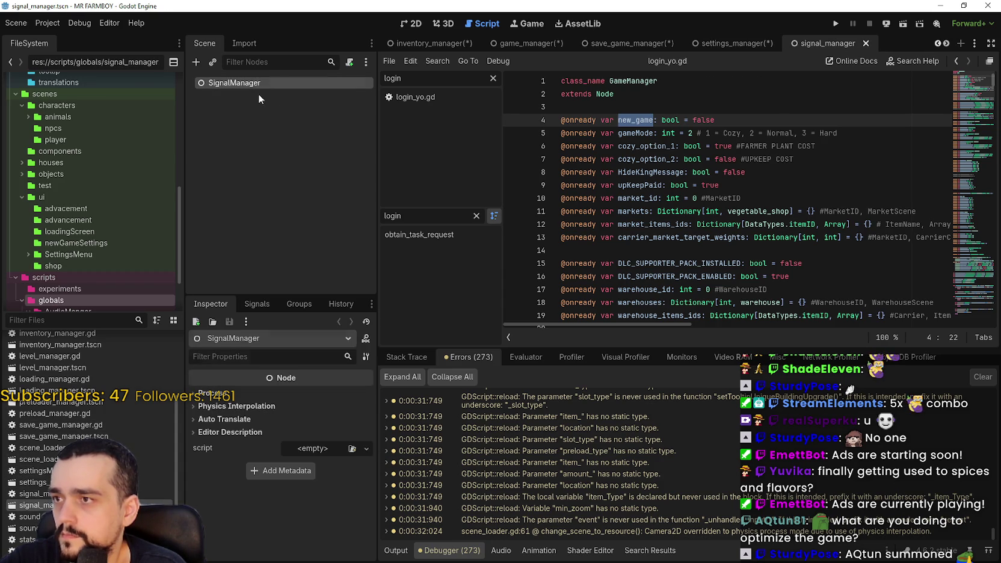
drag(31, 493, 309, 451)
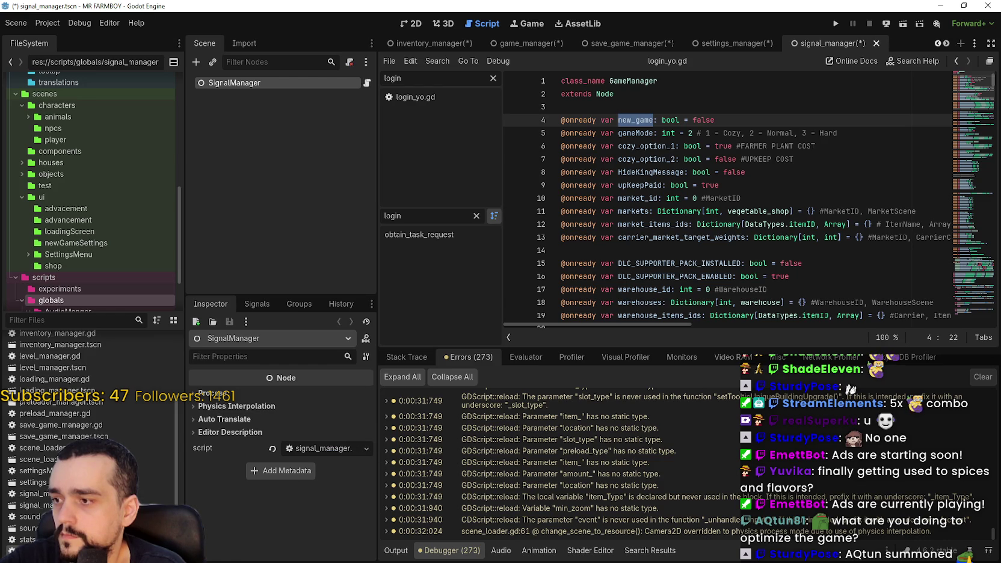
right_click(71, 355)
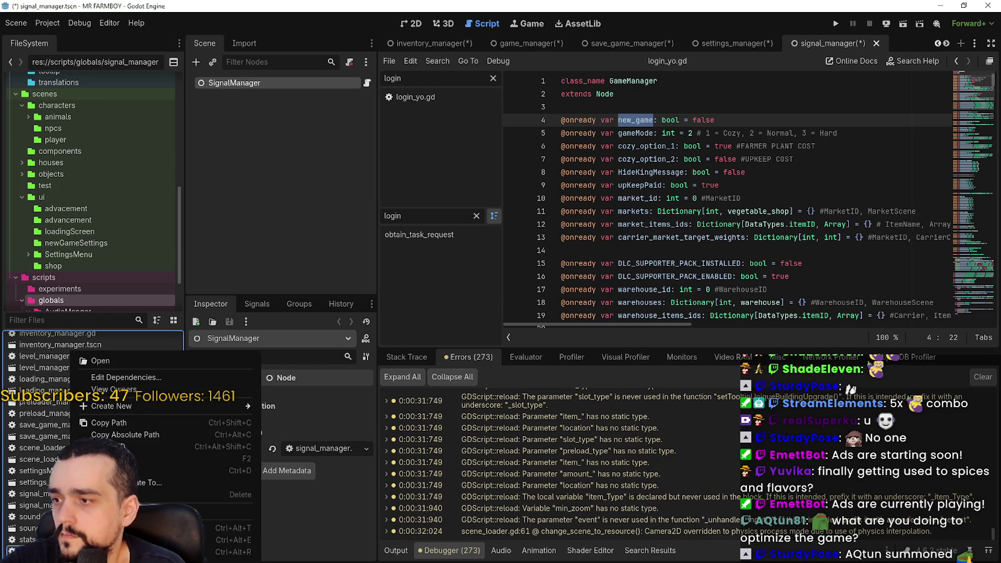
Create a stats_manager scene in globals and attach stats_manager.gd to its StatsManager root
click(10, 549)
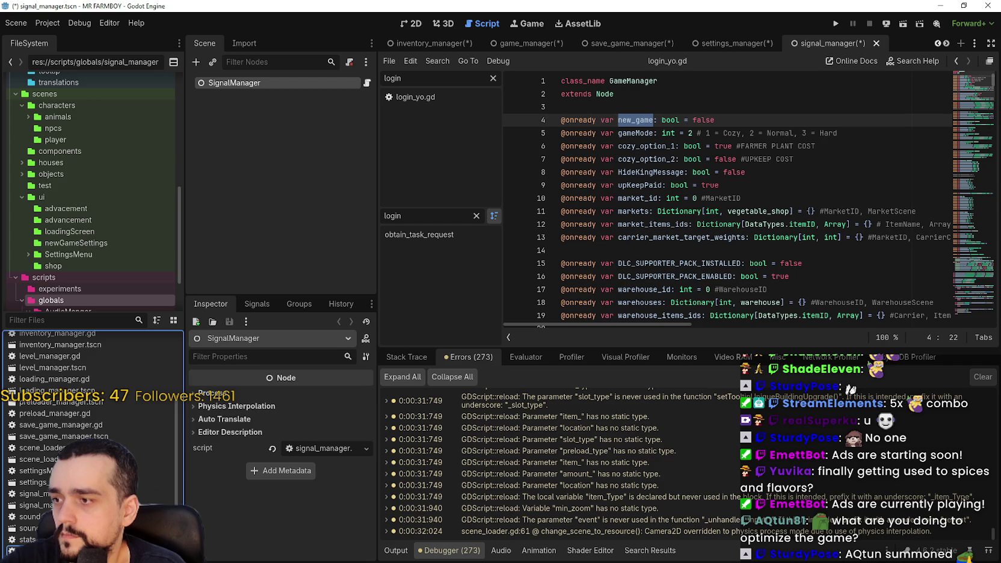
right_click(76, 540)
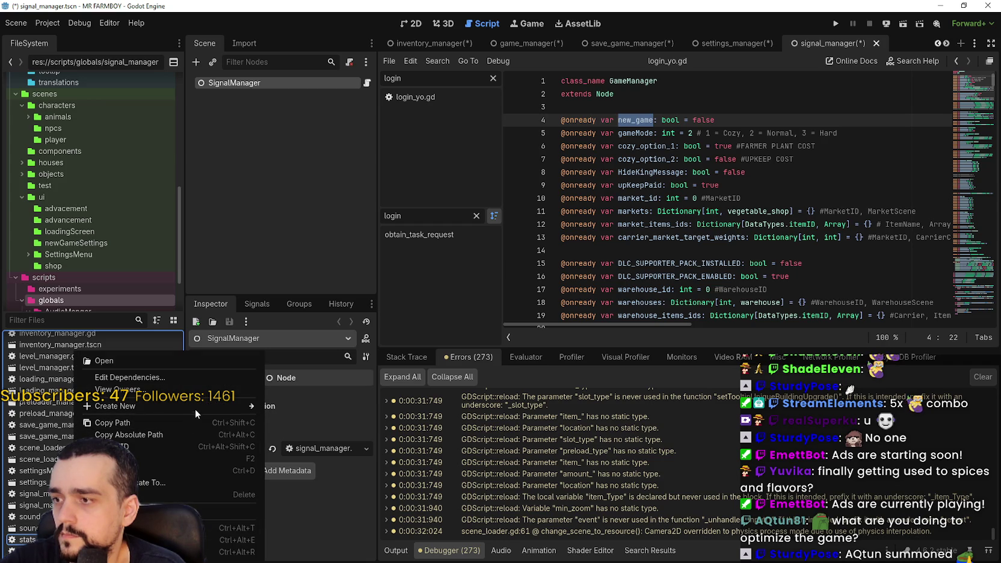
mouse_move(247, 406)
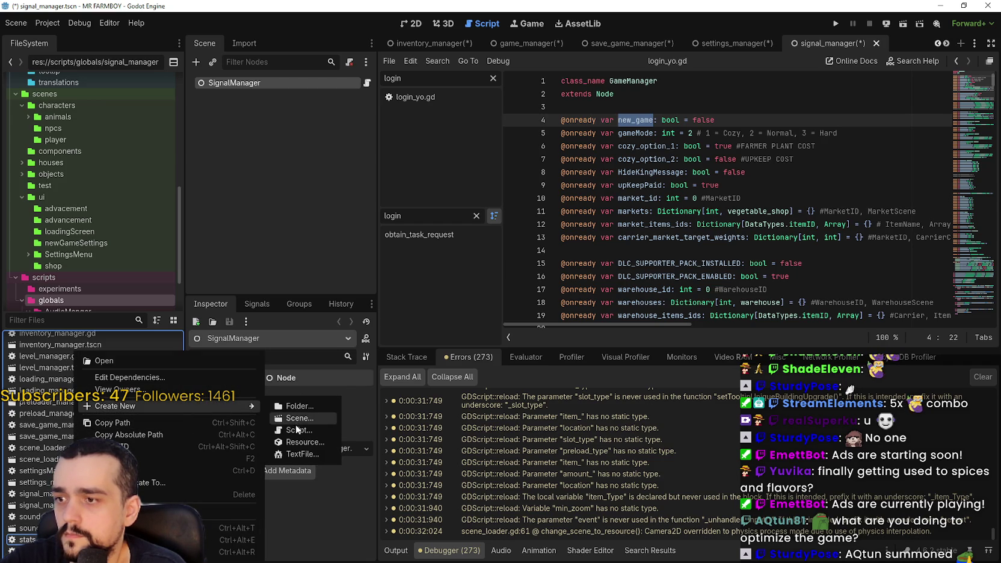
click(308, 430)
text(s://scripts/globals/s.gd)
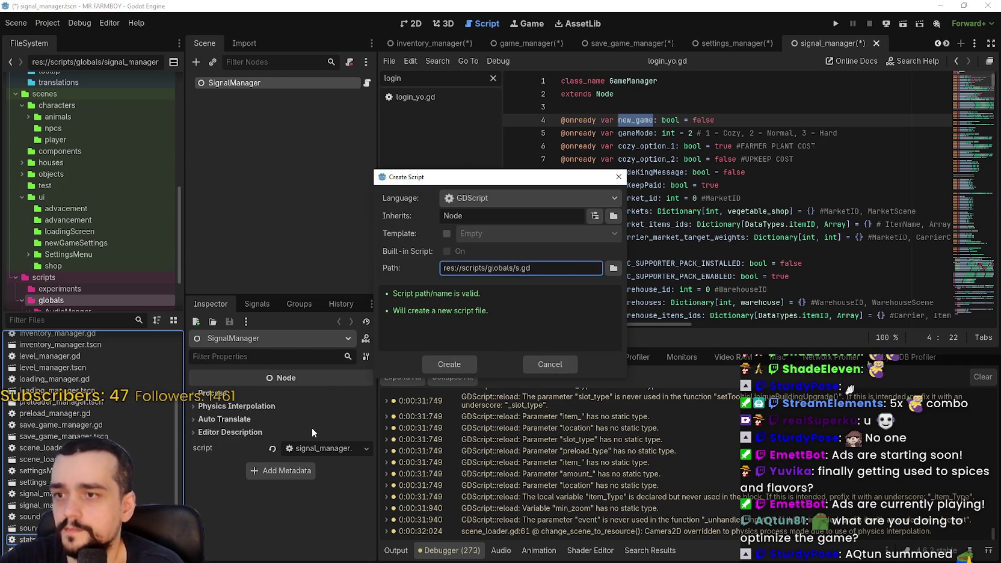
click(550, 364)
right_click(107, 494)
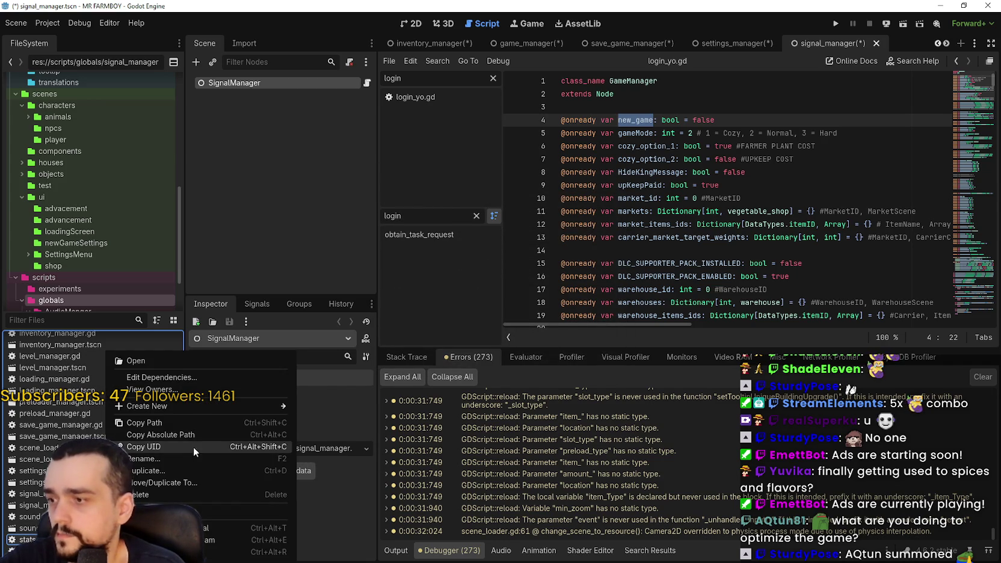
mouse_move(260, 402)
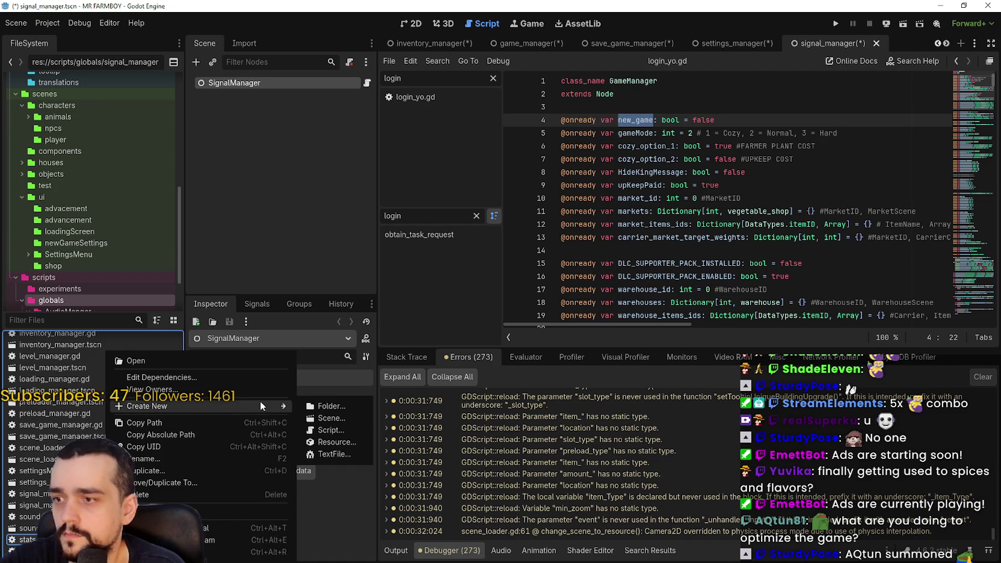
click(331, 418)
text(stats_mana)
text(ger)
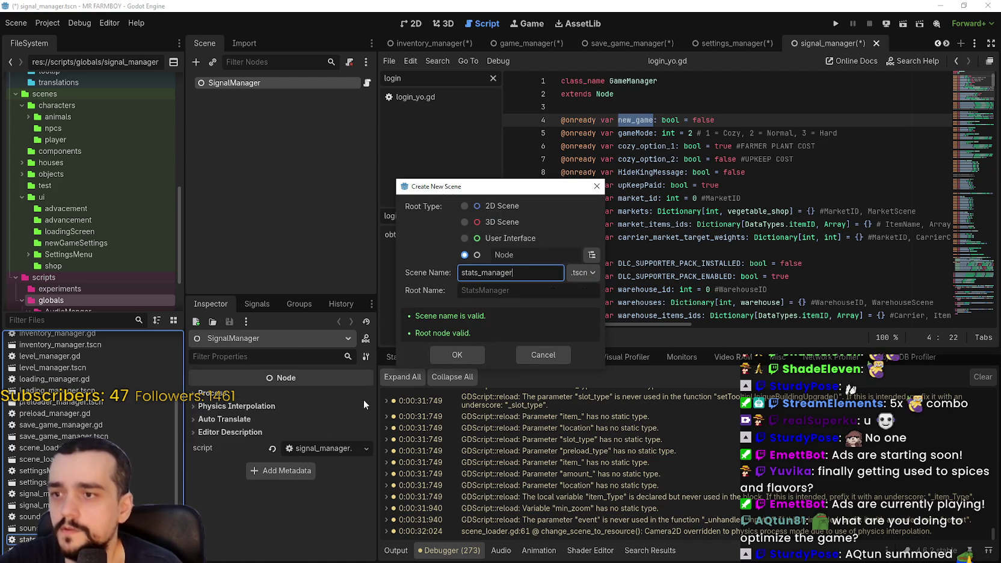
click(470, 350)
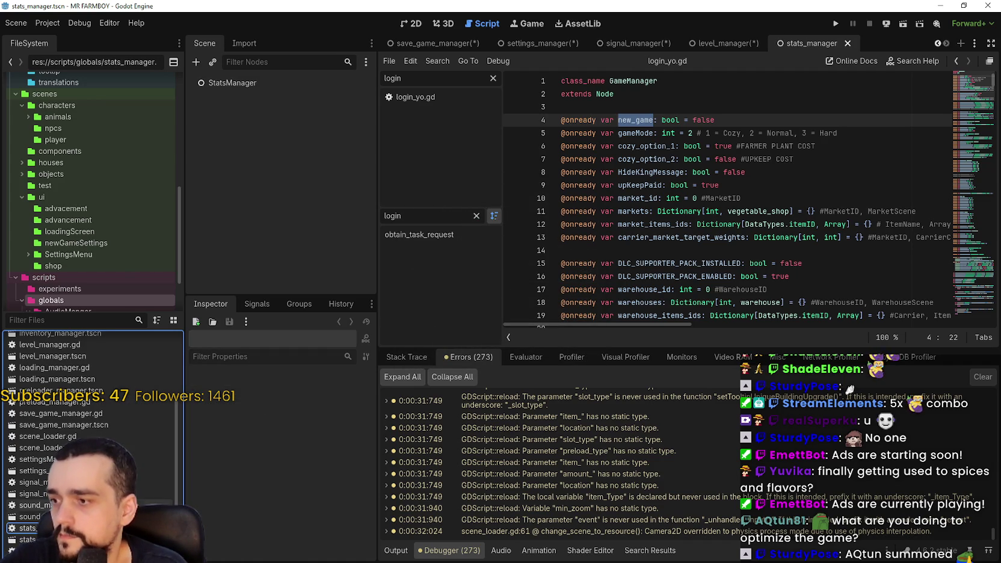
click(234, 84)
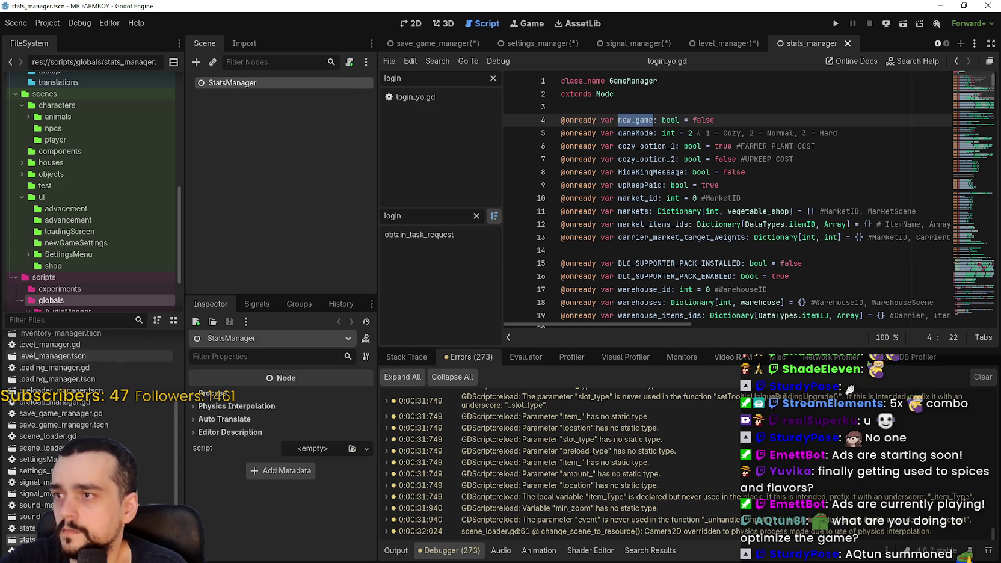
drag(27, 529, 319, 449)
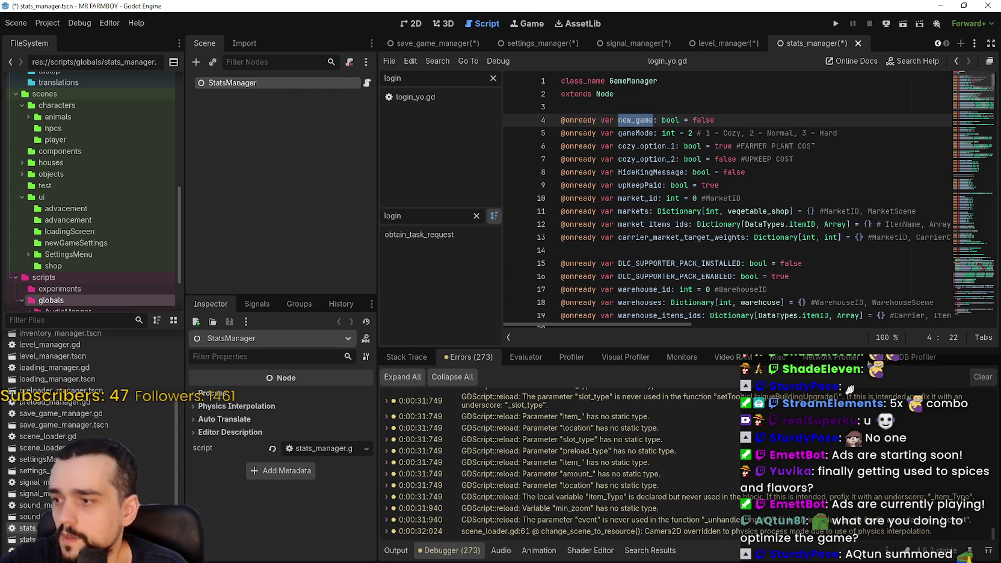
Create a tools_manager scene, attach tool_manager.gd to its root, then save and close it
right_click(90, 528)
mouse_move(231, 406)
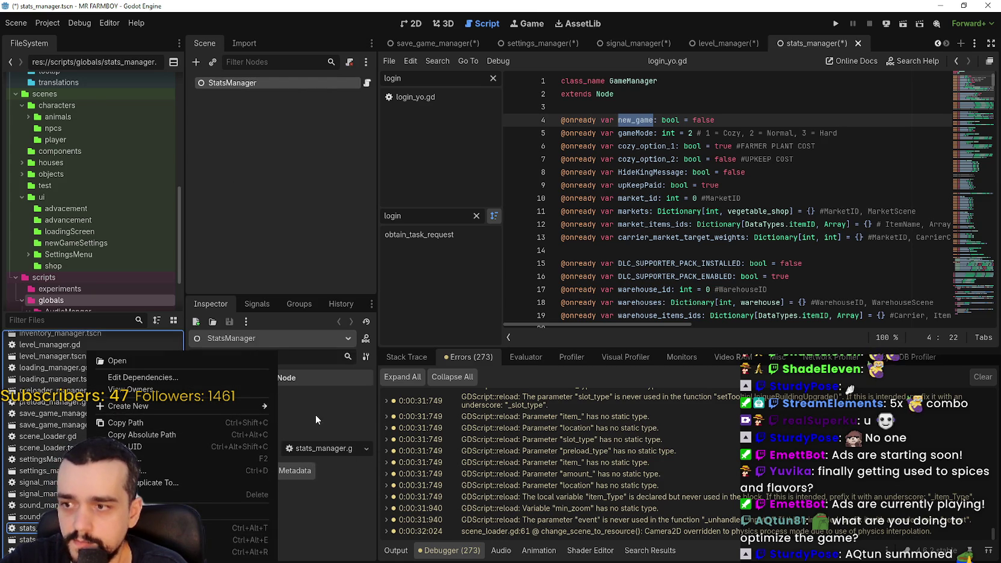
click(340, 416)
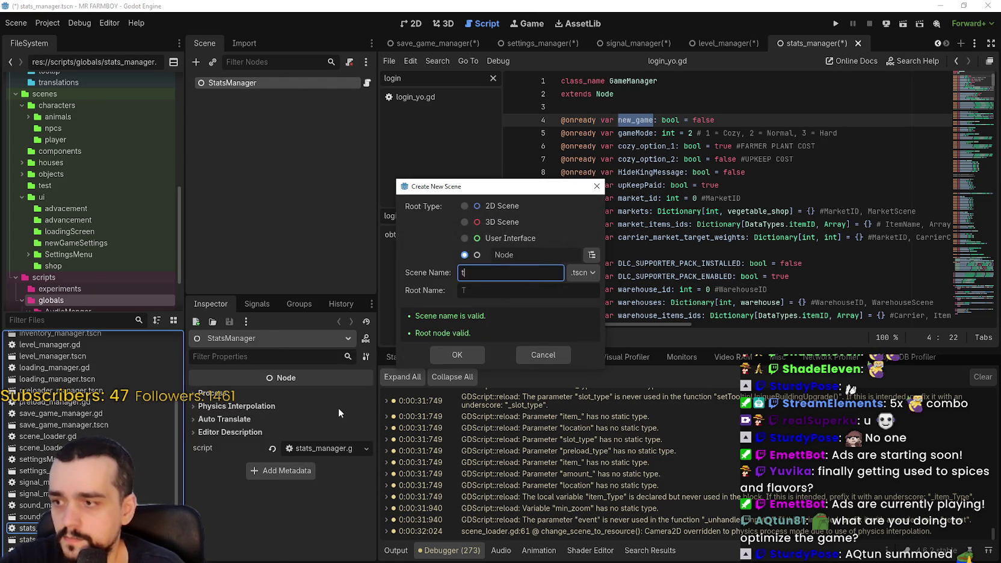
text(tools)
text(_manager)
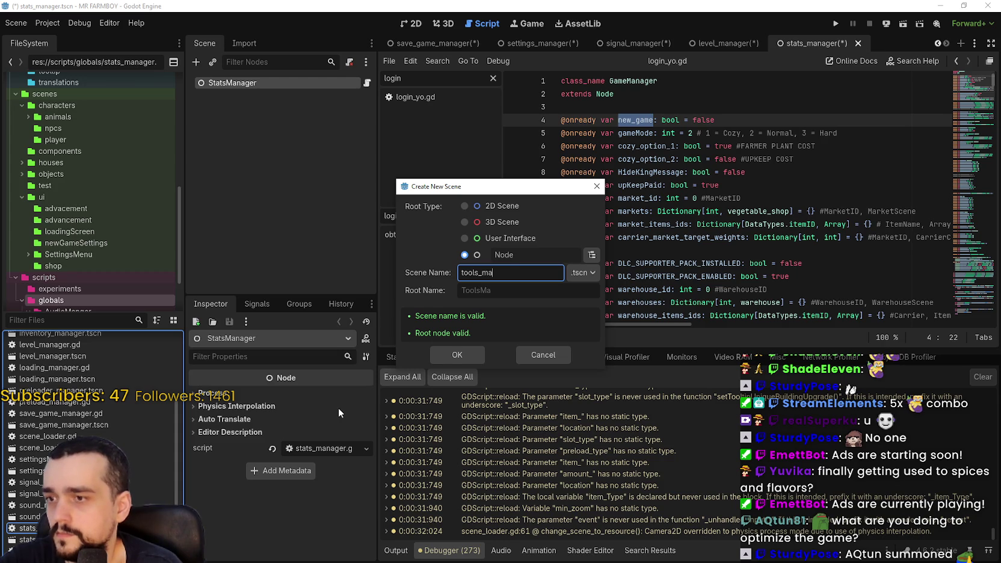
key(Return)
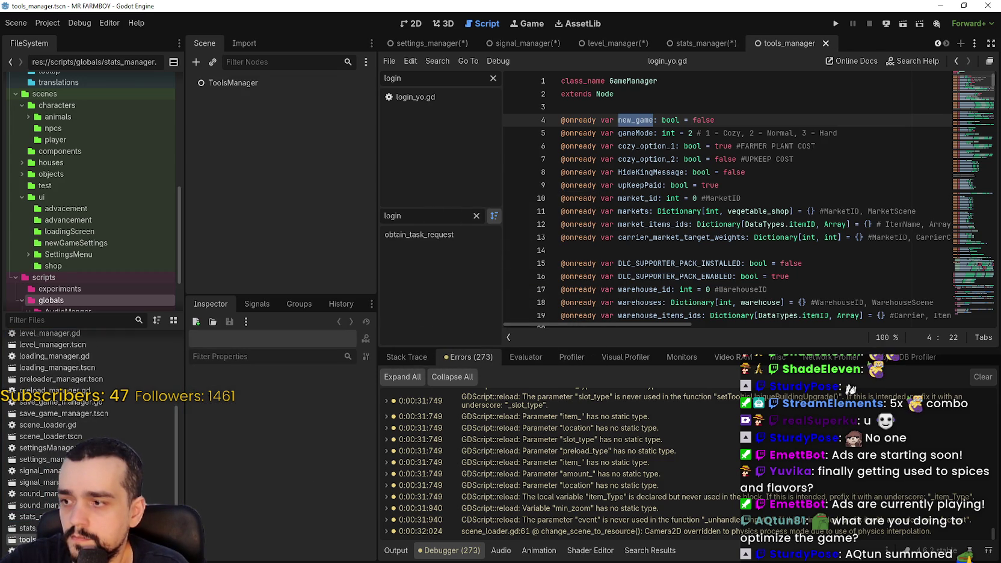
click(330, 82)
drag(27, 540, 309, 449)
key(ctrl+s)
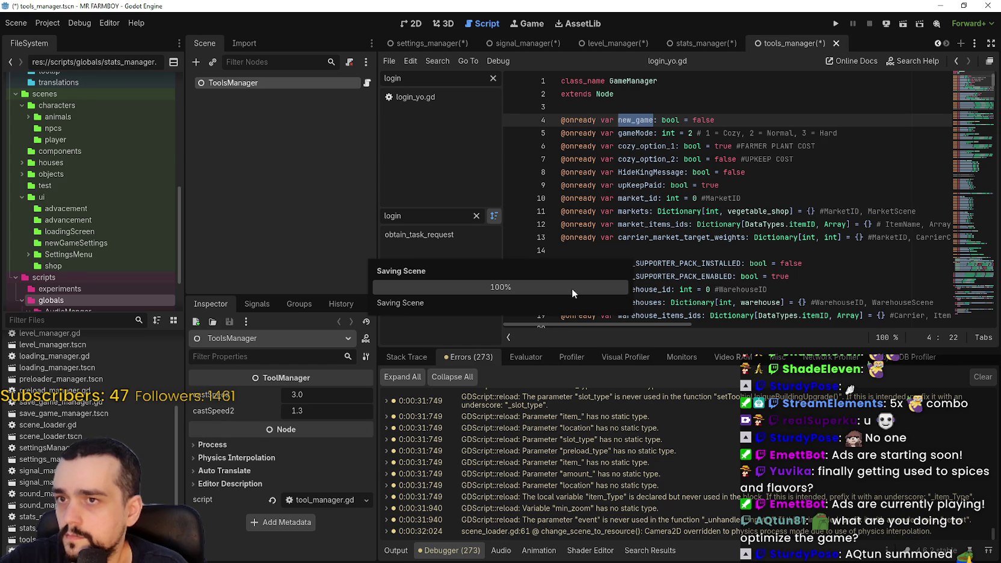
click(826, 44)
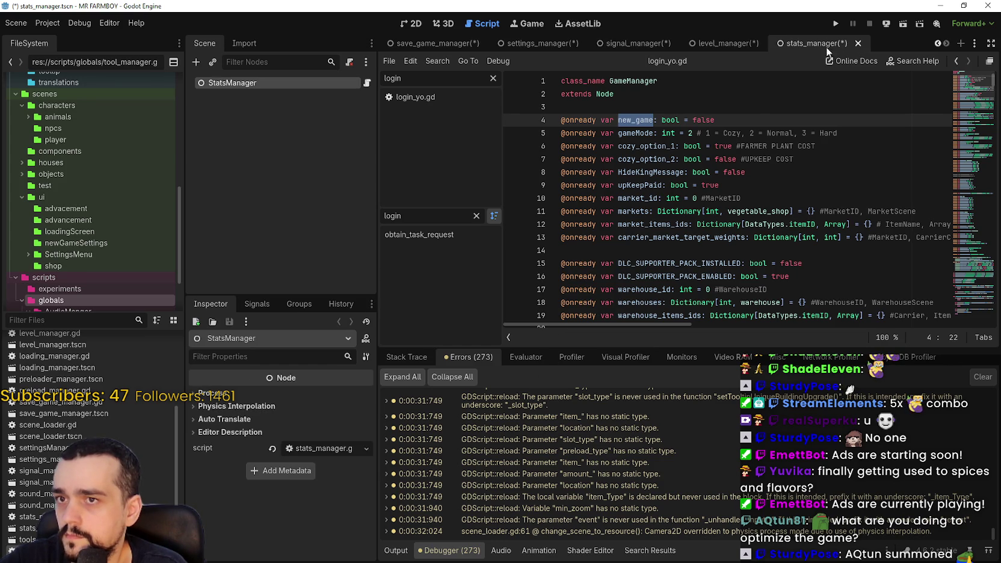
Save and close the stats, level, signal, settings and save_game manager scenes
key(ctrl+s)
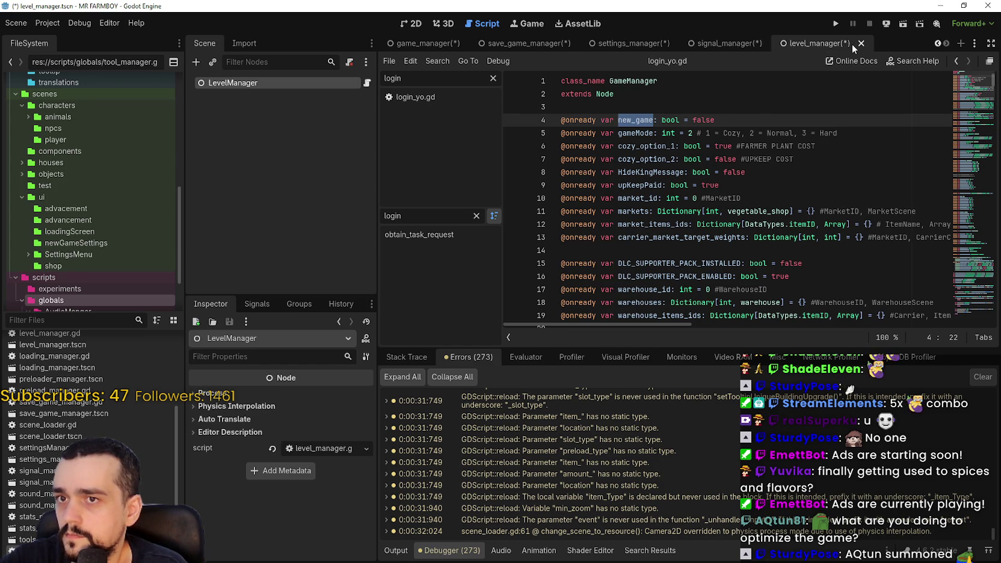
click(851, 44)
key(ctrl+s)
click(859, 45)
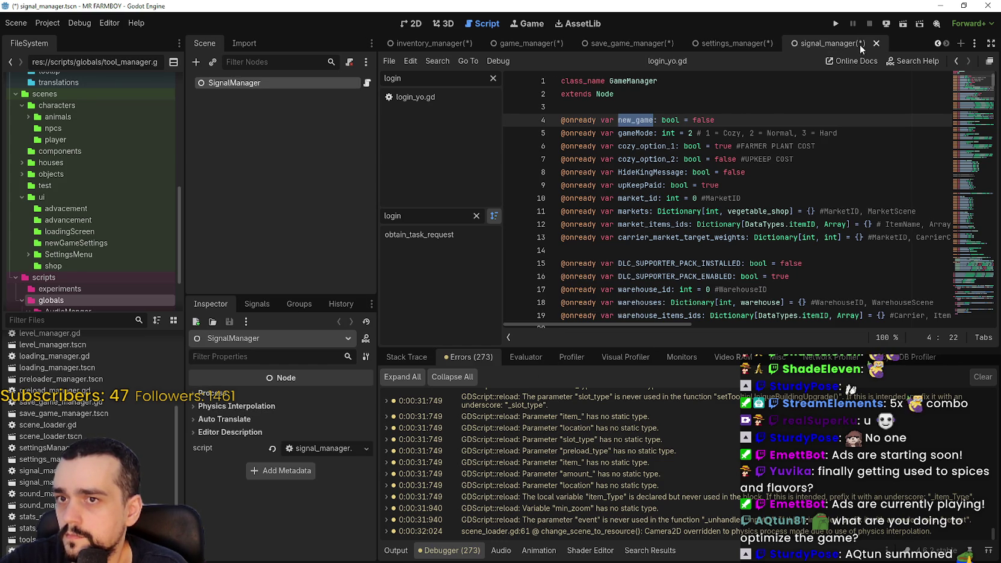
key(ctrl+s)
click(876, 44)
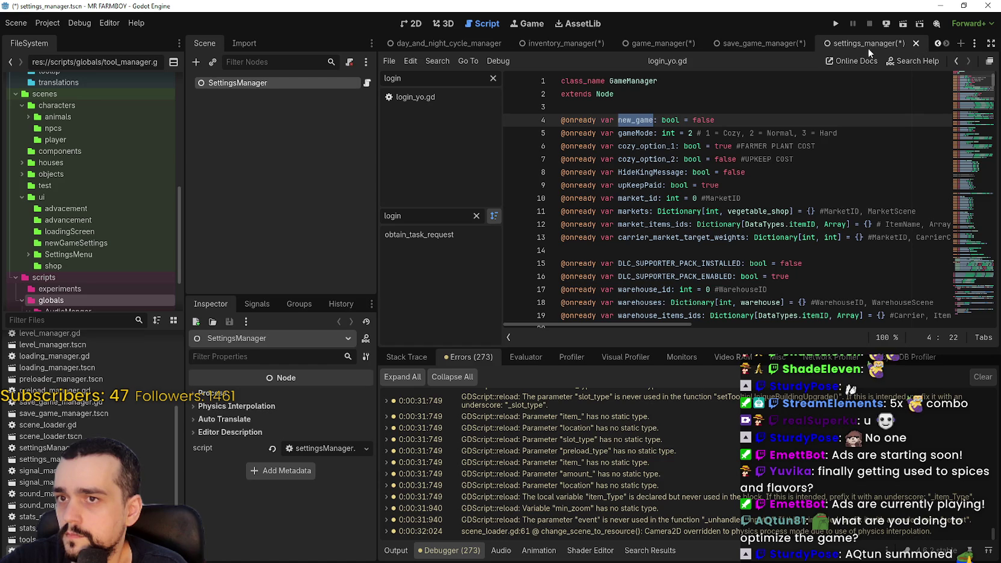
key(ctrl+s)
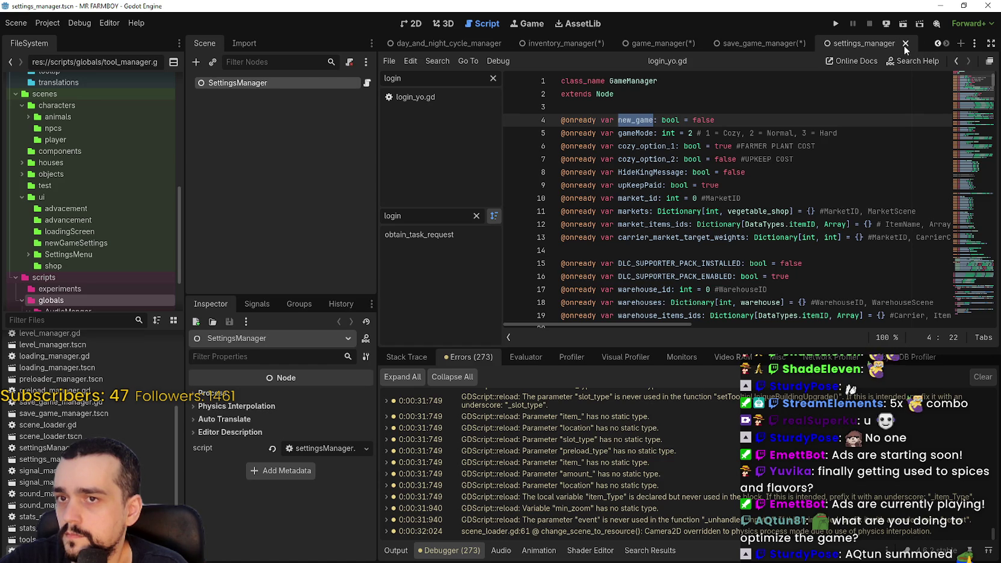
click(915, 43)
key(ctrl+s)
click(868, 43)
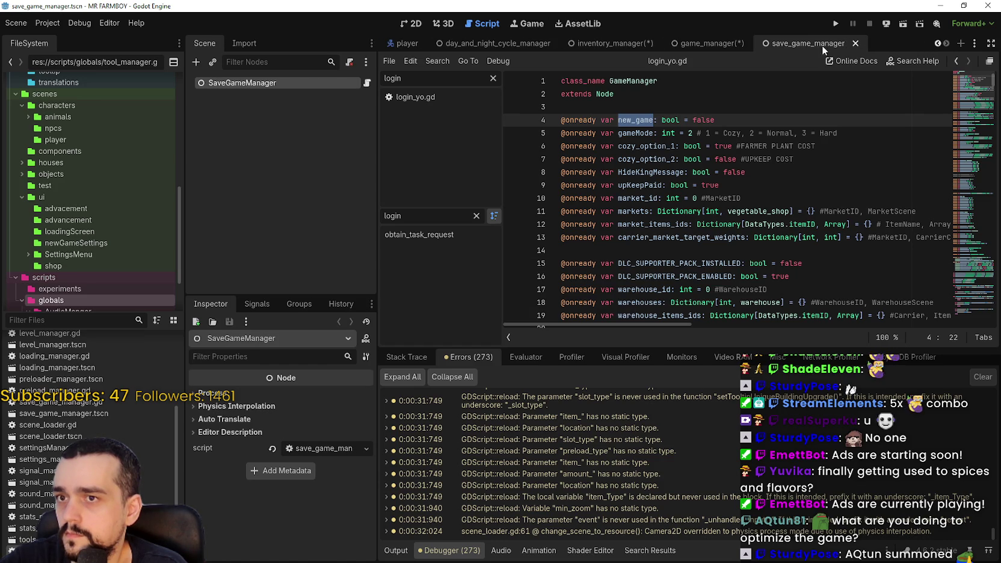
Save and close the game and inventory managers, save the day-night scene, then open login_yo.gd
key(ctrl+s)
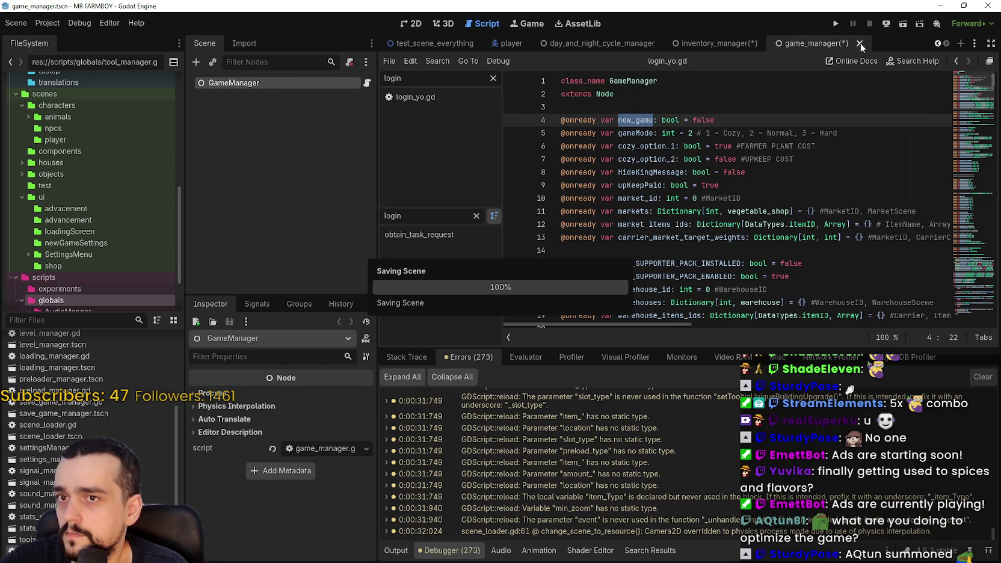
click(855, 41)
key(ctrl+s)
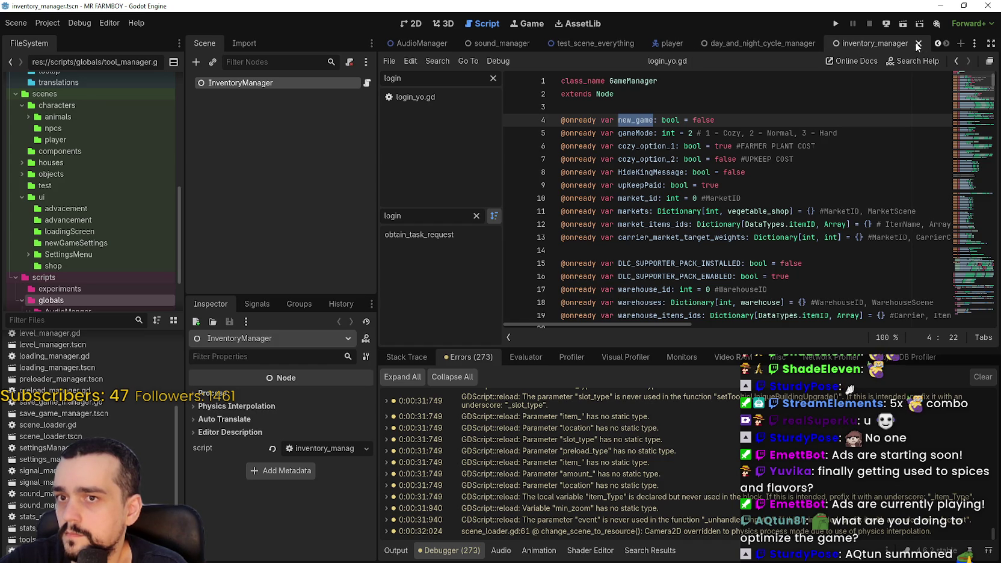
click(918, 44)
key(ctrl+s)
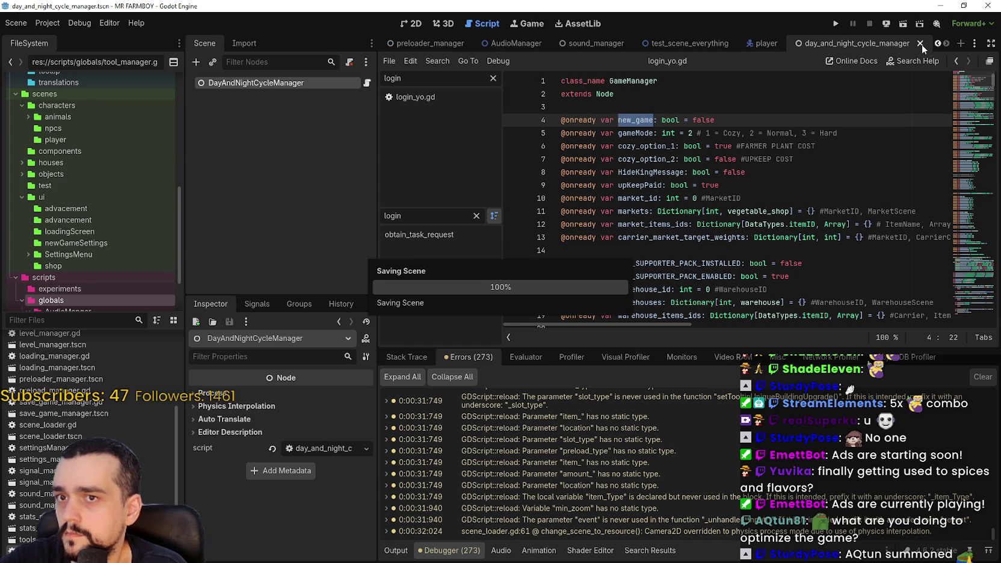
scroll(down, 3)
click(701, 224)
scroll(down, 3)
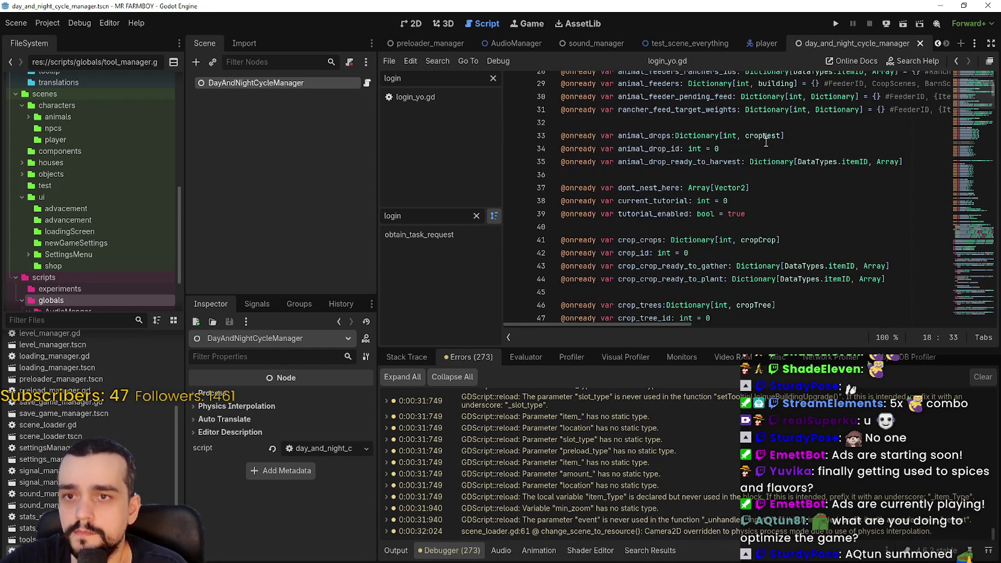
scroll(down, 3)
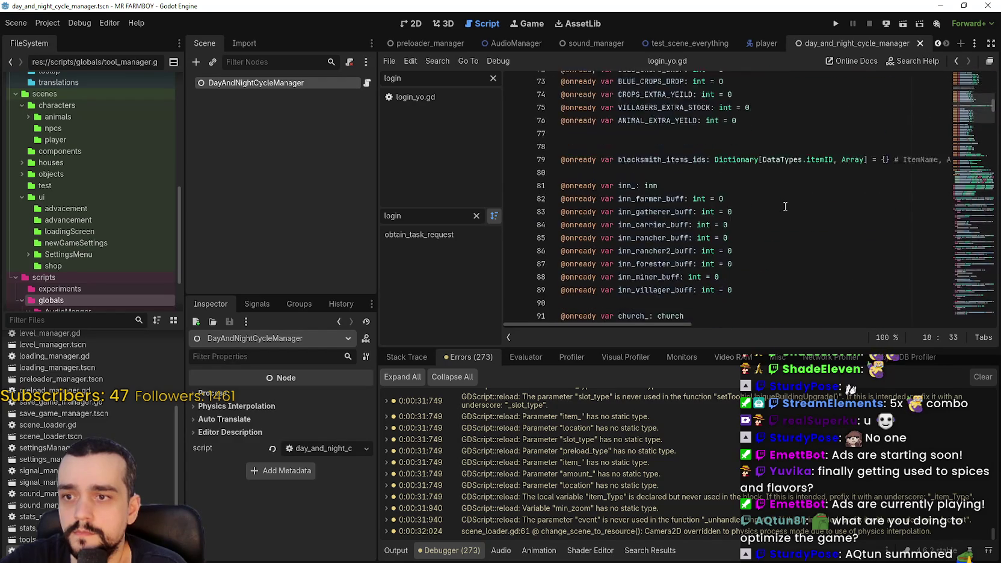
drag(972, 112, 972, 79)
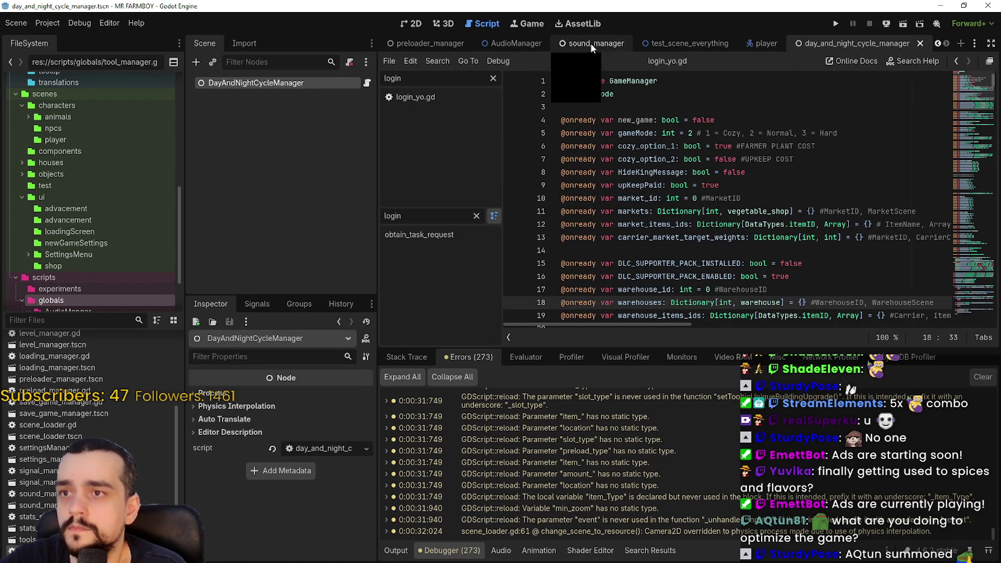
click(421, 96)
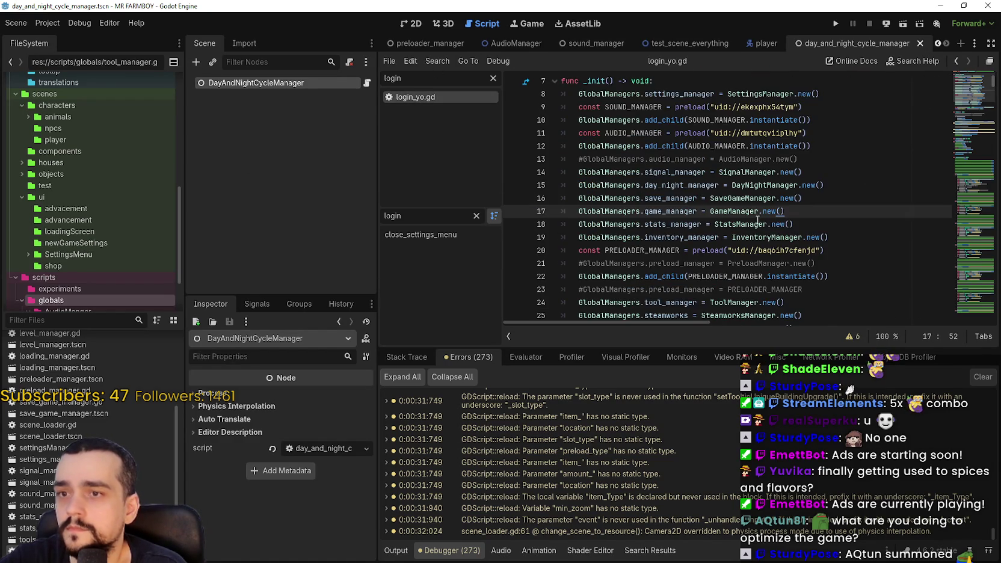
Add an 'if !GlobalManagers.settings_manager:' line at the top of _init in login_yo.gd
click(765, 237)
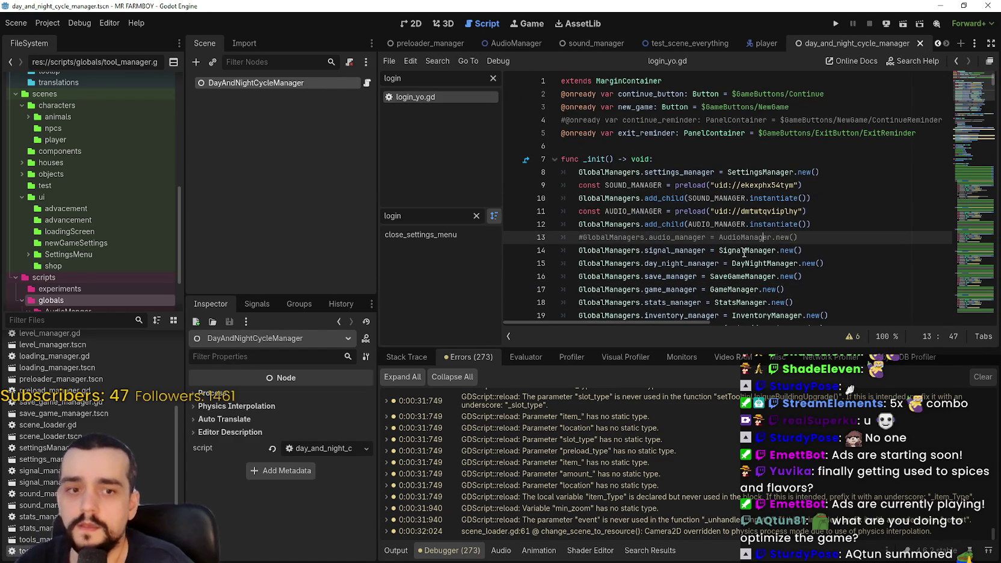
mouse_move(730, 225)
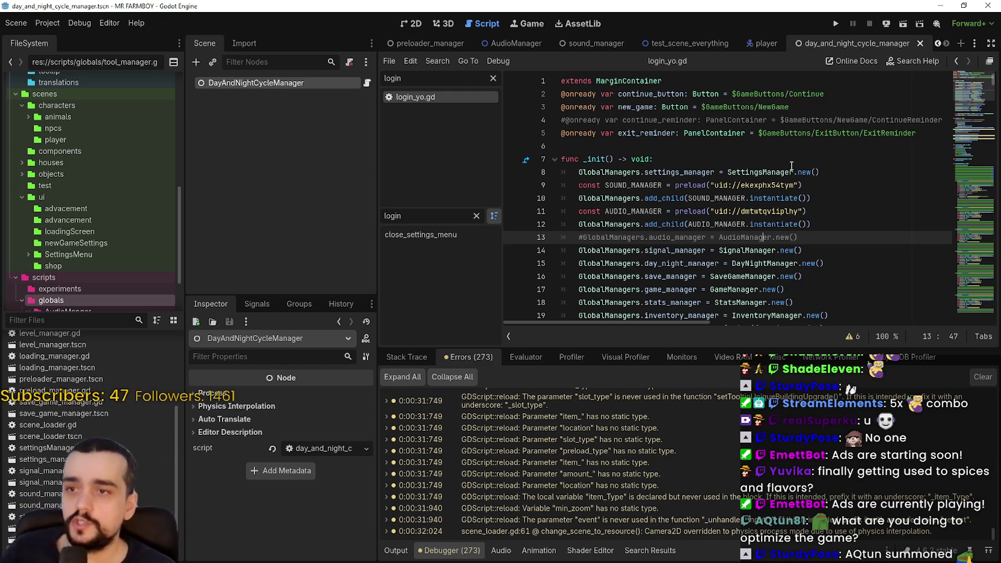
click(774, 148)
click(763, 159)
mouse_move(756, 120)
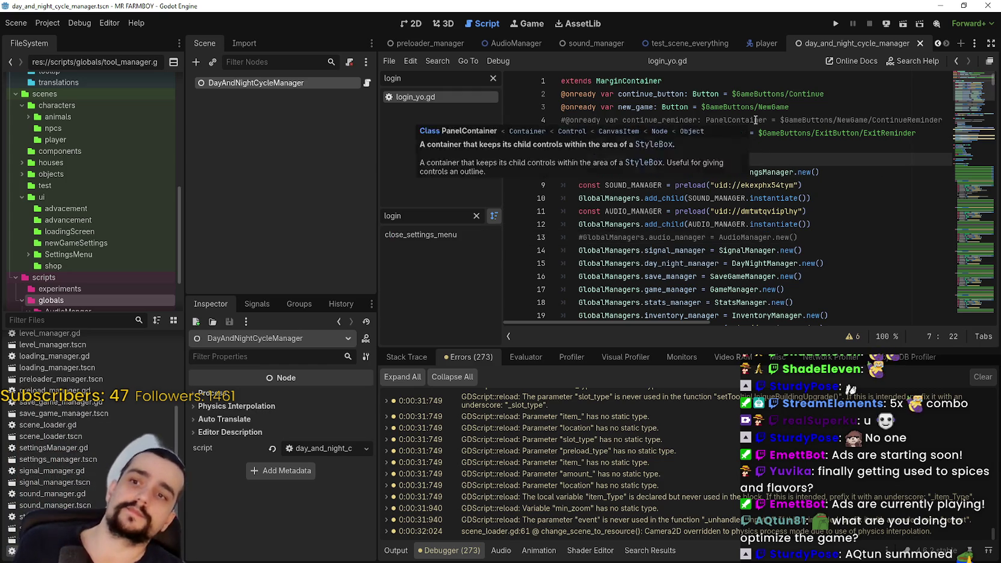
key(Return)
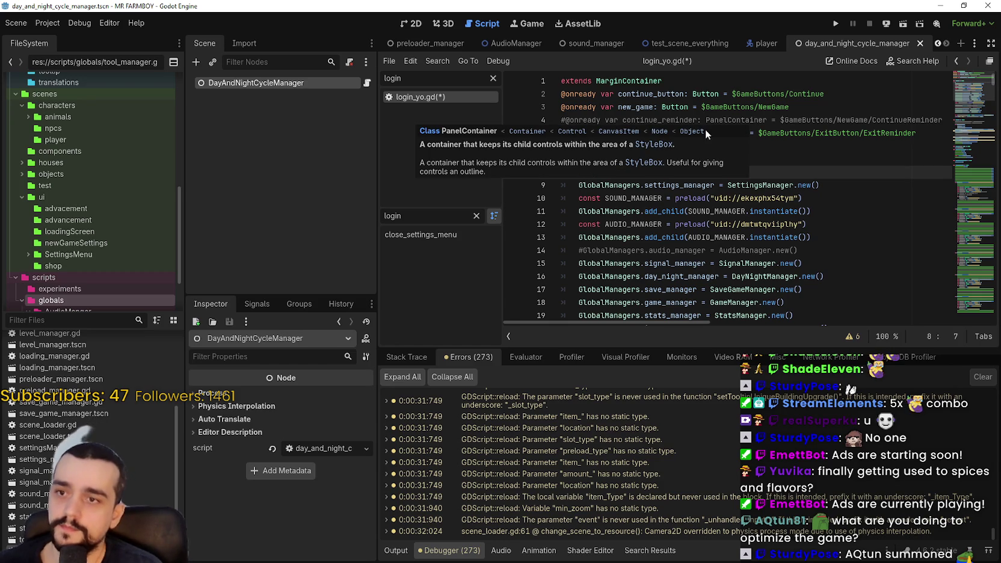
text(i)
double_click(623, 185)
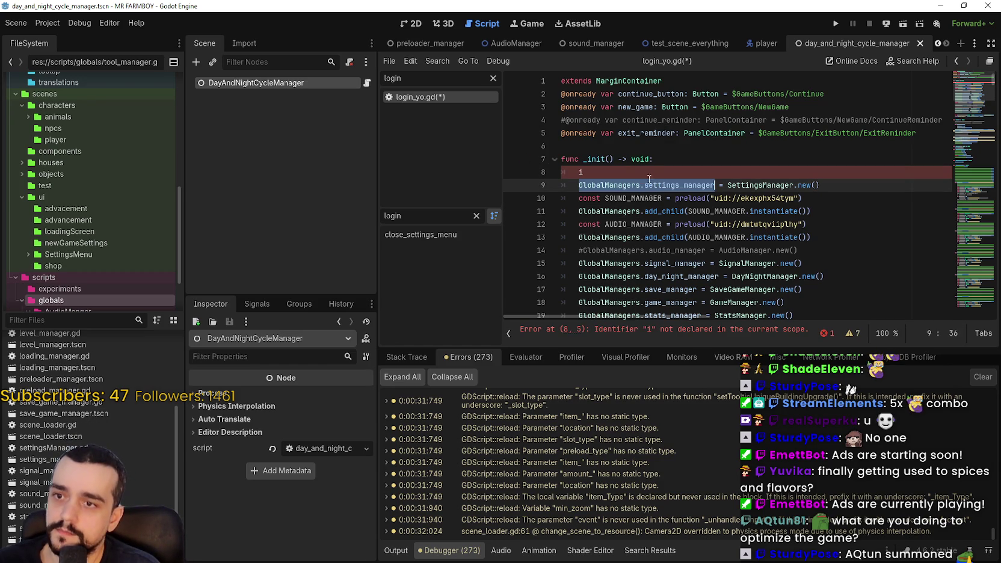
click(635, 171)
drag(593, 177, 577, 179)
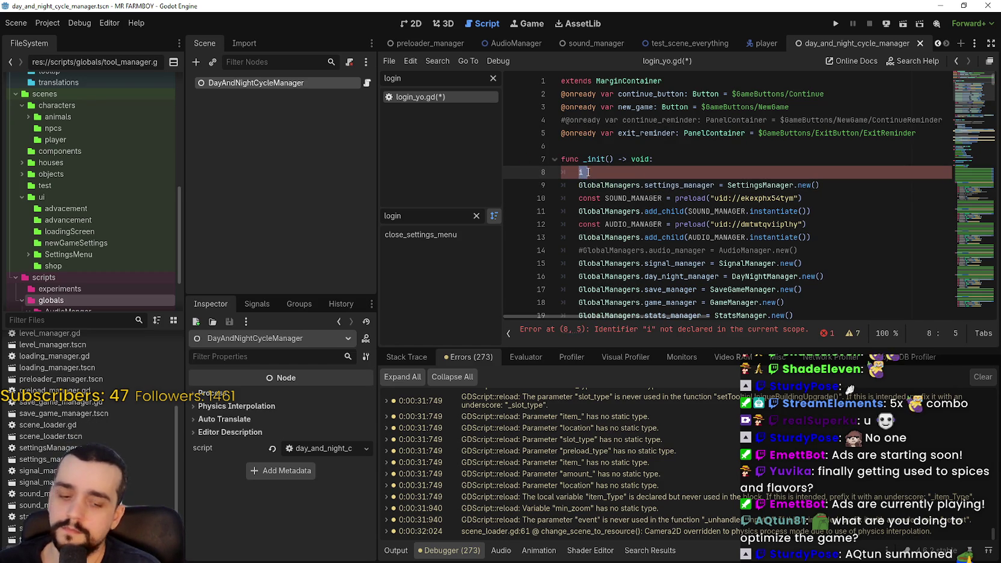
text(if GlobalManagers.settings_manager:)
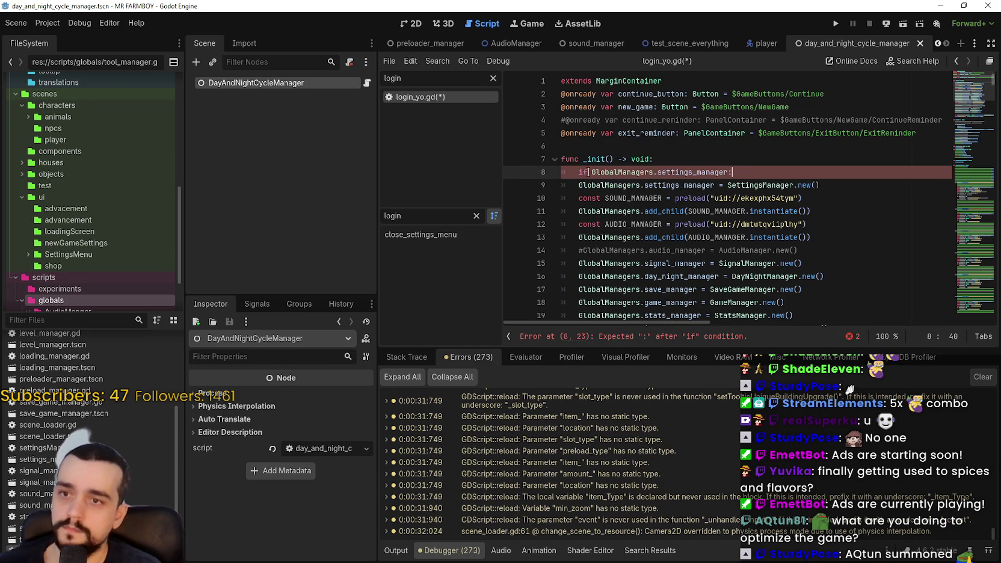
key(Return)
click(591, 173)
text(!)
click(598, 185)
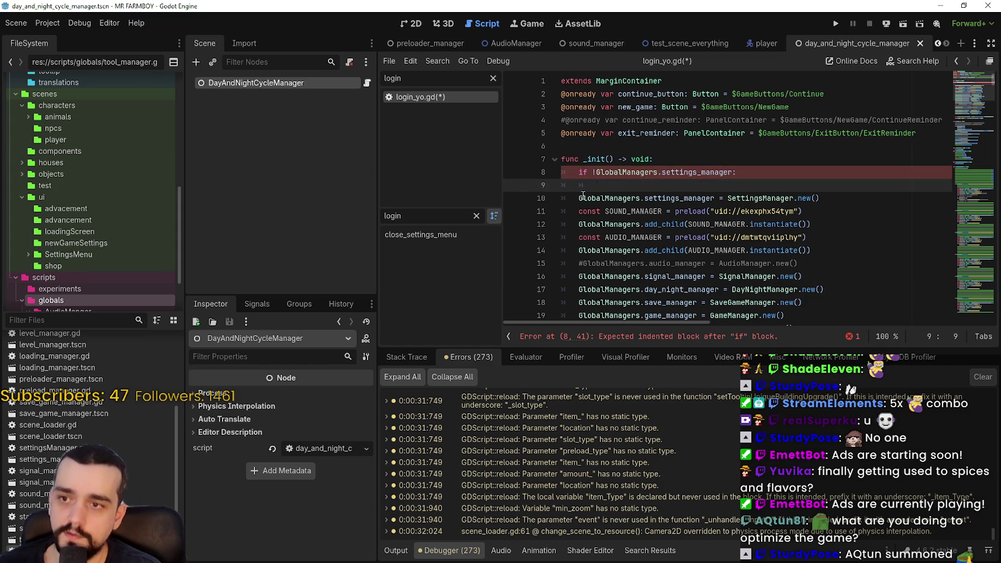
Preload settings_manager.tscn inside the if, comment out SettingsManager.new(), and close the day-night scene
scroll(up, 3)
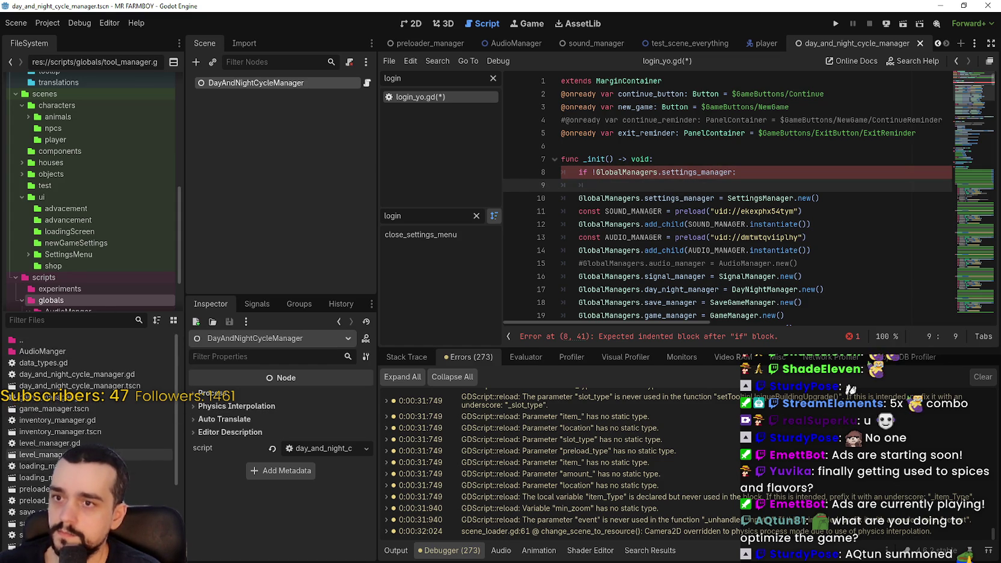
scroll(down, 3)
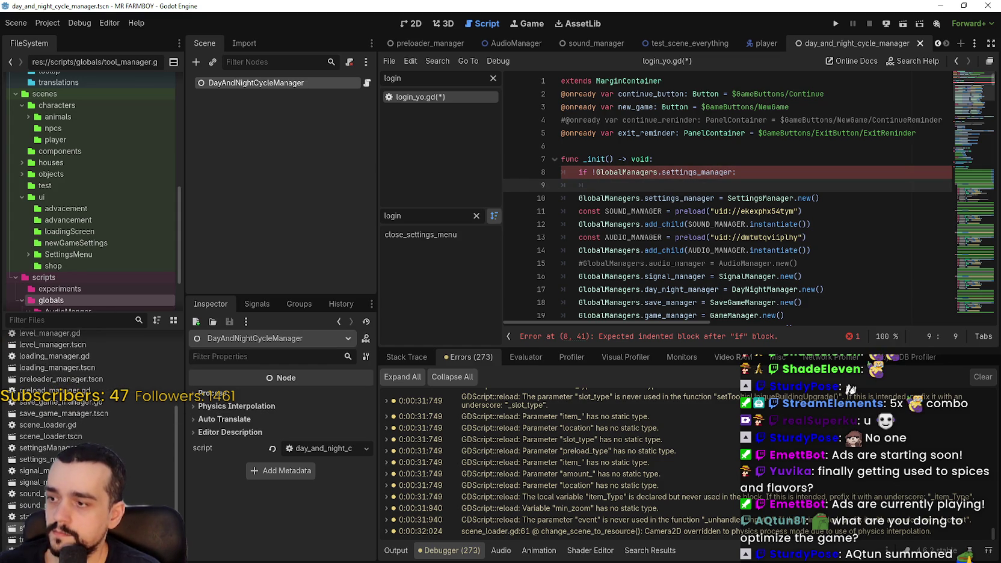
drag(161, 459, 647, 191)
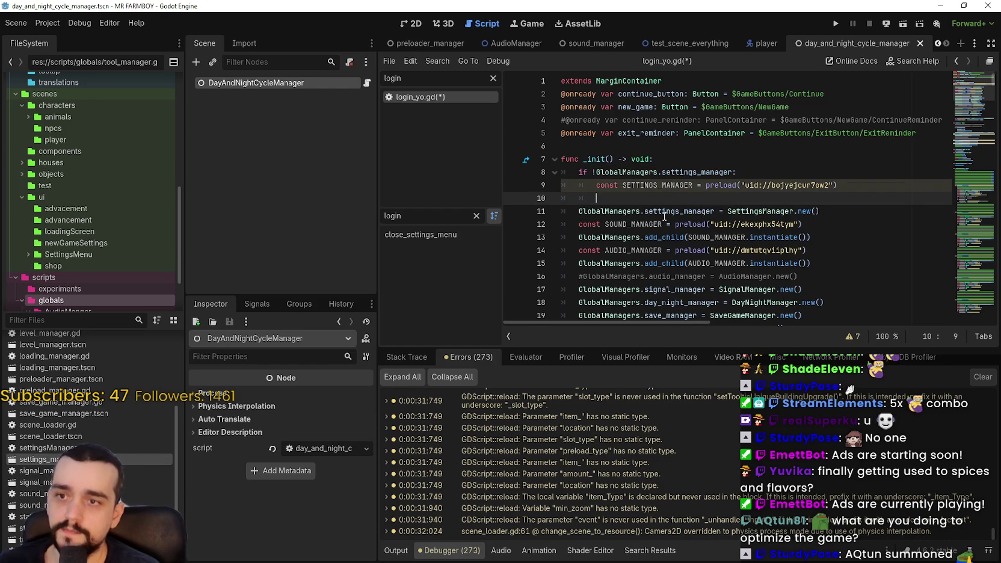
double_click(679, 211)
drag(679, 212, 610, 207)
click(617, 201)
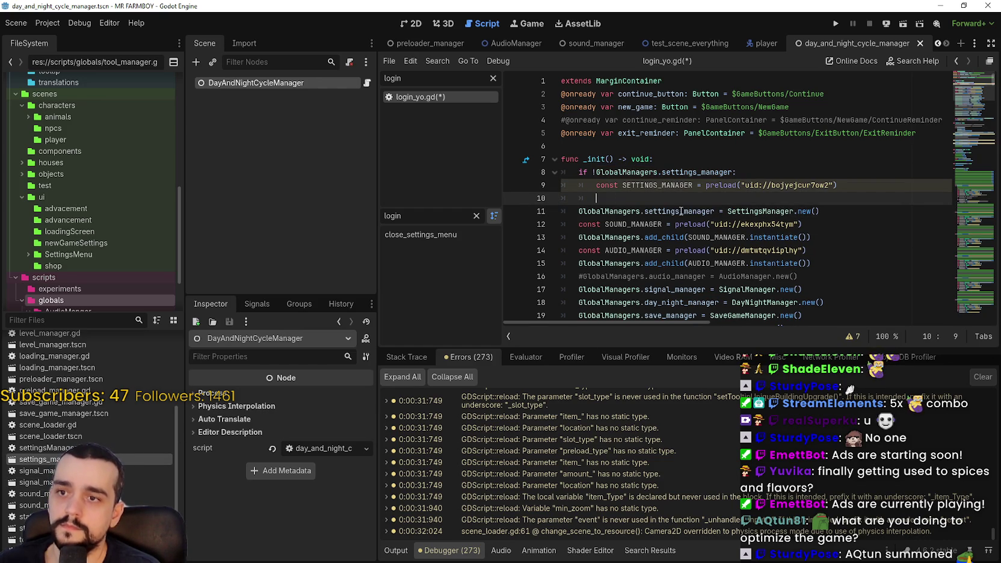
mouse_move(691, 212)
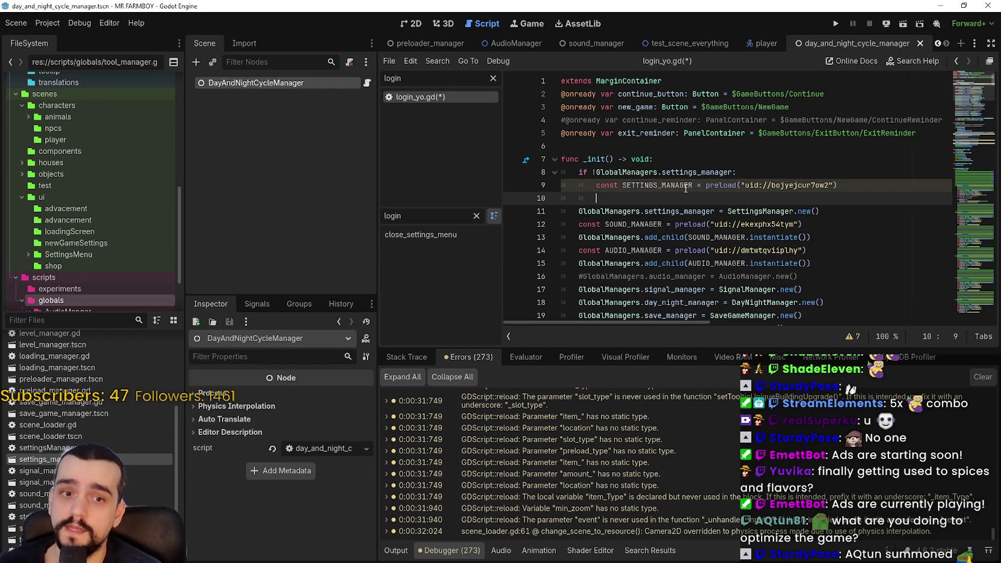
drag(656, 205, 572, 205)
click(588, 214)
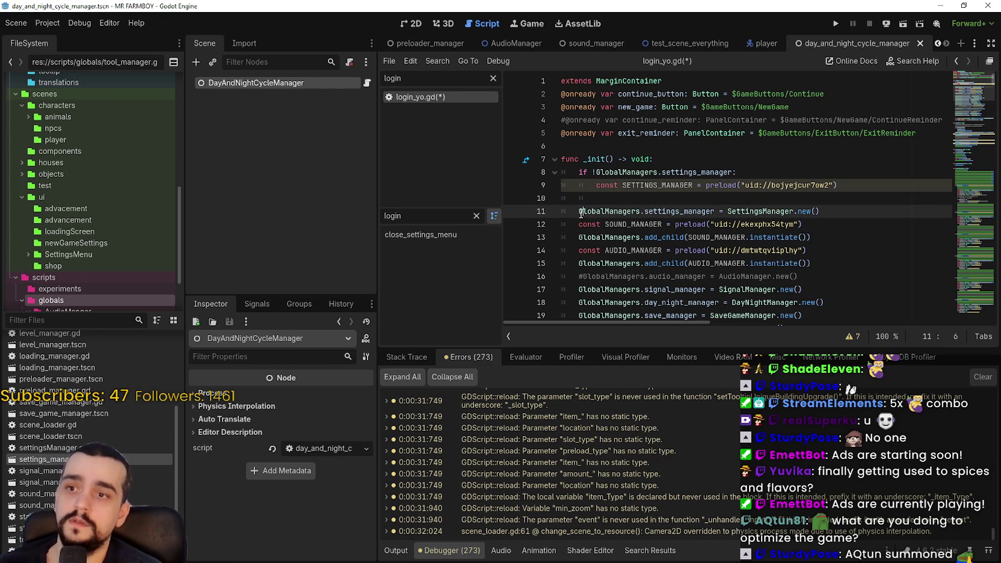
text(#)
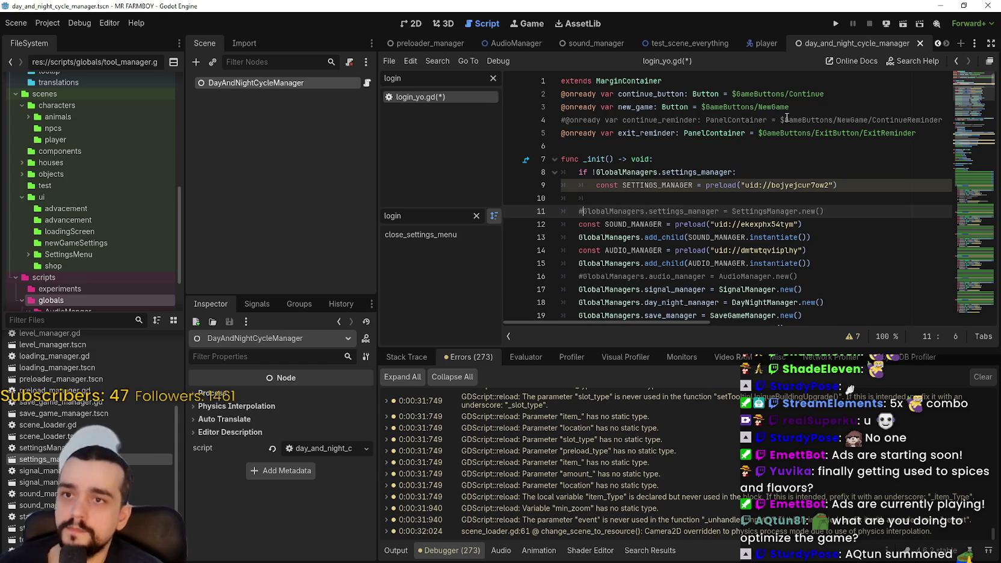
click(921, 44)
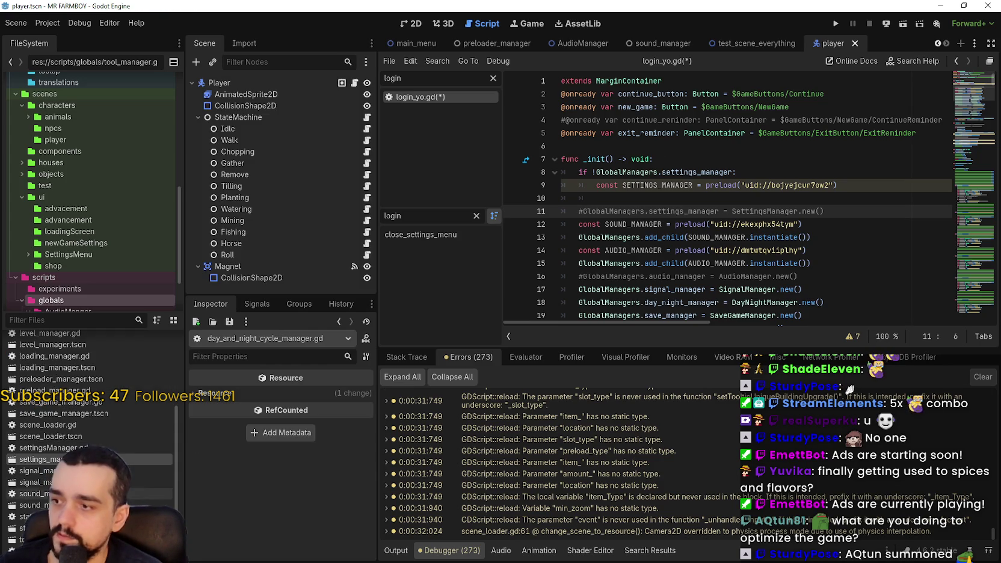
Open settings_manager.tscn's settingsManager.gd script at the commented-out _ready function on line 73
double_click(36, 459)
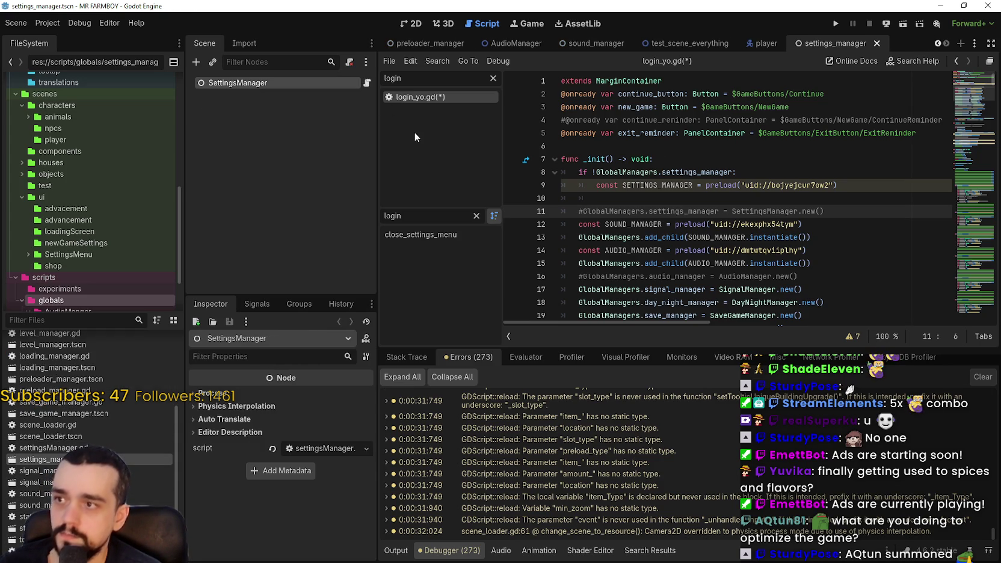
click(367, 83)
scroll(up, 3)
scroll(up, 3)
drag(968, 253, 960, 192)
scroll(up, 3)
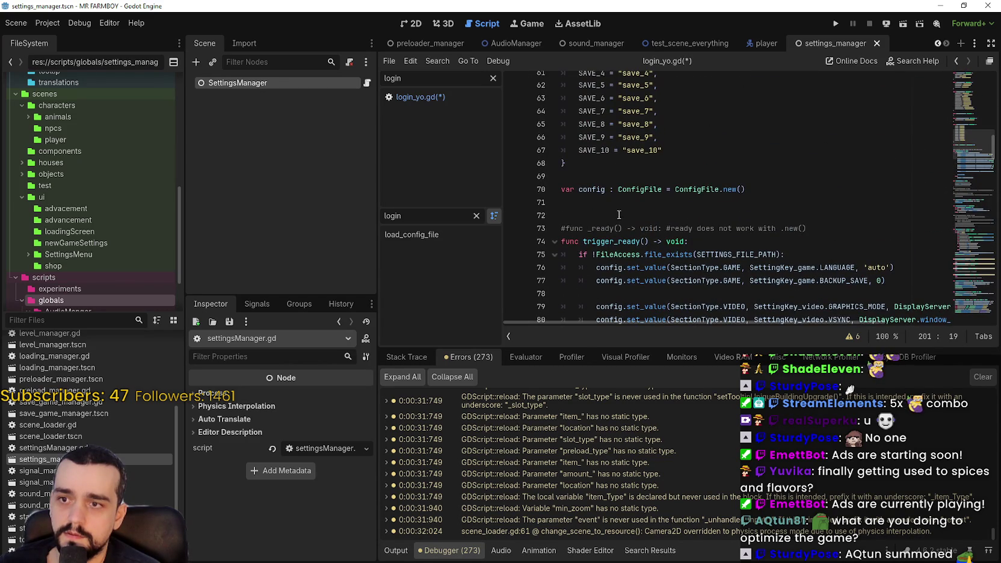
click(567, 243)
Uncomment the _ready header, comment out trigger_ready in settingsManager.gd, and save
key(ctrl+k)
key(Up)
key(ctrl+k)
key(ctrl+s)
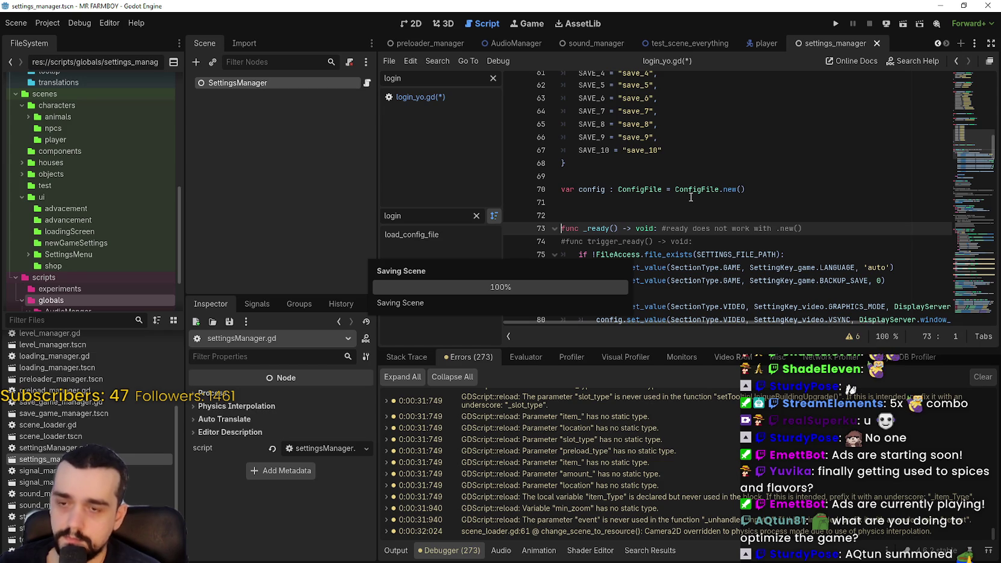
scroll(down, 3)
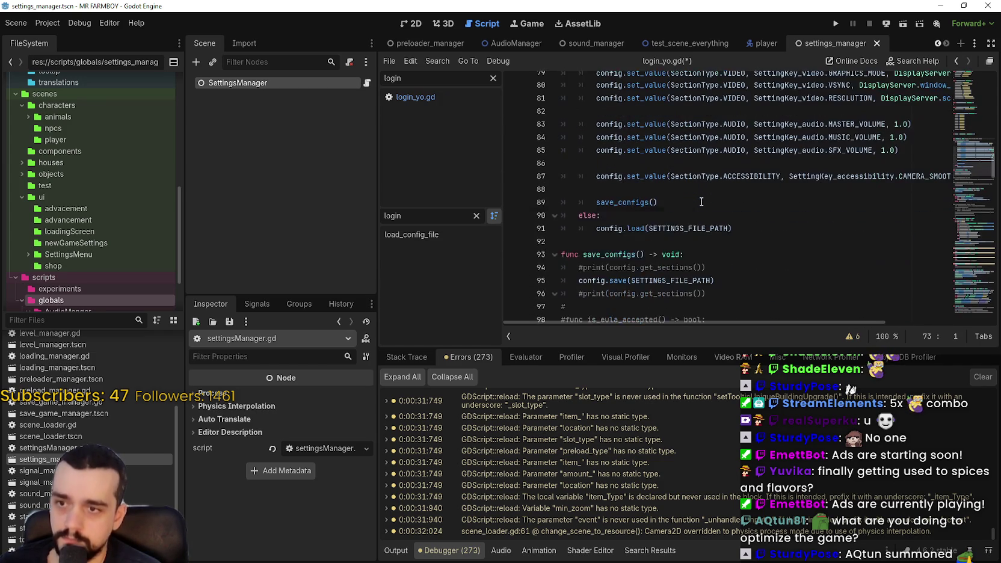
scroll(up, 3)
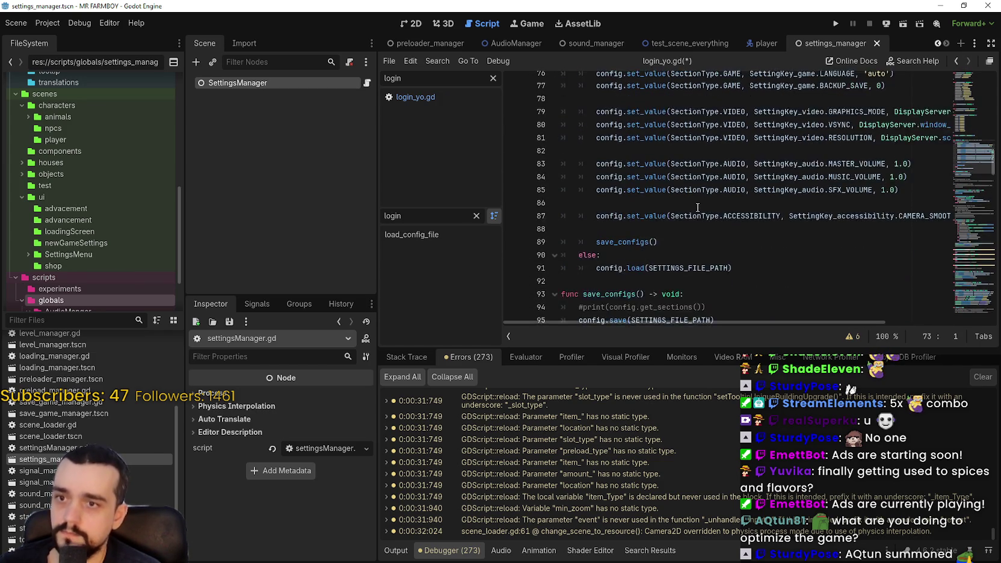
Add 'GlobalManagers.settings_manager = self' inside _ready and save the script
click(775, 164)
key(Return)
text(Global)
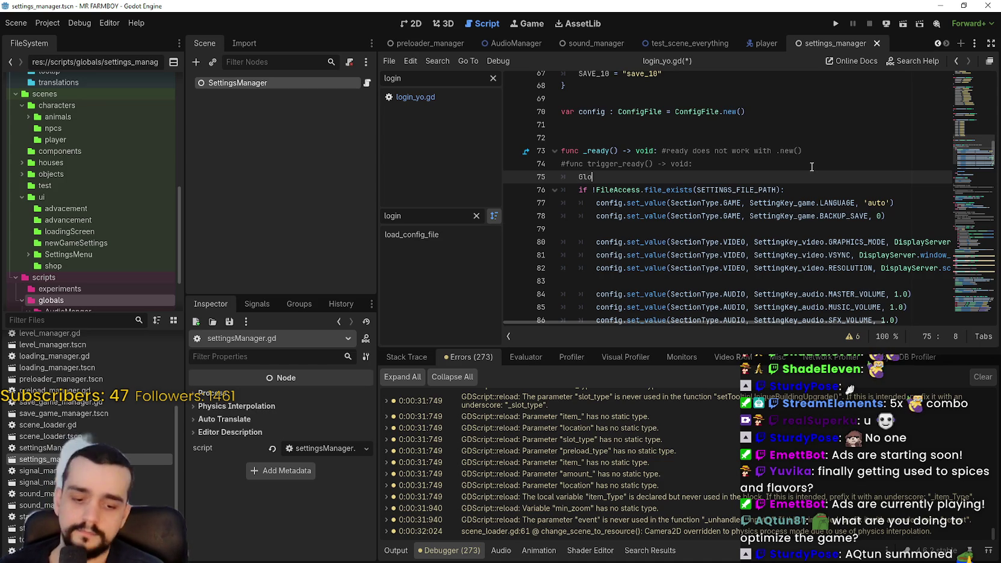
text(Managers.setti)
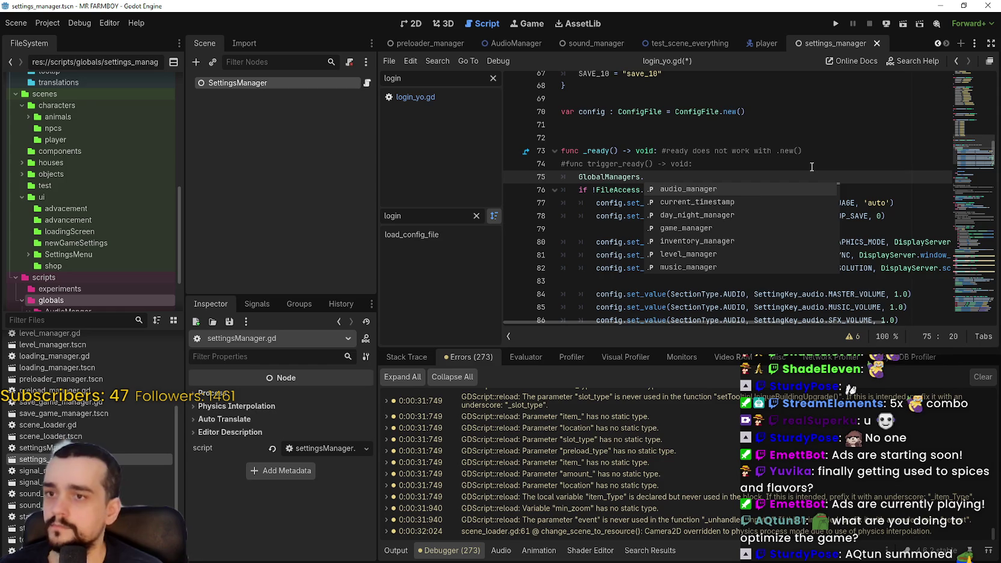
key(Return)
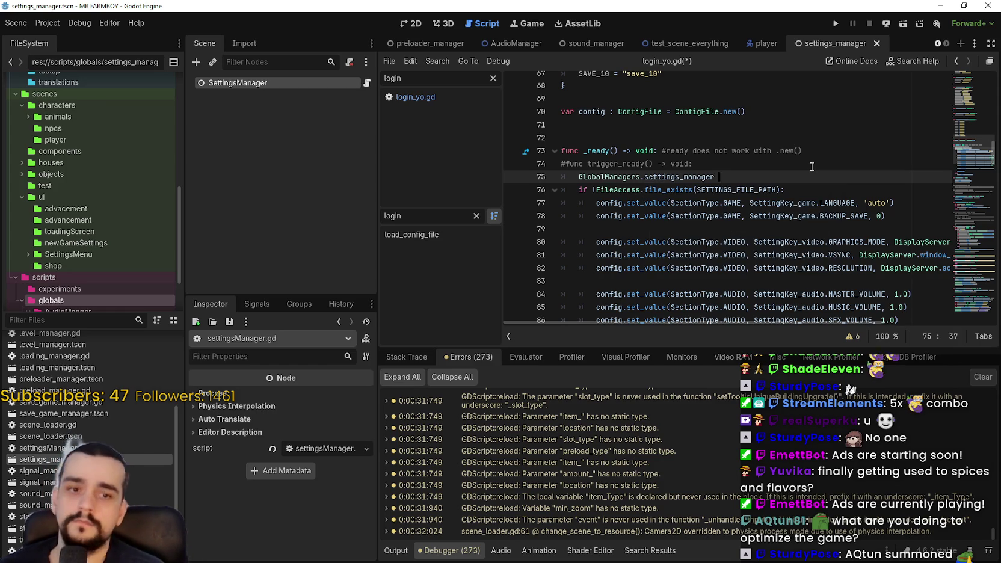
text(= self)
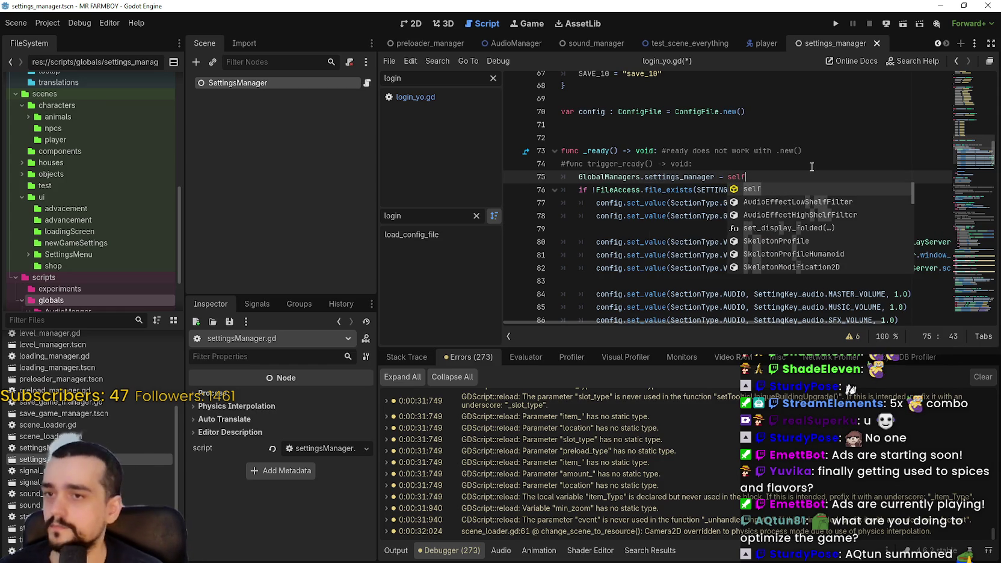
click(698, 169)
key(Return)
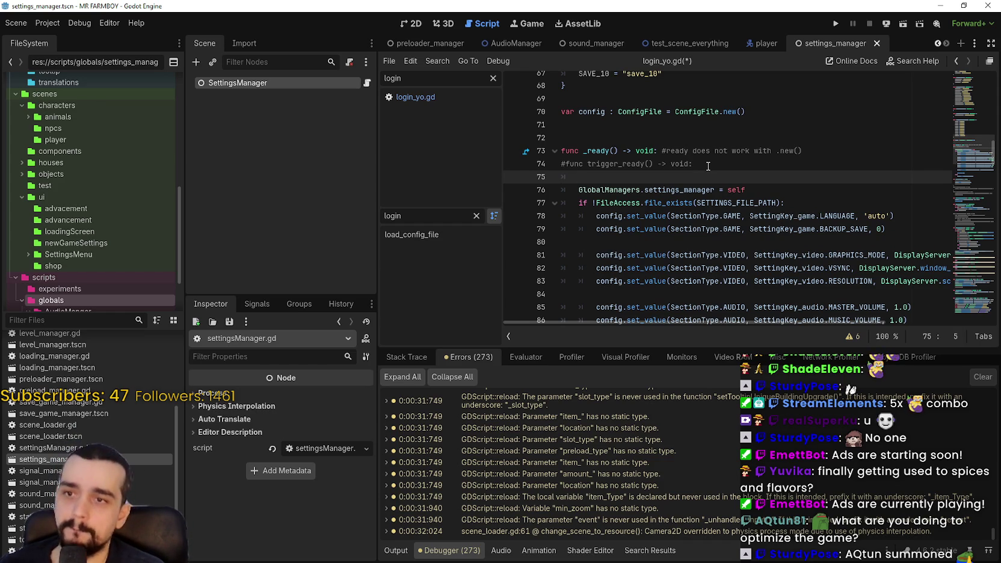
key(BackSpace)
key(ctrl+s)
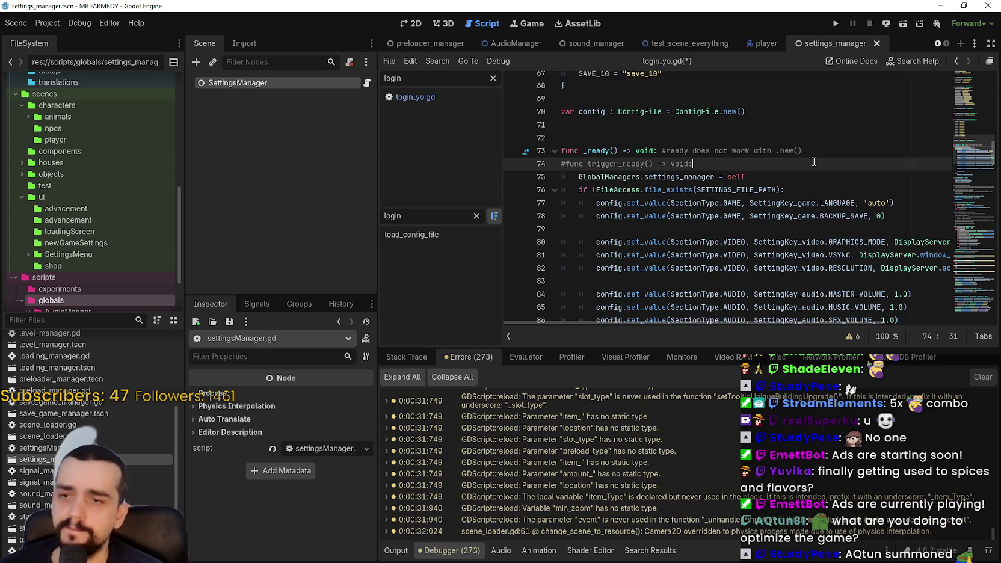
click(811, 181)
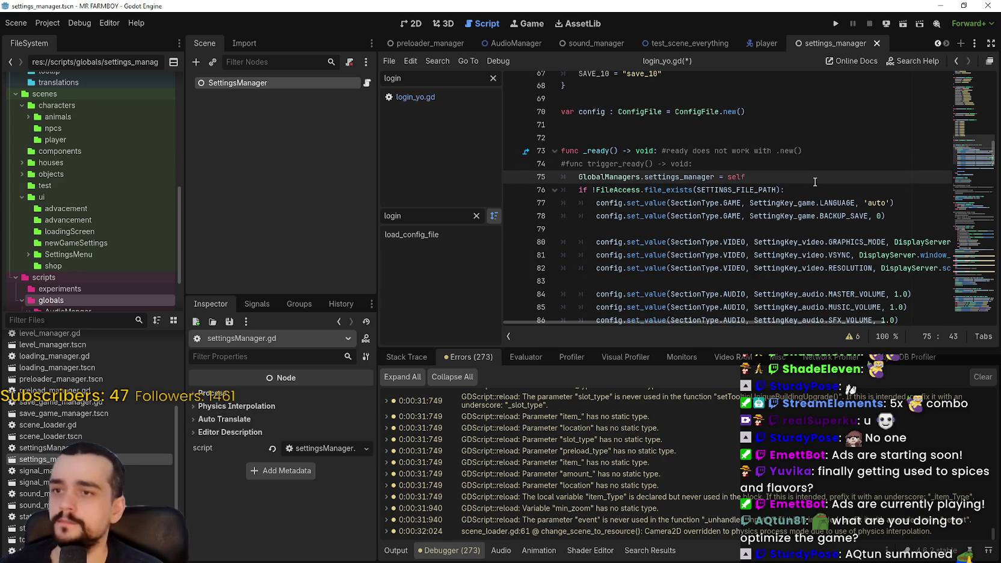
key(Return)
key(ctrl+s)
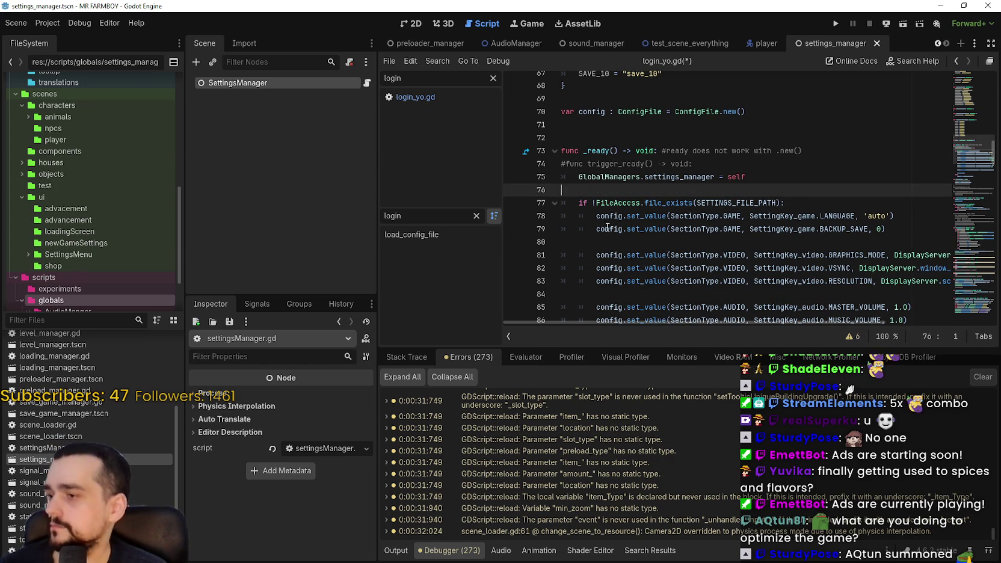
Delete the commented trigger_ready line and leftover _ready comment, save, and return to login_yo.gd
drag(693, 164, 561, 164)
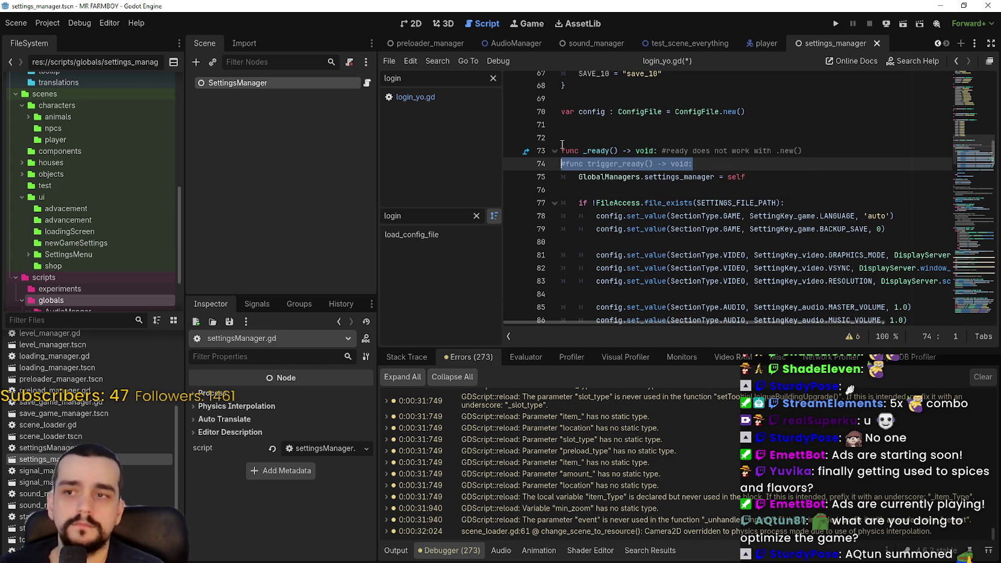
key(BackSpace)
key(BackSpace)
drag(662, 150, 894, 156)
key(BackSpace)
key(ctrl+s)
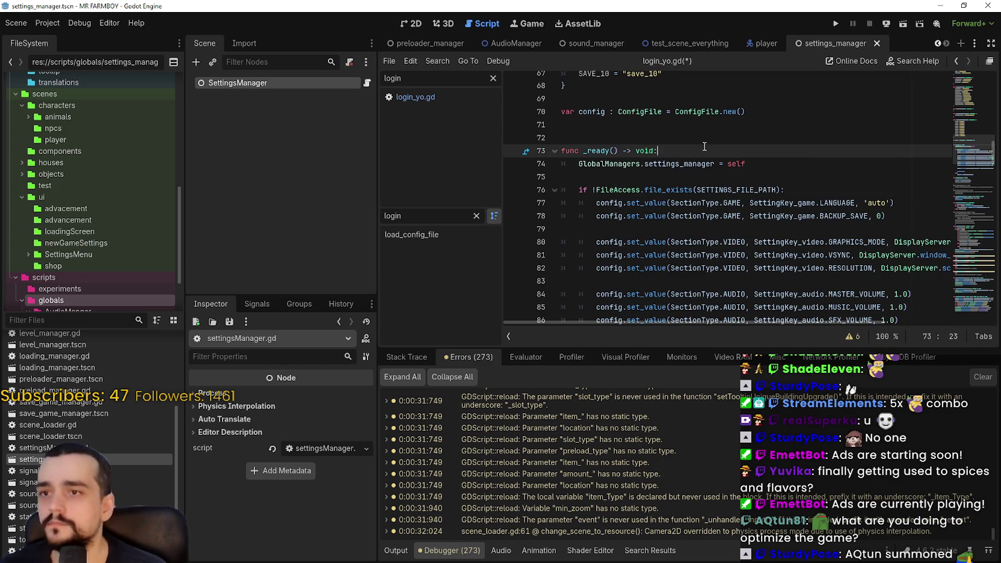
key(Down)
key(Down)
key(ctrl+s)
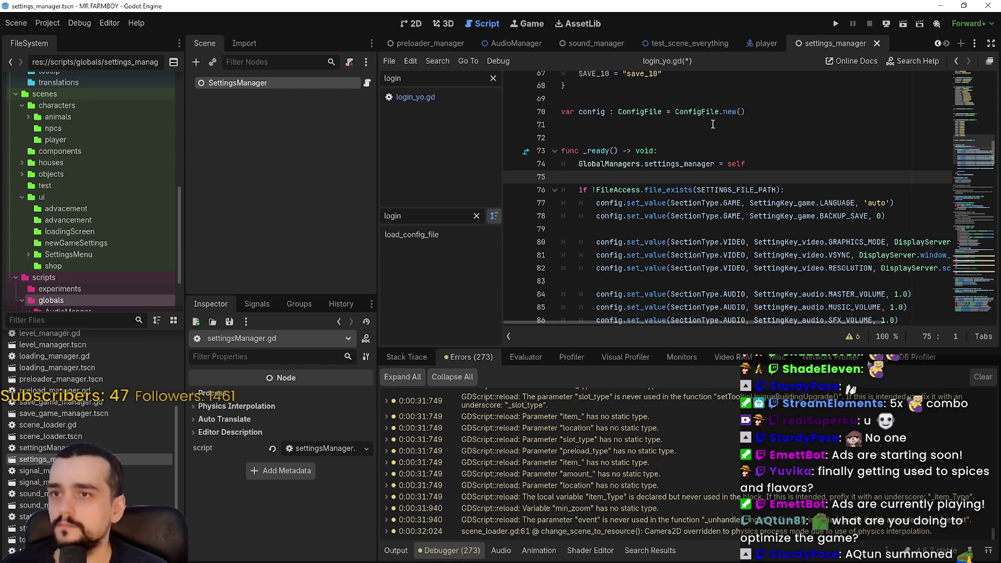
click(444, 97)
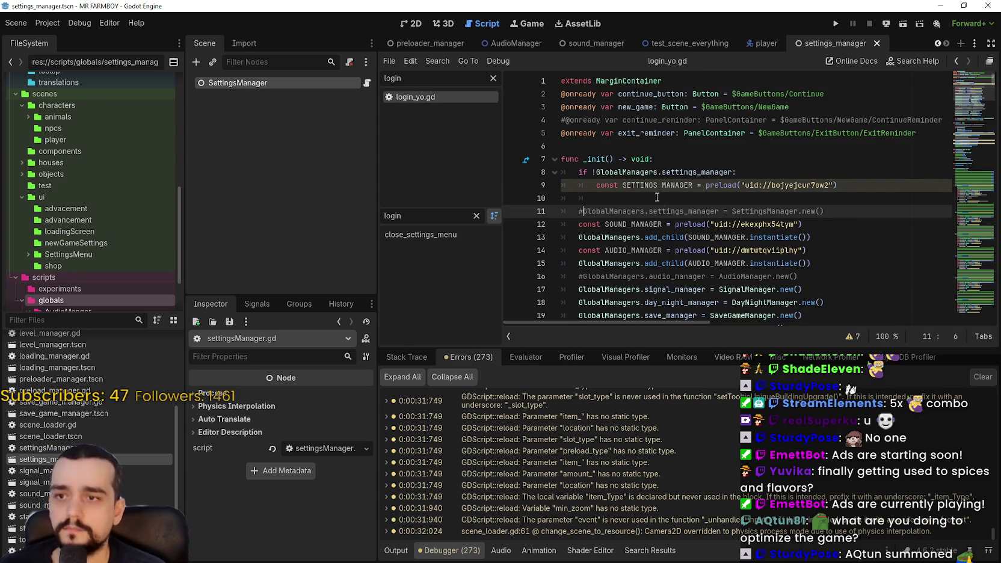
Indent line 10 into the if block and paste a copy of the SOUND_MANAGER add_child line there
click(659, 199)
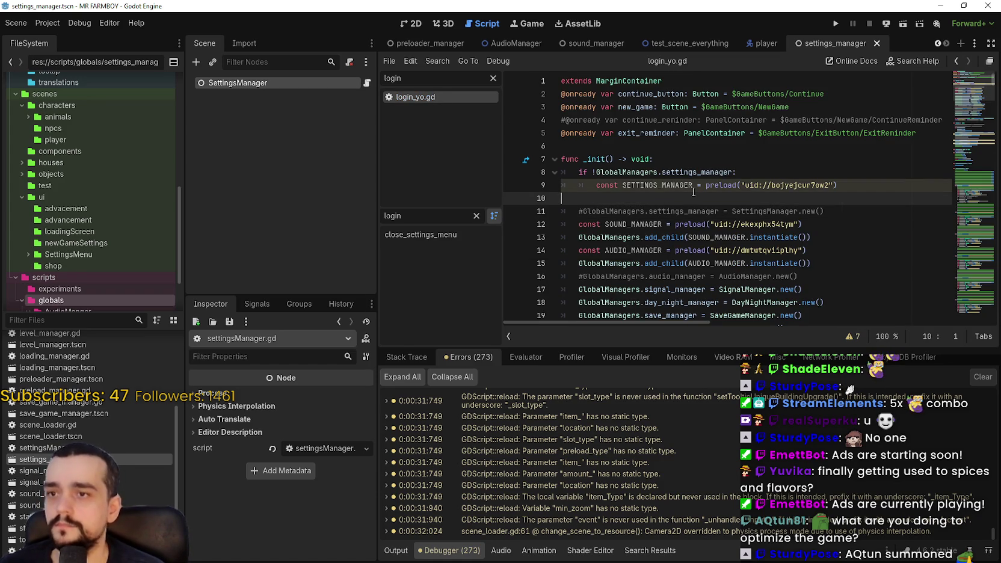
key(ctrl+s)
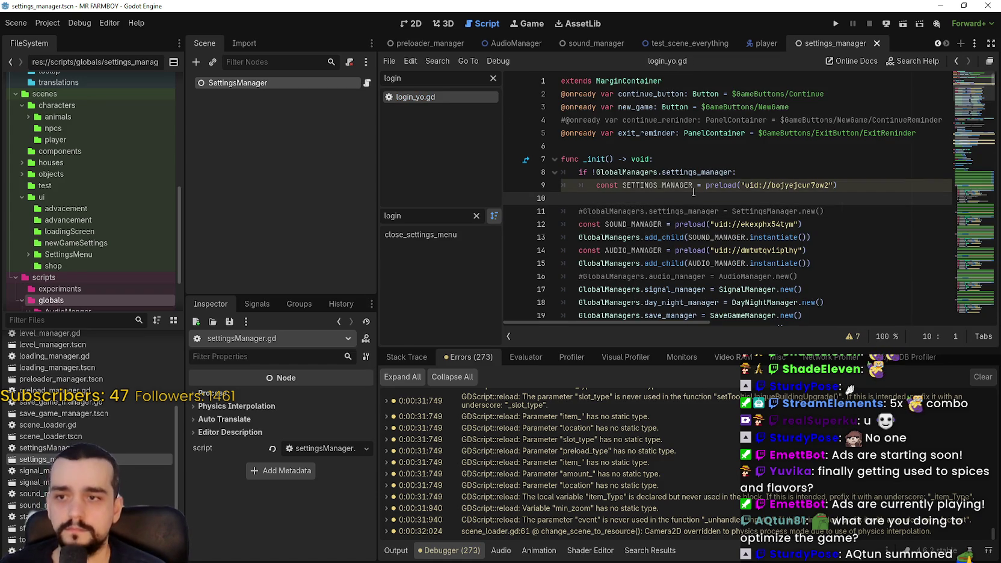
key(Left)
key(Down)
key(Tab)
key(Tab)
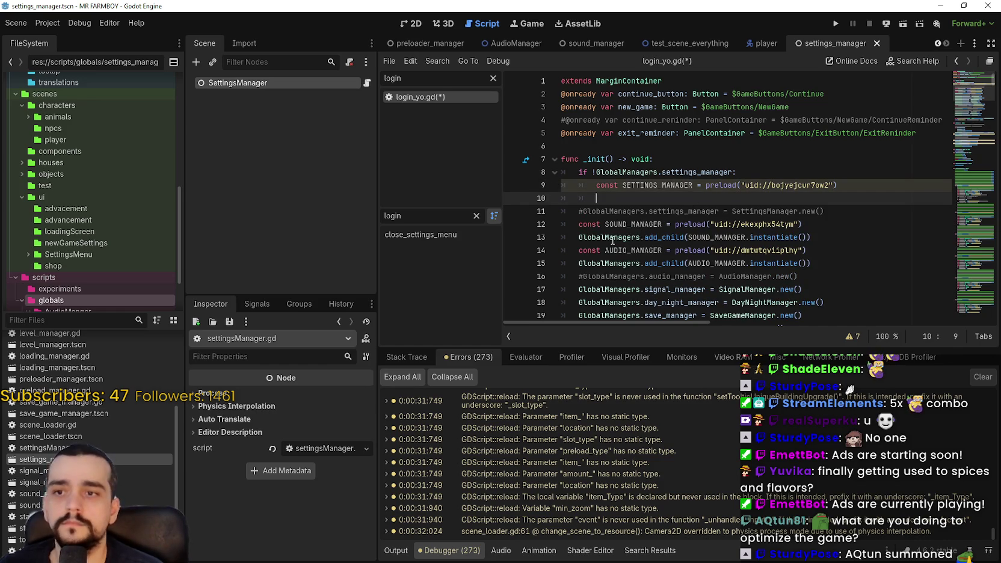
double_click(639, 237)
click(832, 238)
key(ctrl+c)
click(715, 201)
key(ctrl+v)
Change SOUND_MANAGER to SETTINGS_MANAGER in the pasted line and save login_yo.gd
double_click(652, 186)
key(ctrl+c)
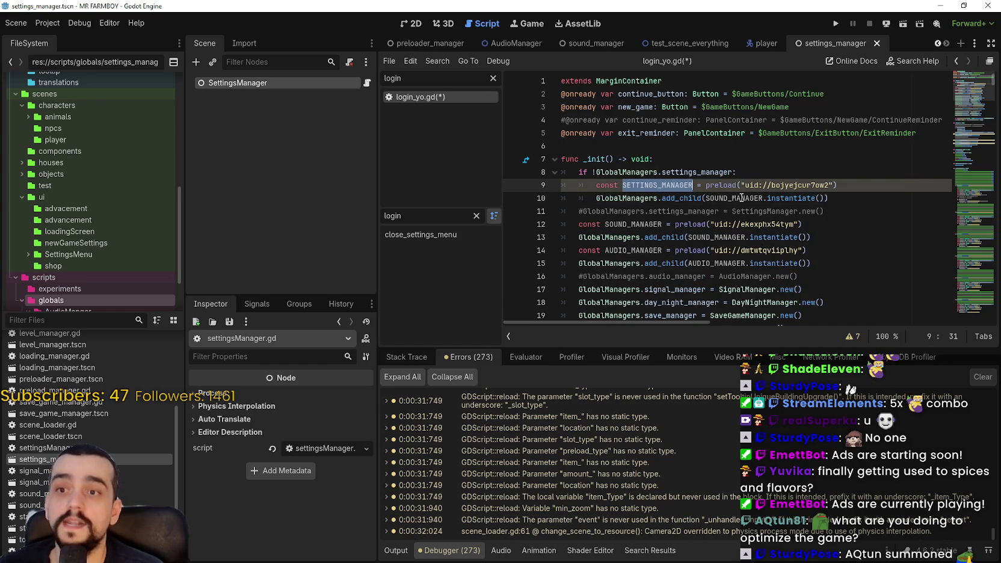
double_click(739, 198)
key(ctrl+v)
click(862, 203)
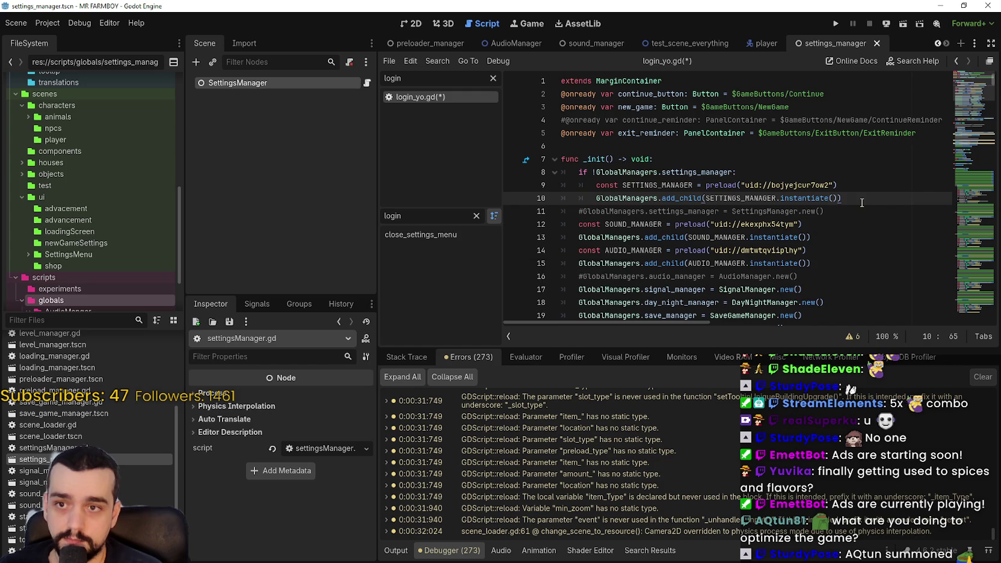
key(ctrl+s)
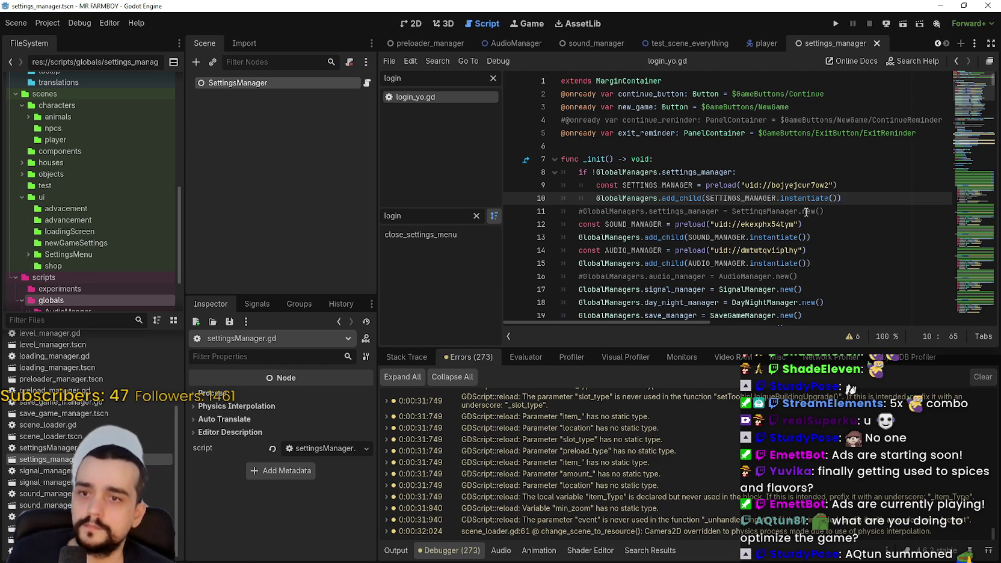
Move to the commented settings manager line in login_yo.gd's _init
click(781, 211)
Delete the commented-out settings manager text on line 11 of login_yo.gd
click(851, 198)
key(Up)
key(Down)
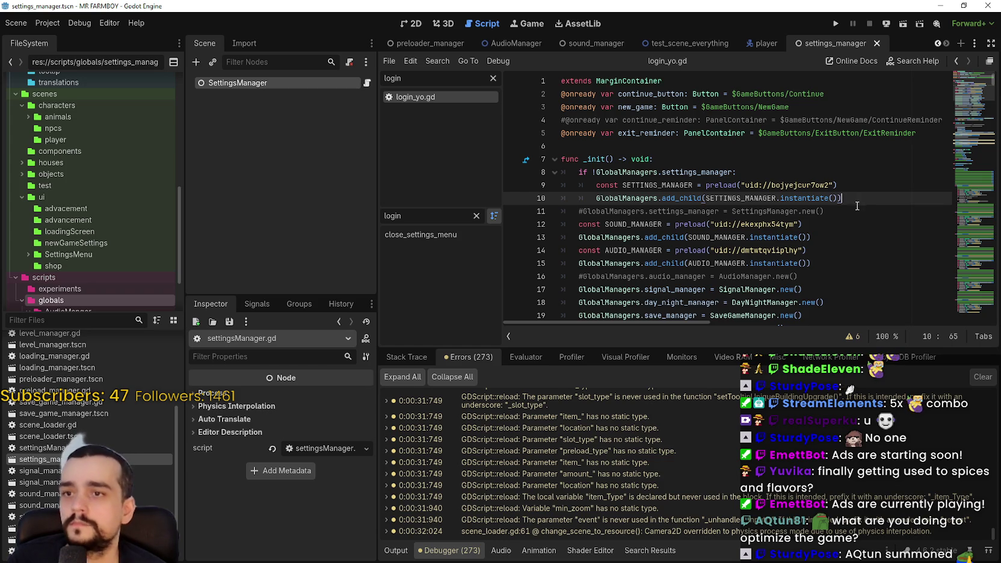
double_click(608, 237)
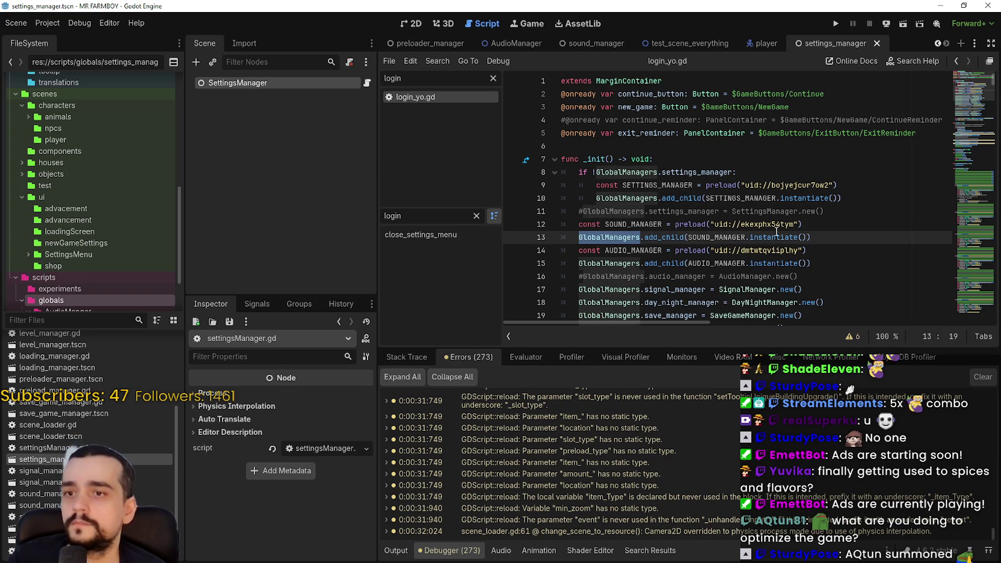
click(839, 211)
key(Return)
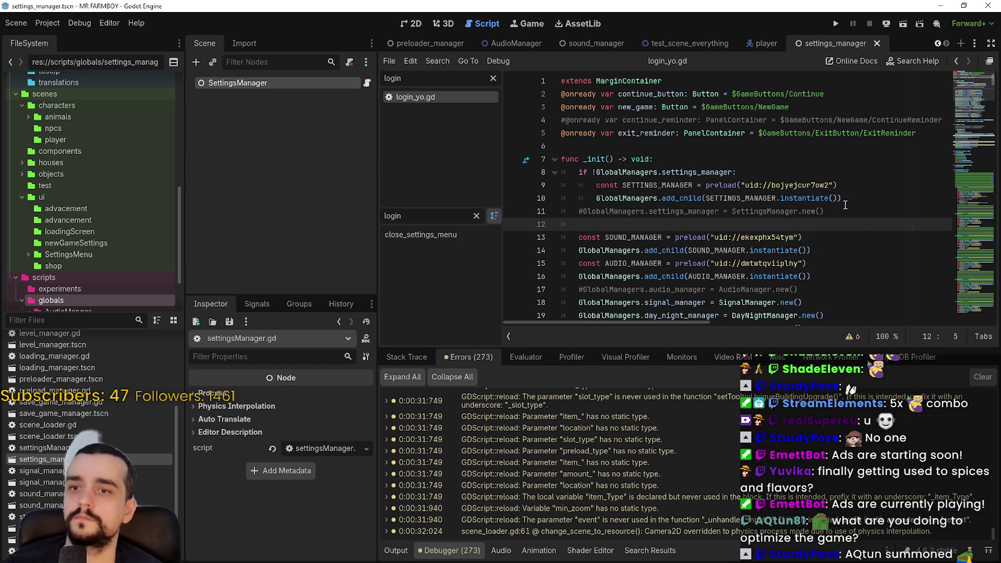
drag(824, 211, 547, 208)
key(BackSpace)
Write the condition 'if !GlobalManagers.audio_manager' on line 11 using autocomplete
key(Tab)
text(if !)
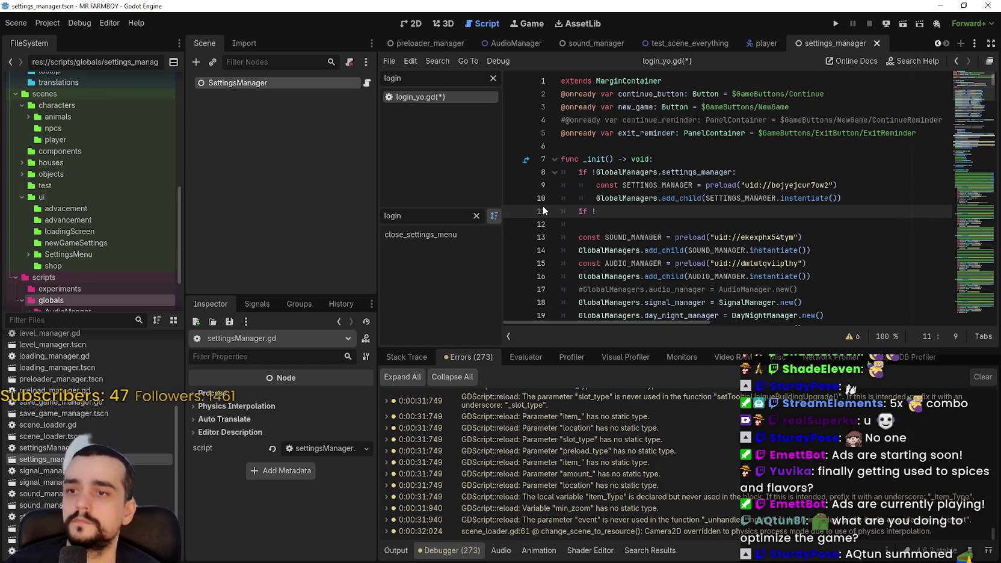
text(GL)
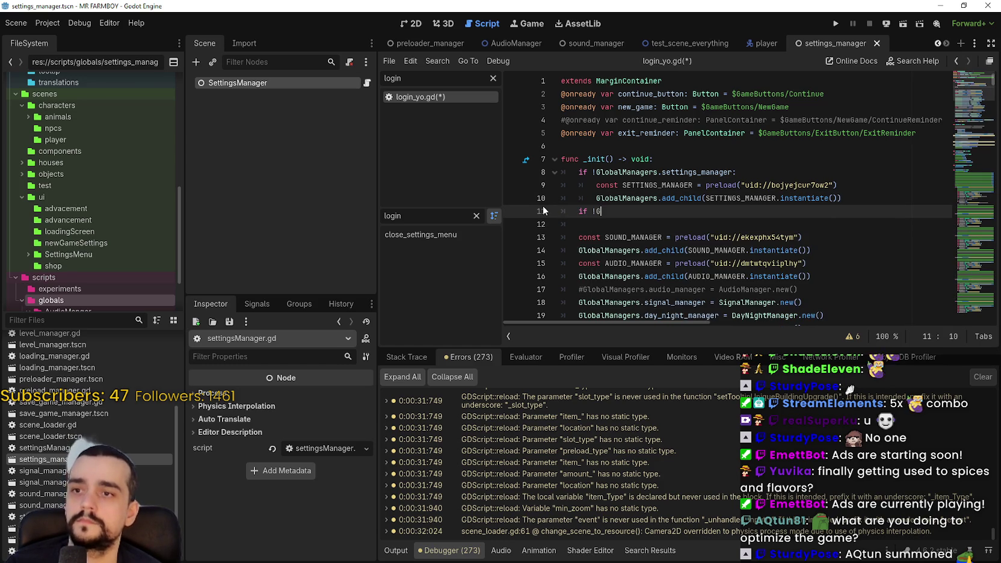
key(Return)
text(.)
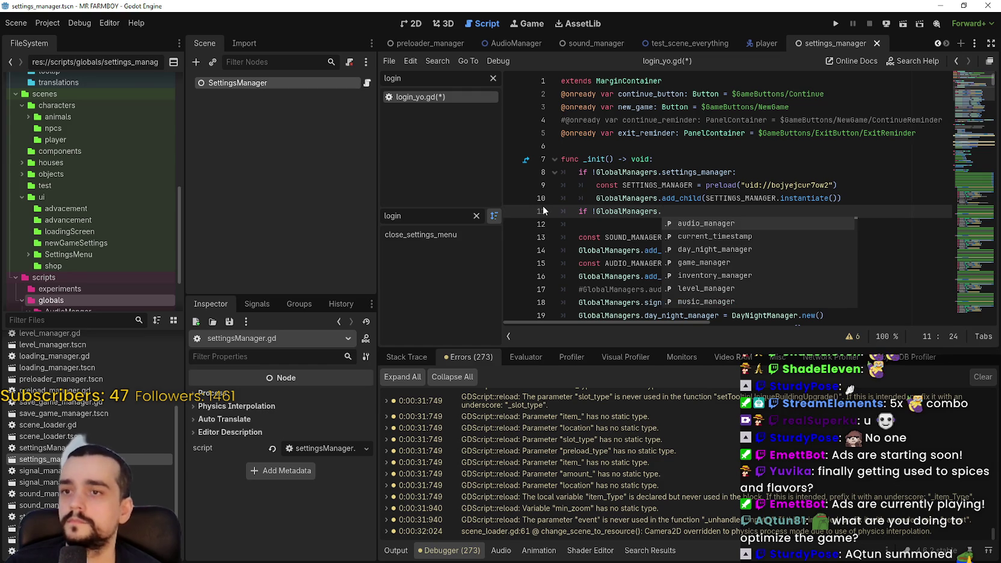
text(sound)
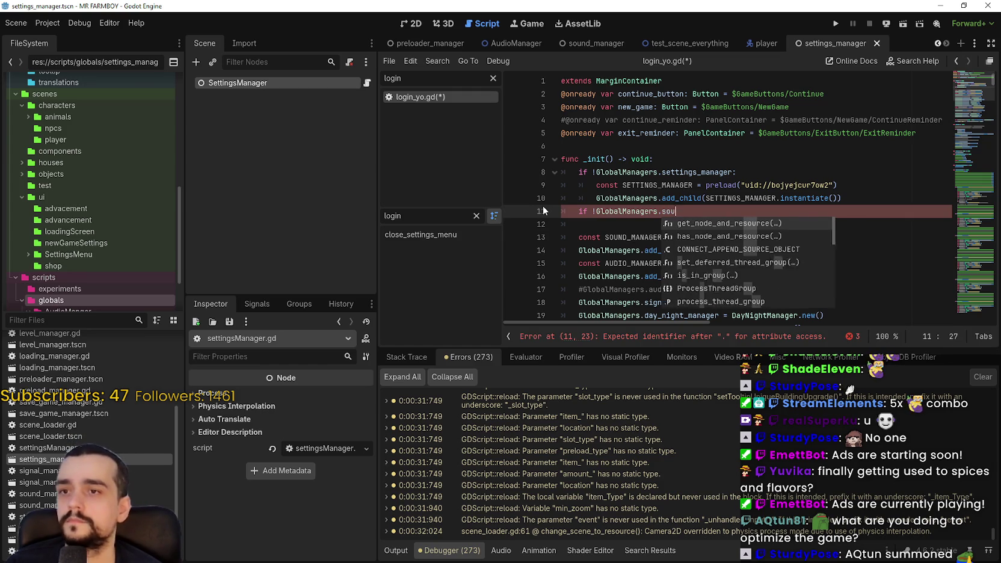
key(BackSpace)
key(BackSpace)
key(BackSpace)
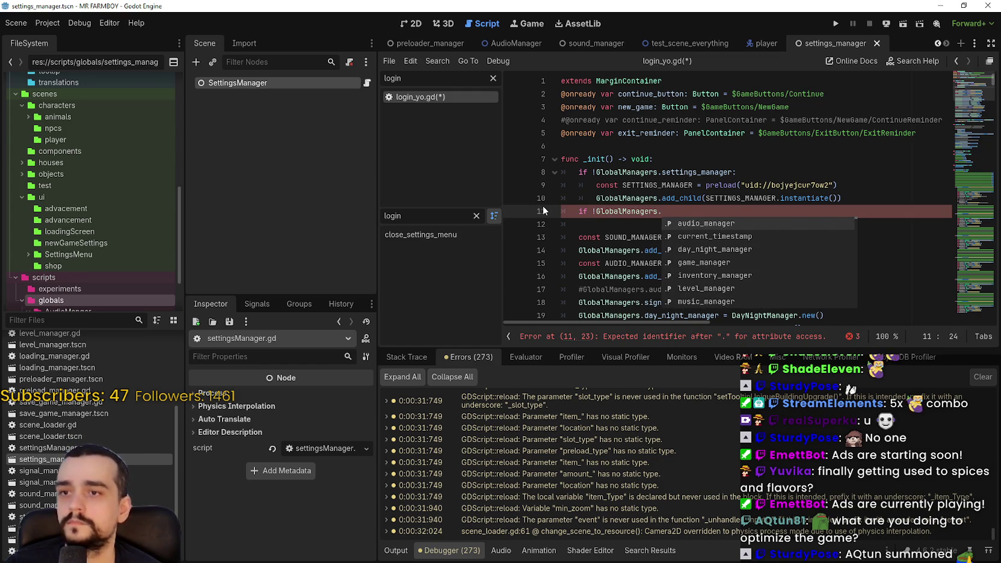
text(so)
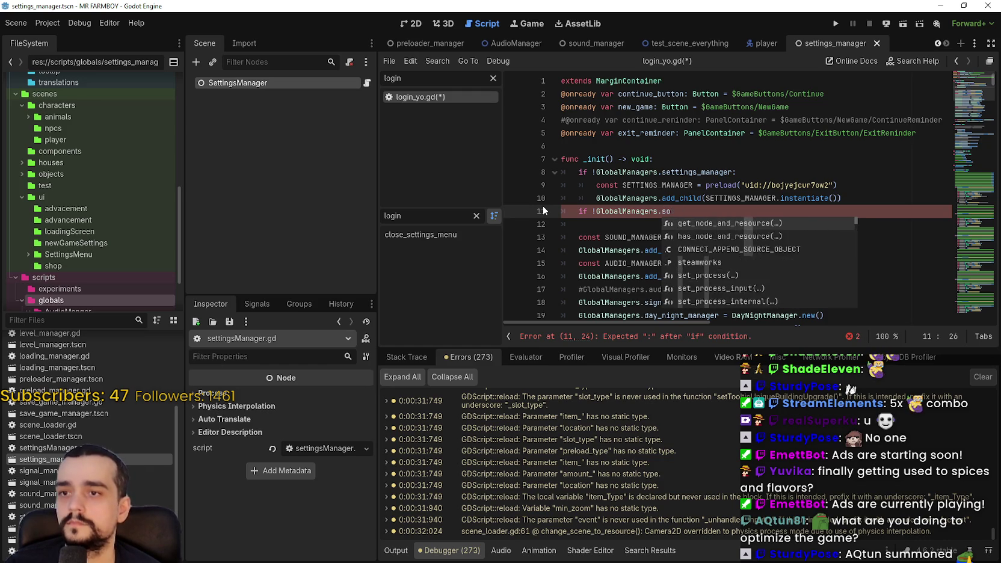
key(BackSpace)
text(audio)
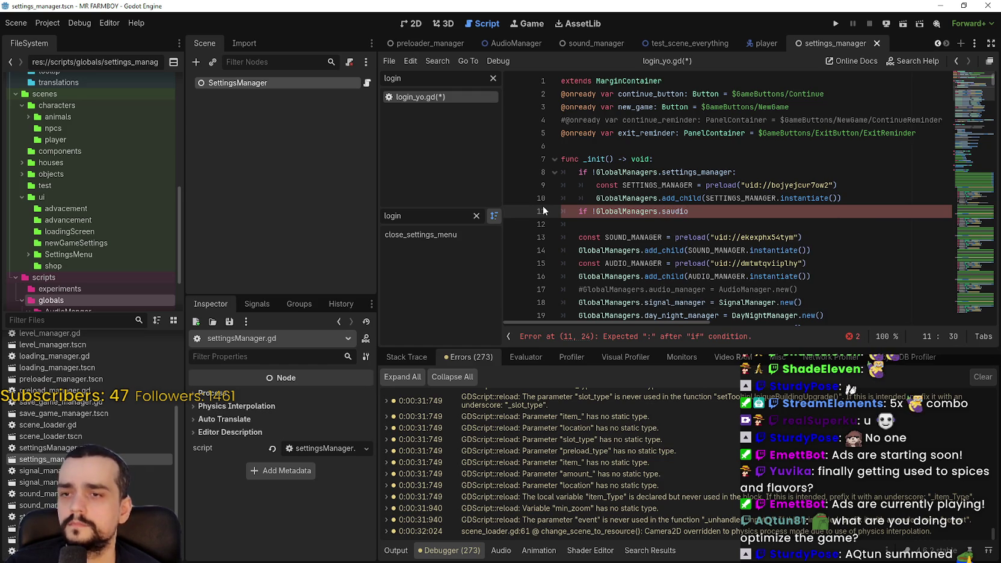
key(BackSpace)
key(BackSpace)
key(BackSpace)
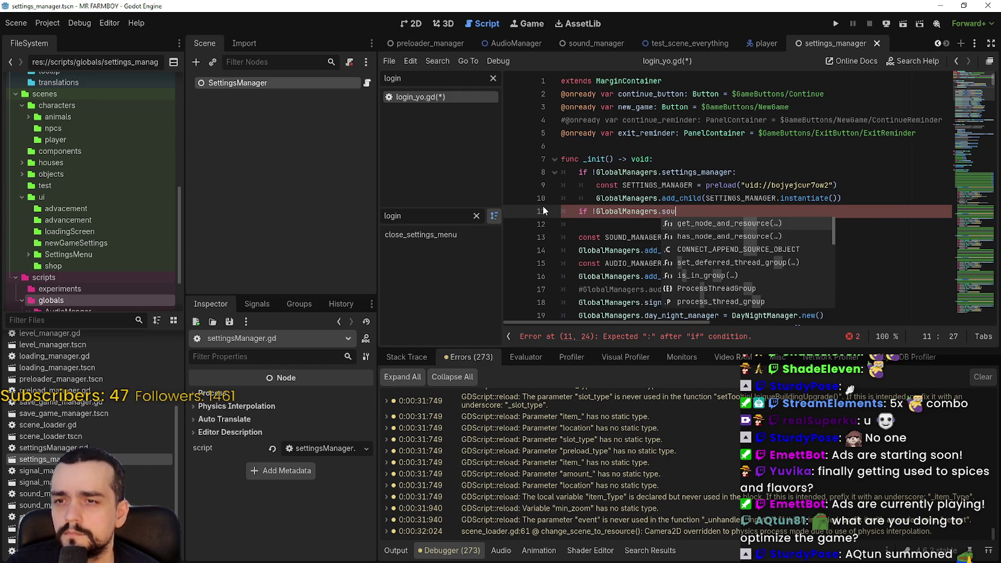
key(BackSpace)
text(au)
key(Return)
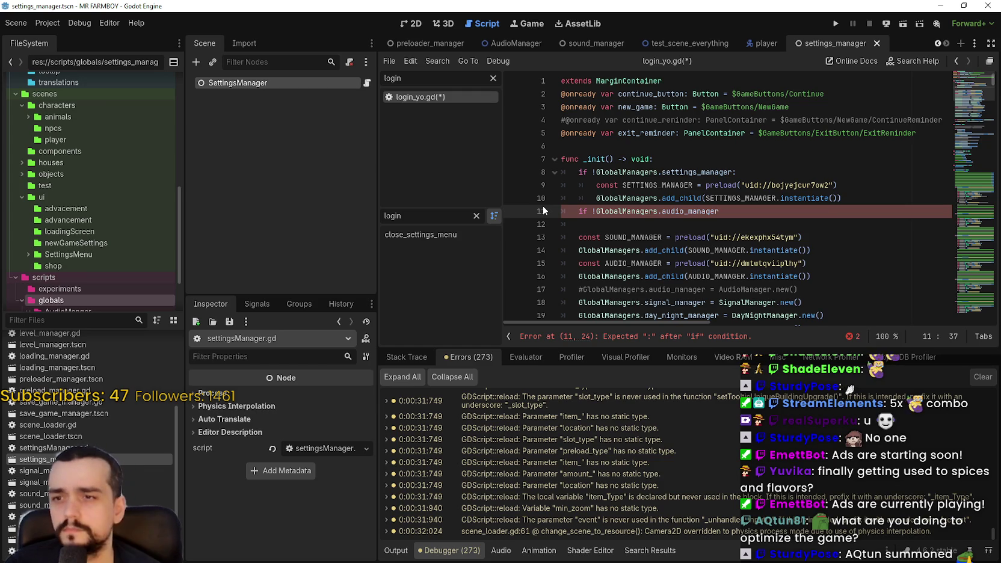
Compare audio_manager with SOUND_MANAGER, then bring up the context menu on GlobalManagers
double_click(739, 250)
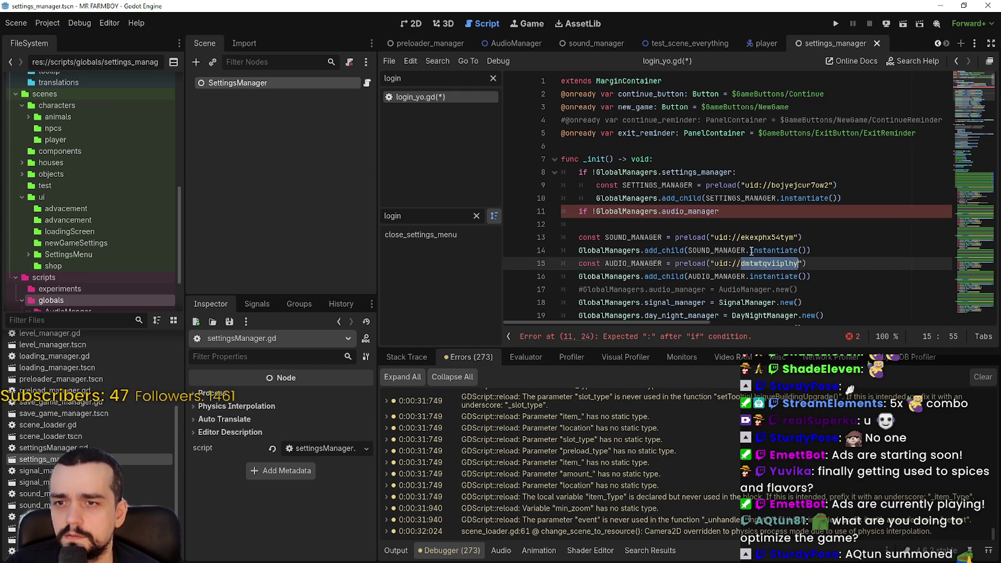
double_click(692, 211)
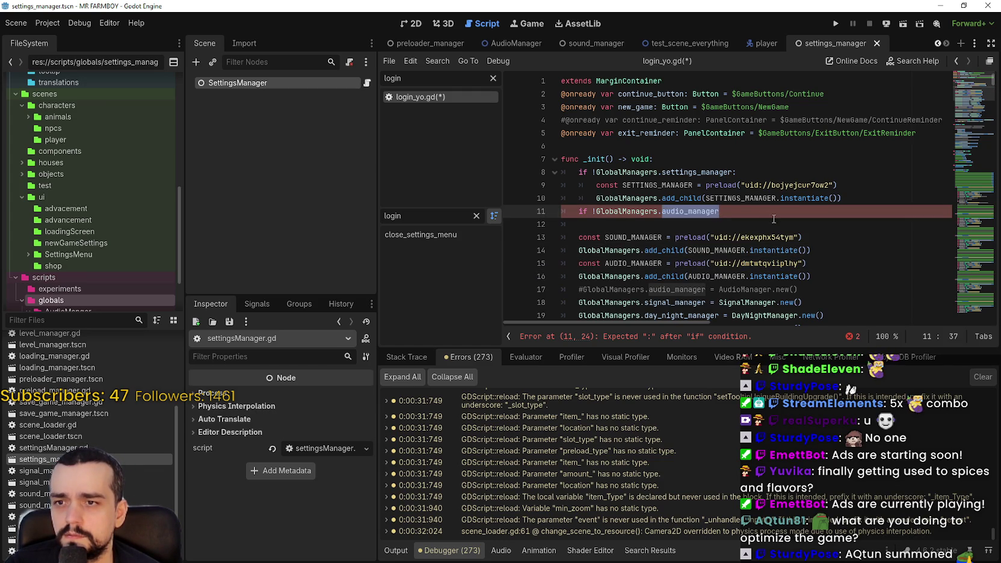
scroll(down, 3)
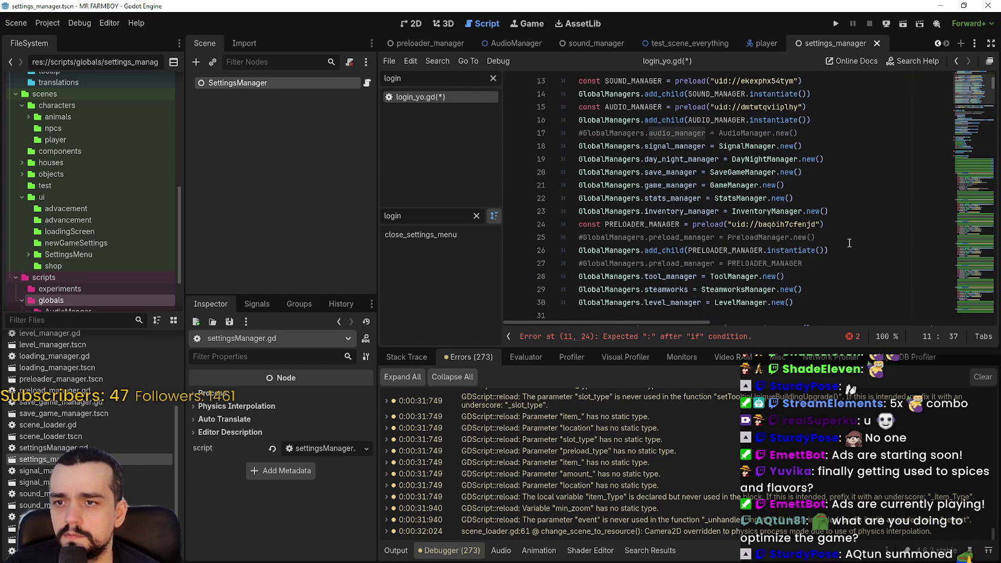
scroll(up, 3)
click(666, 145)
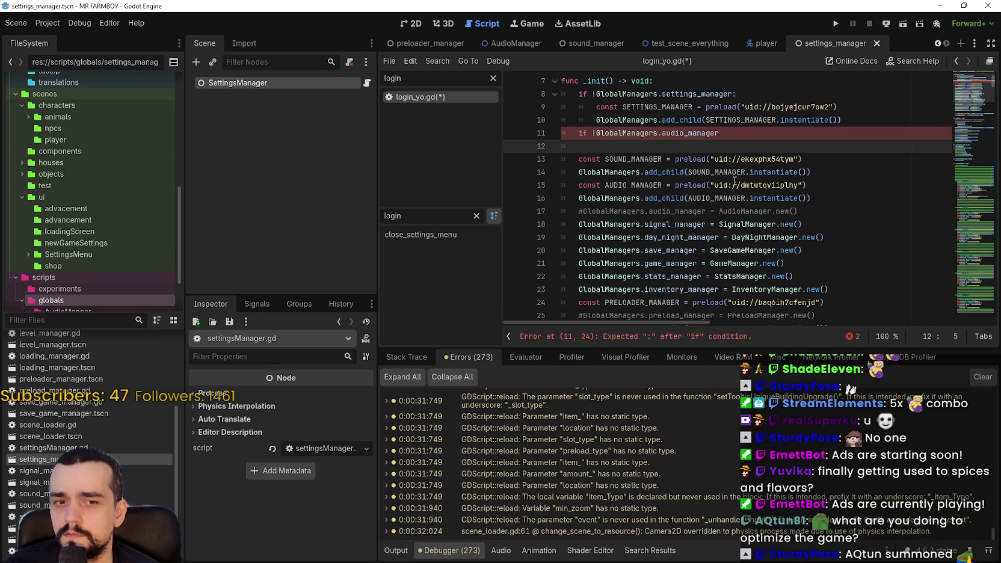
scroll(up, 3)
click(692, 206)
right_click(675, 172)
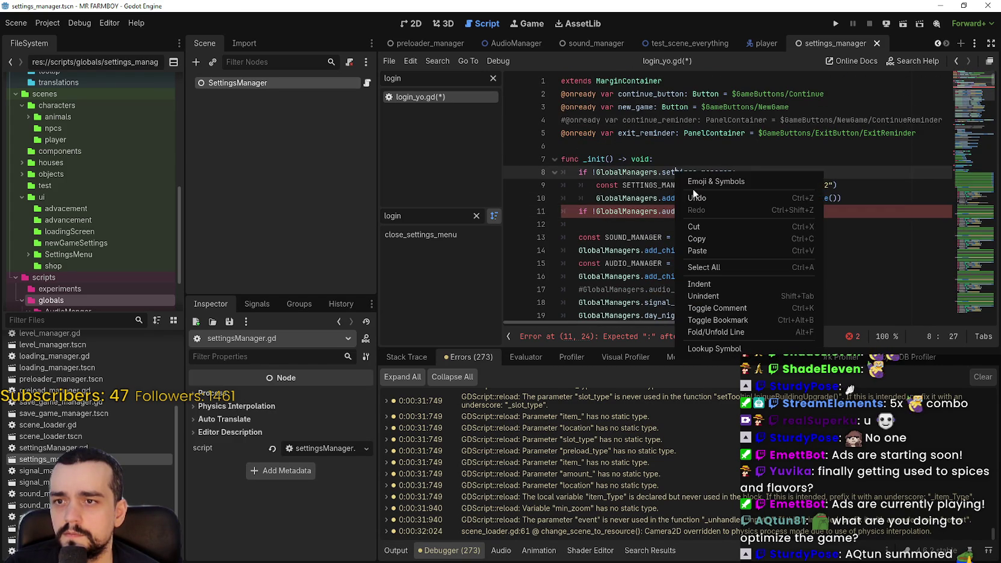
Look up the GlobalManagers definition and grab the music_manager variable name
click(714, 351)
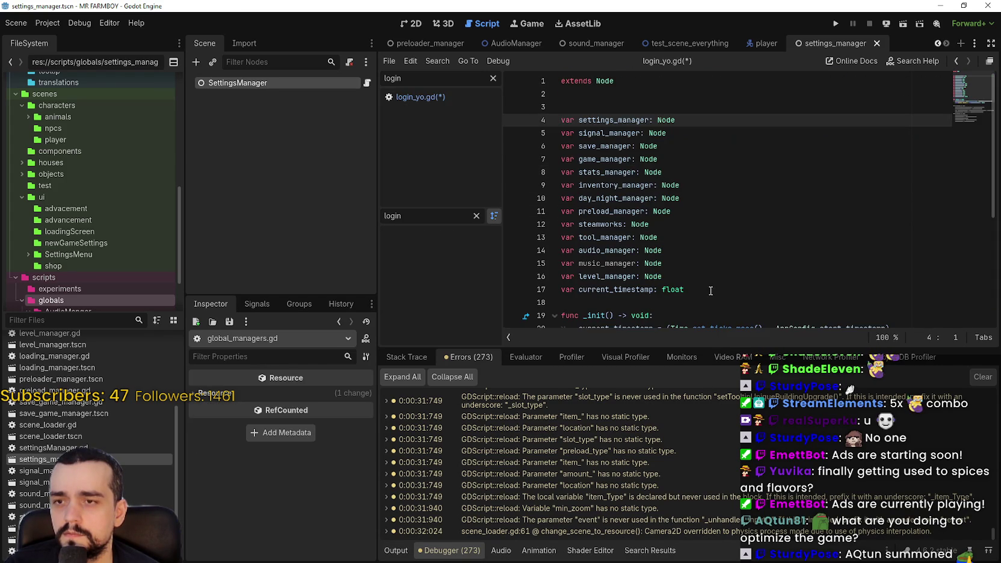
click(678, 274)
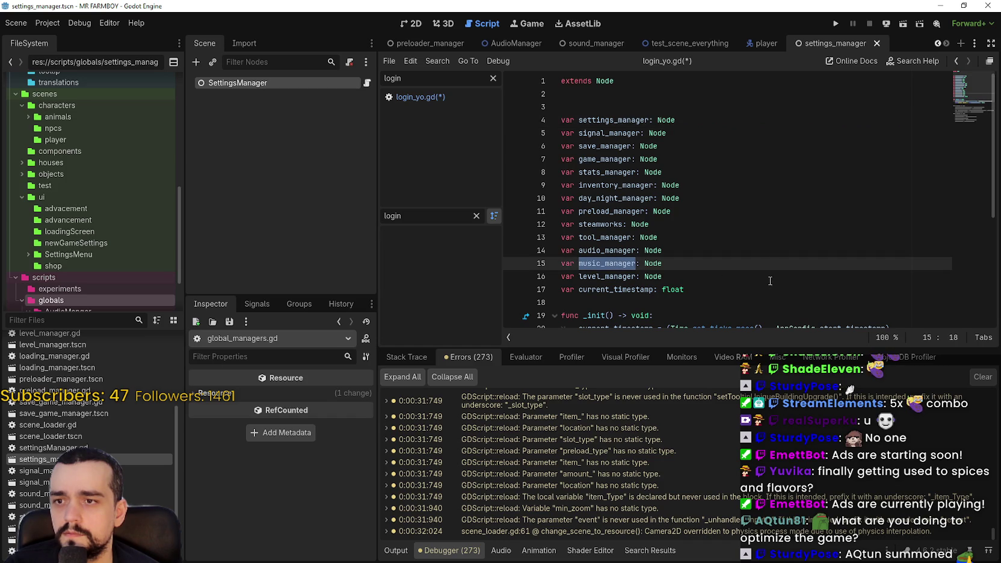
scroll(down, 3)
key(ctrl+s)
scroll(up, 3)
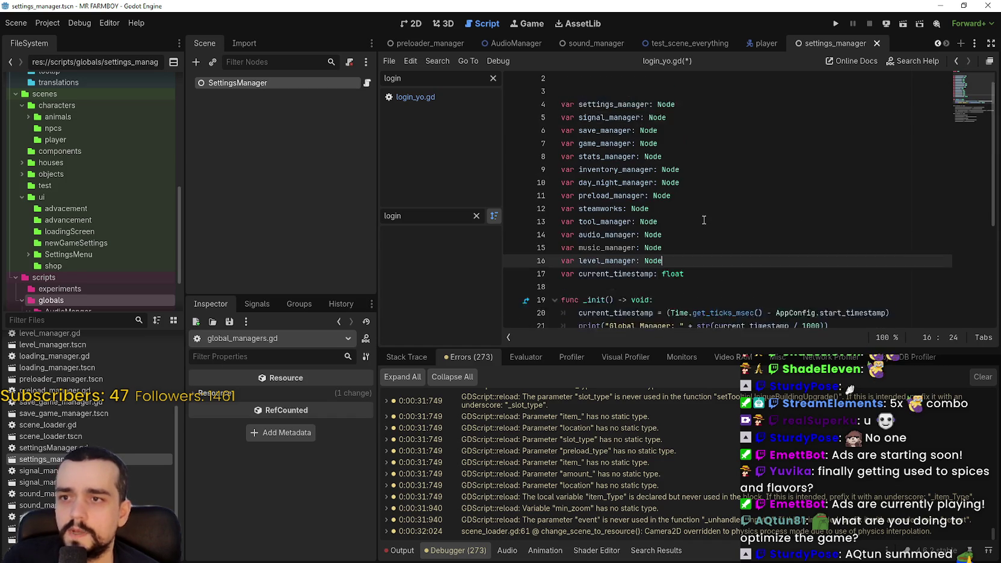
double_click(587, 265)
key(ctrl+f)
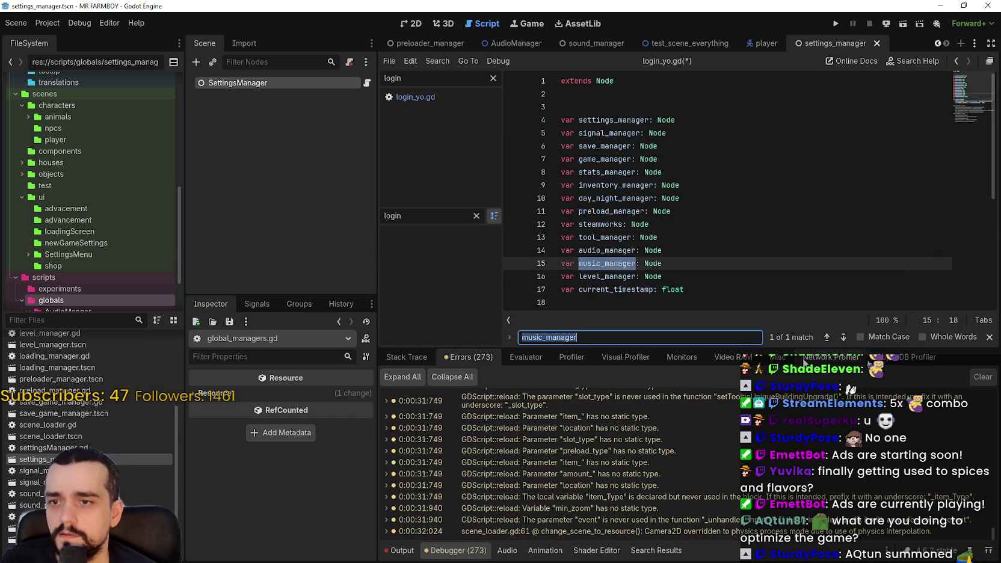
In login_yo.gd, replace audio_manager with music_manager and end the condition with a colon
click(731, 260)
key(ctrl+s)
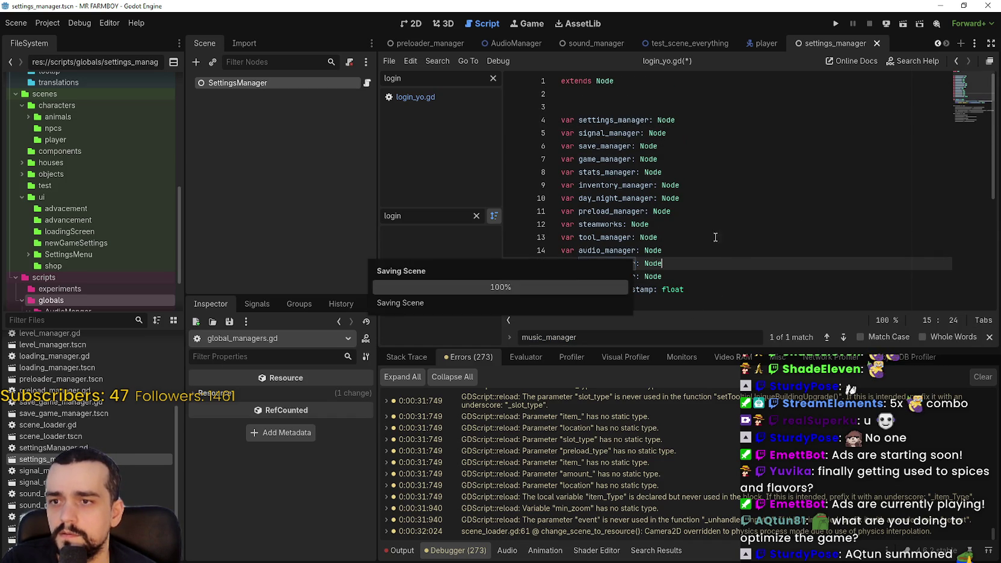
click(422, 96)
double_click(692, 211)
key(ctrl+v)
text(:)
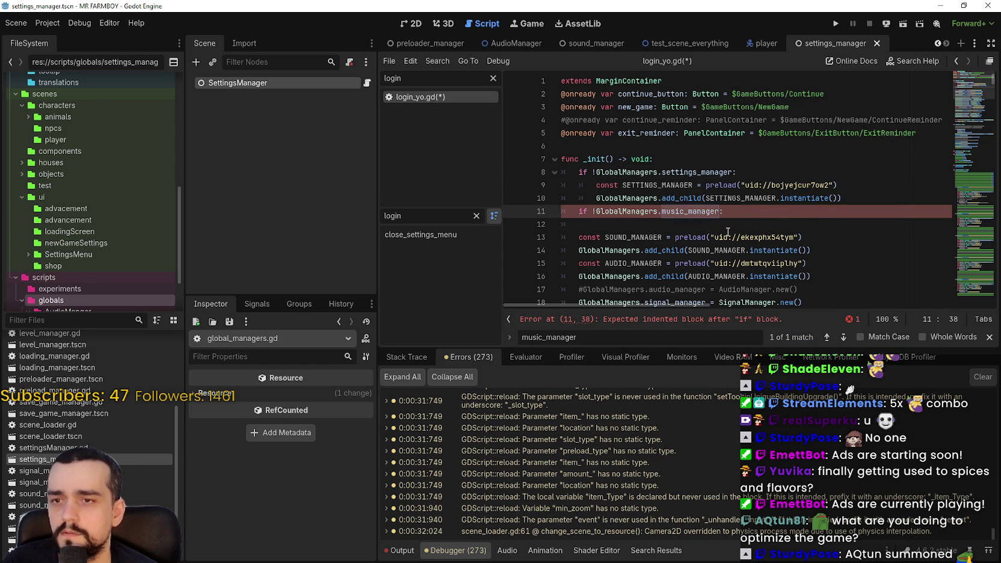
Indent the SOUND_MANAGER preload and add_child lines under the music_manager check
click(581, 237)
key(Tab)
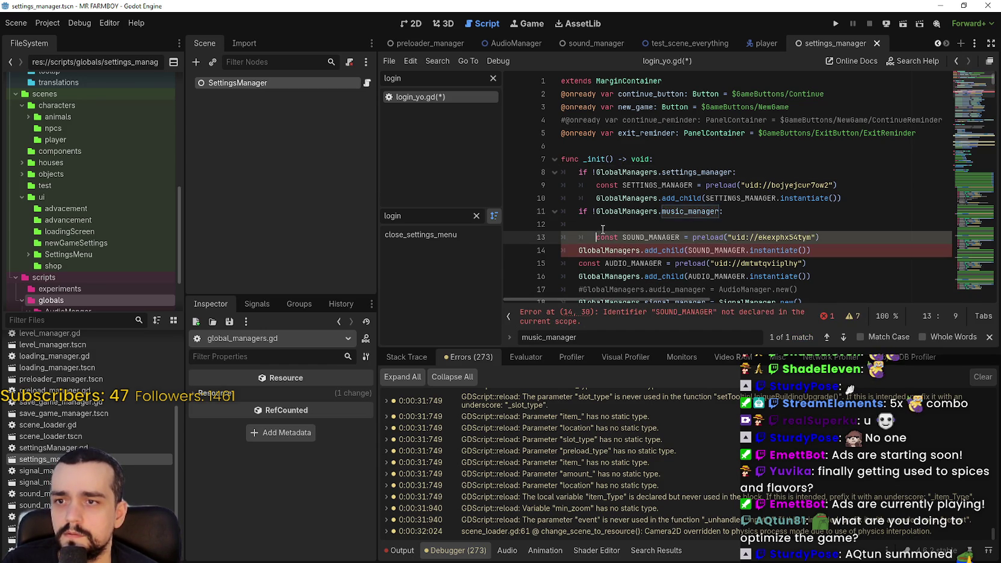
key(Up)
key(Home)
key(BackSpace)
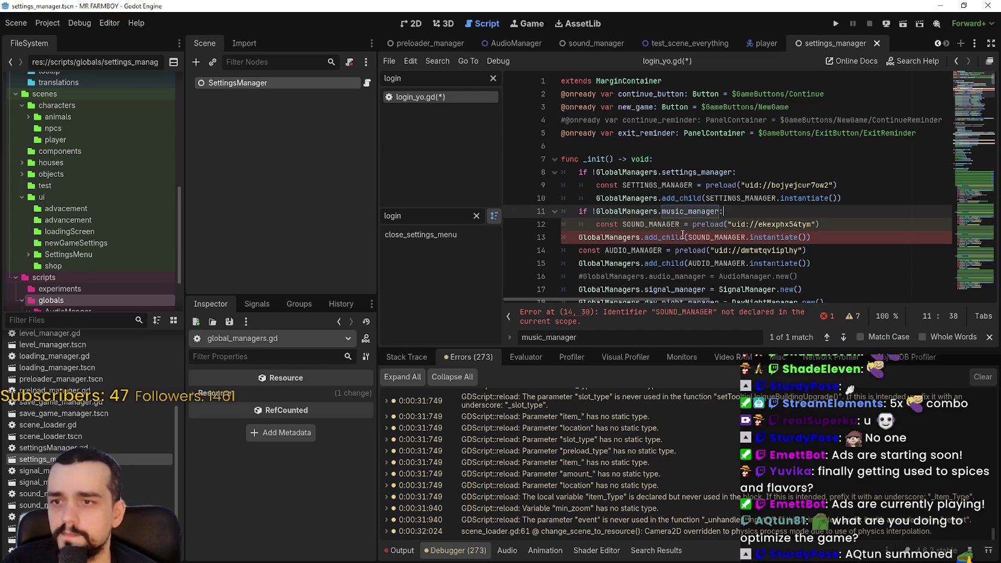
click(570, 236)
key(Tab)
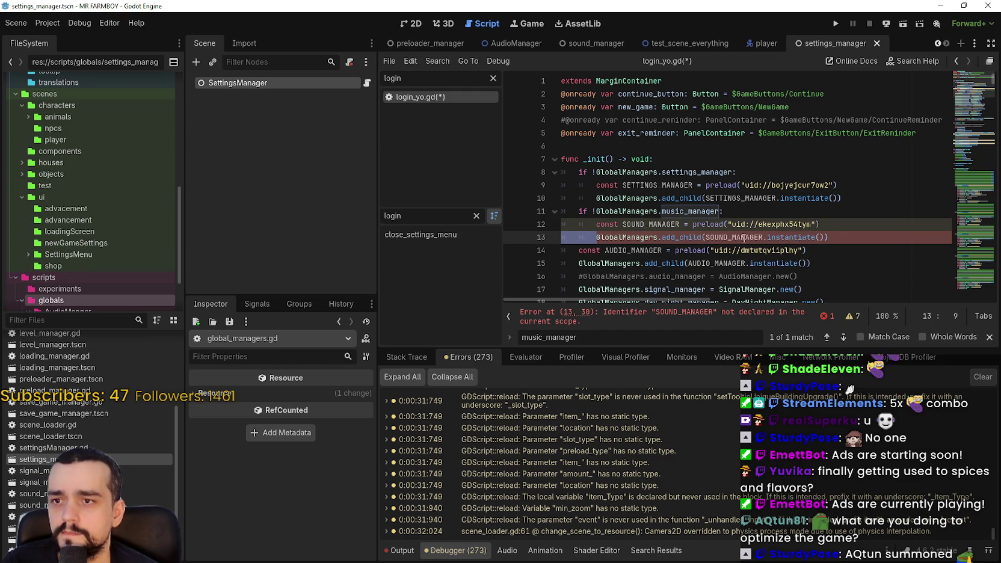
key(End)
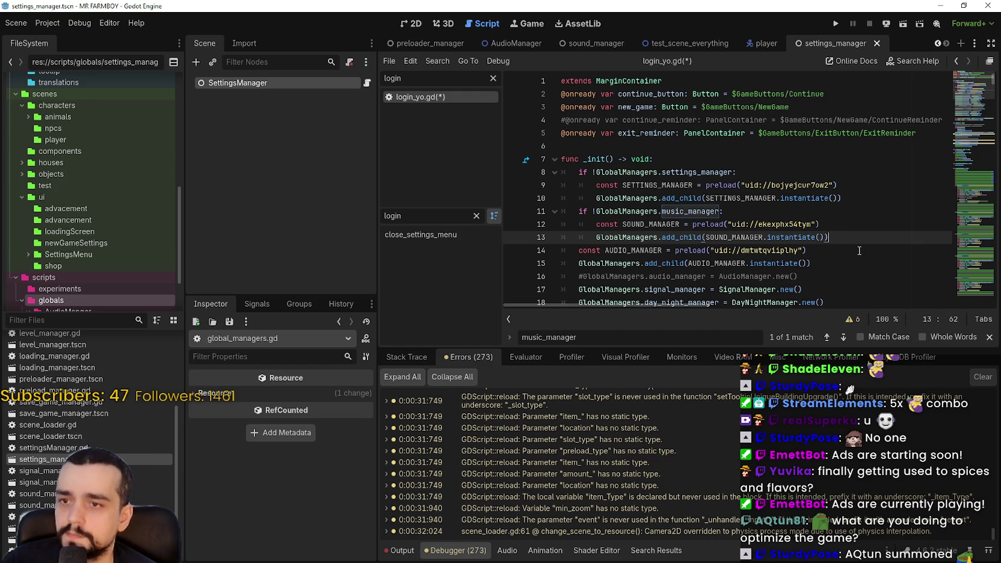
Add an 'if !GlobalManagers.audio_manager:' check and nest the AUDIO_MANAGER preload and add_child under it
key(Return)
text(if !)
text(GlobalManagers.)
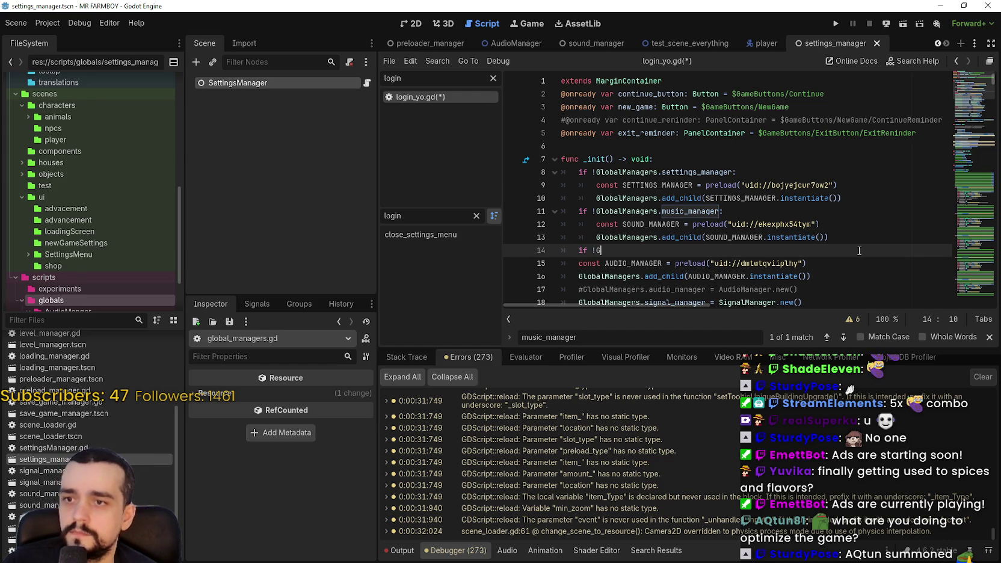
text(aud)
key(Return)
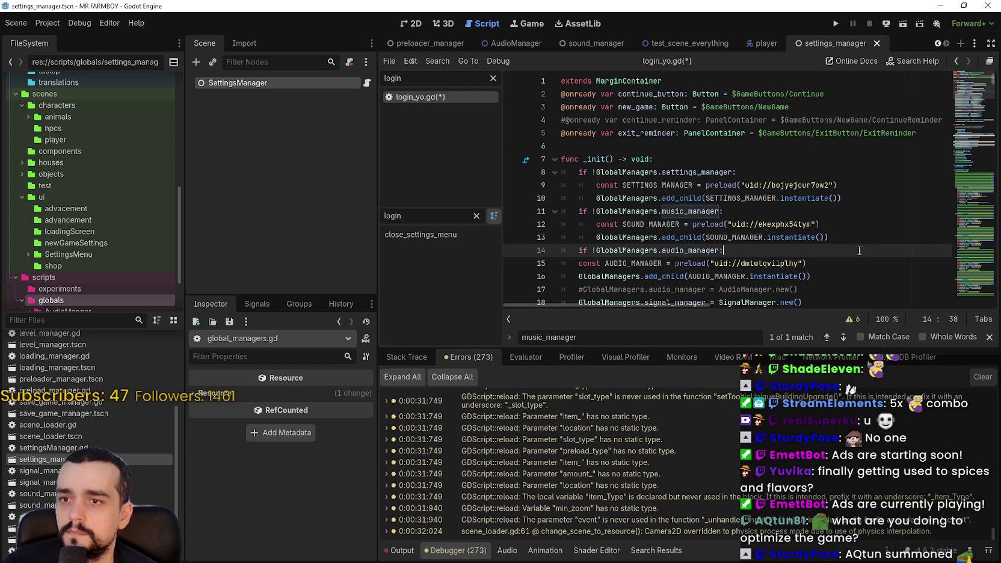
key(Return)
scroll(down, 3)
click(579, 198)
key(Tab)
click(636, 198)
click(642, 189)
key(BackSpace)
key(BackSpace)
key(BackSpace)
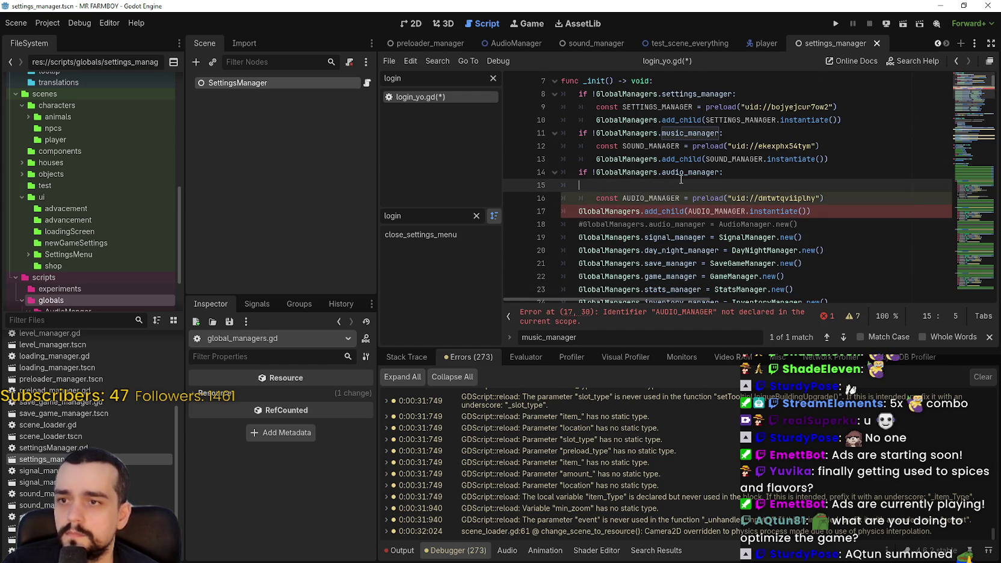
click(579, 199)
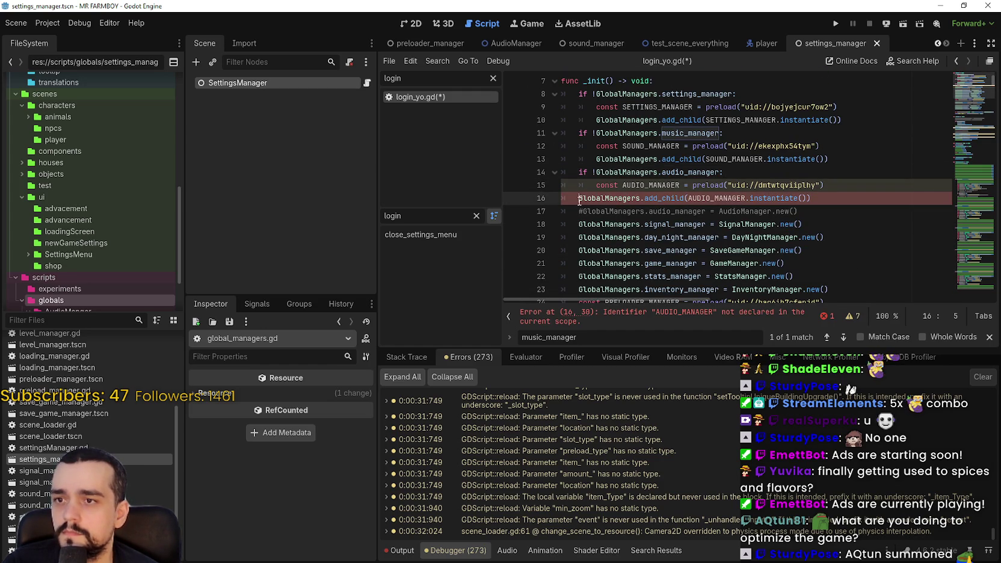
key(Tab)
Save login_yo.gd and delete the commented-out audio_manager assignment line
click(839, 200)
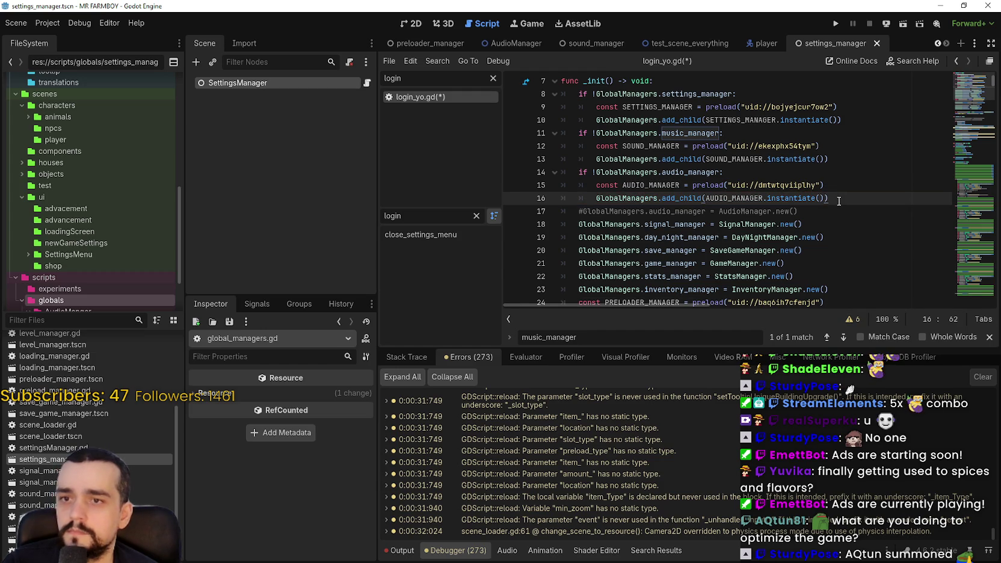
key(ctrl+s)
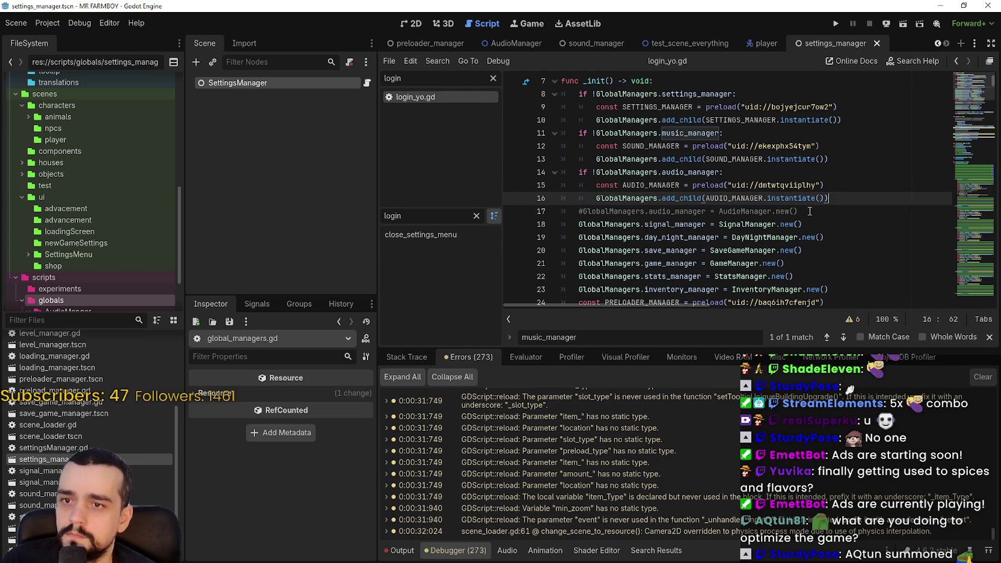
key(Down)
key(shift+Home)
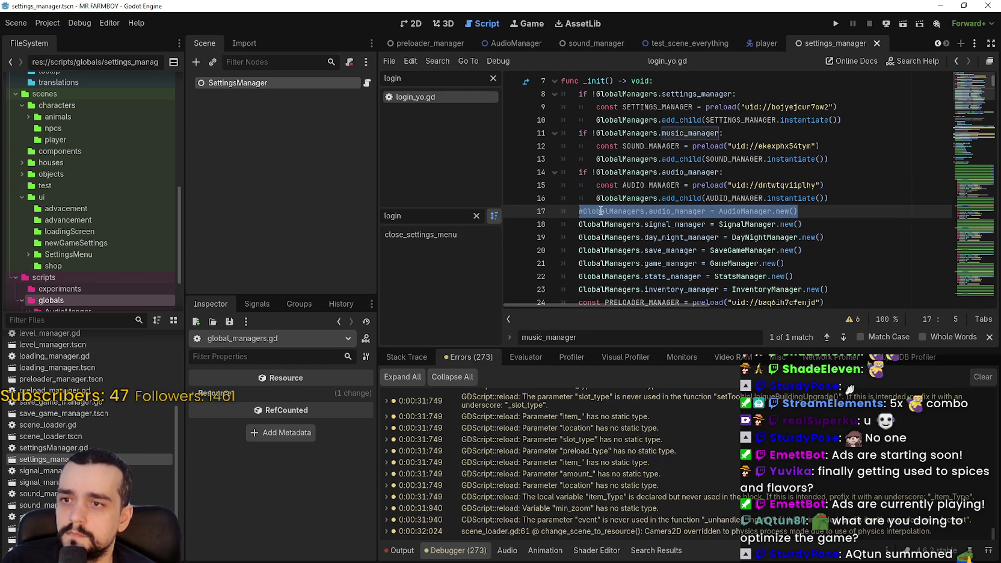
key(BackSpace)
key(Return)
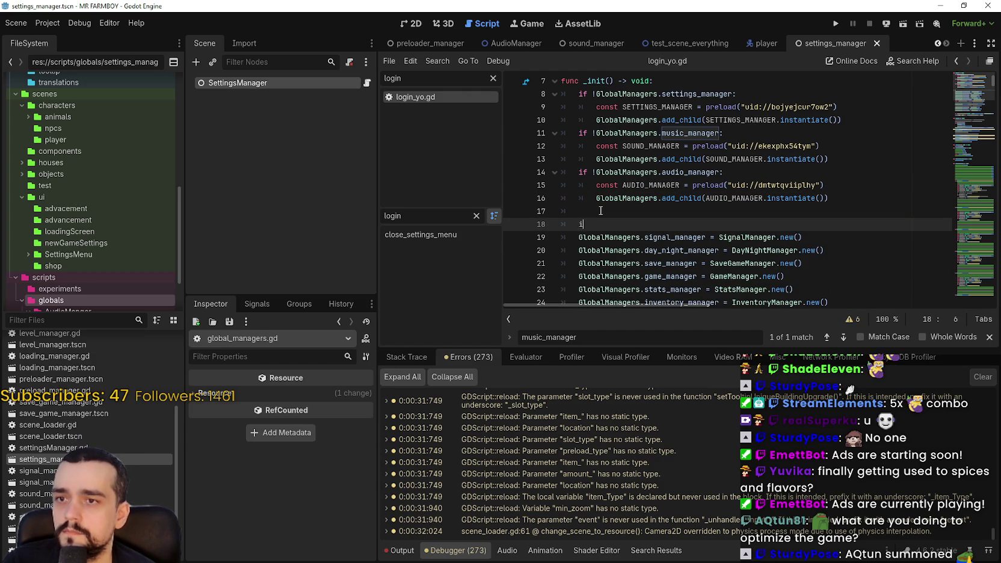
Add an 'if !GlobalManagers.signal_manager:' check on line 18
text(if)
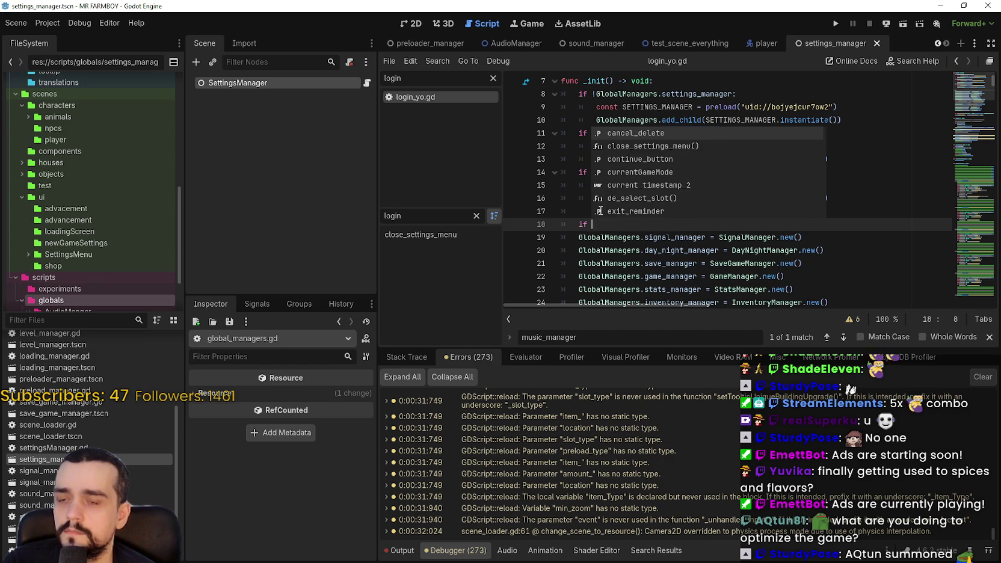
text( GlobalManagers.si)
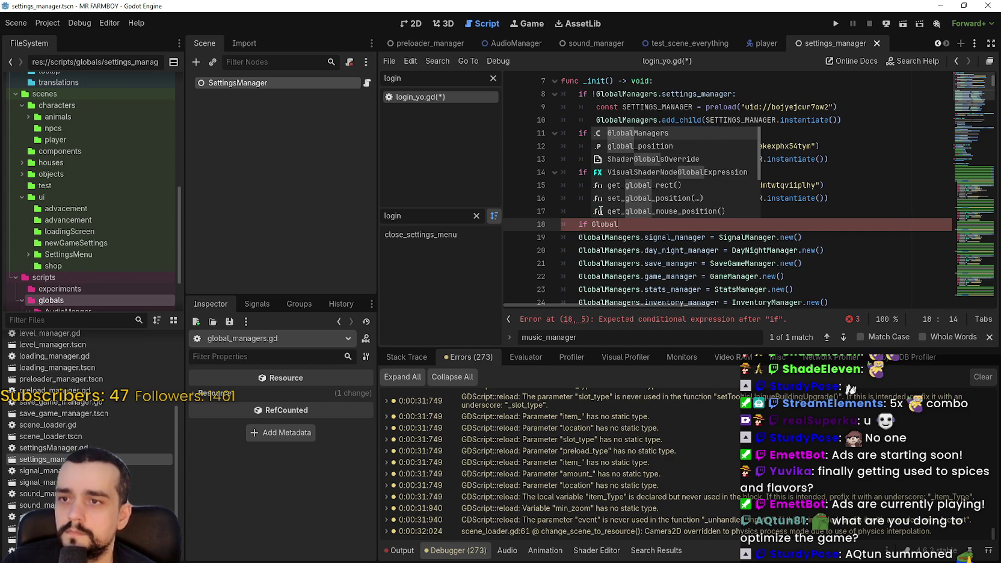
text(gnal)
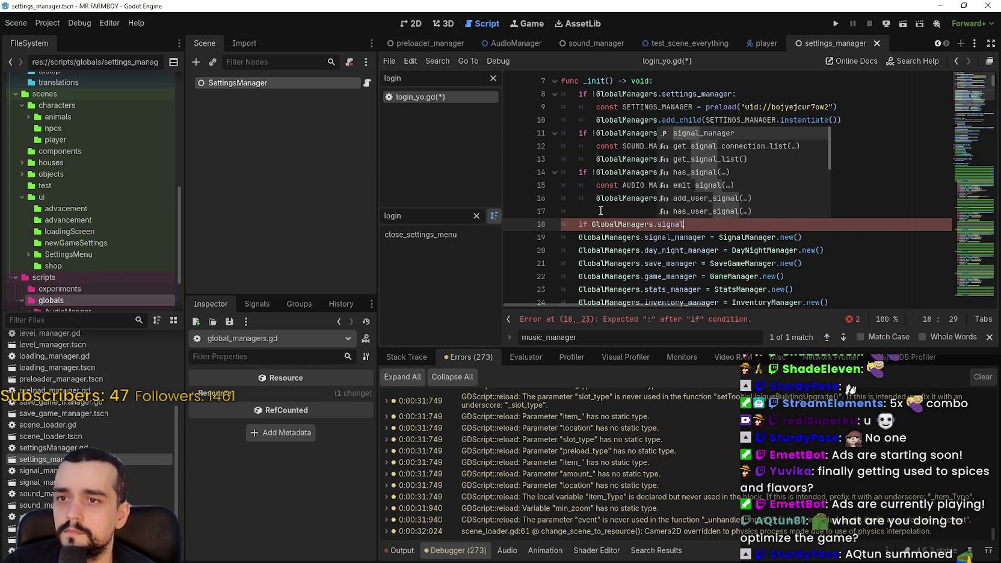
key(Return)
text(=)
key(BackSpace)
key(BackSpace)
key(Return)
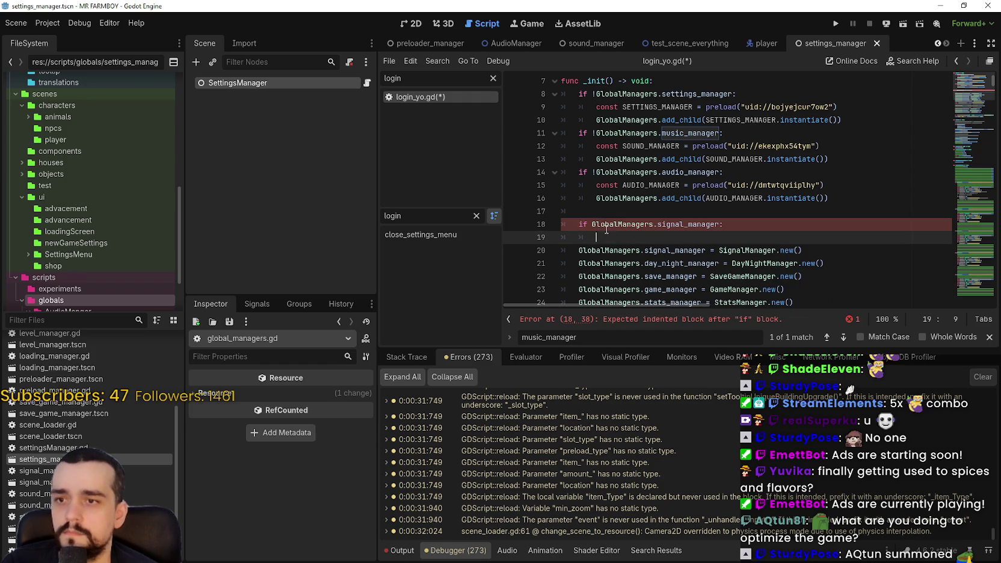
click(593, 225)
text(!)
key(Down)
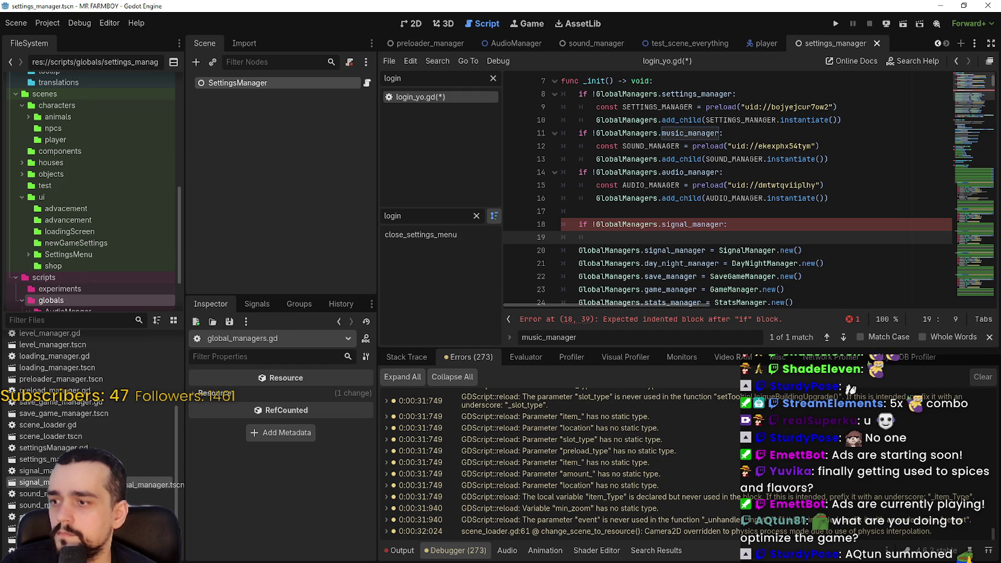
Insert a SIGNAL_MANAGER preload constant for signal_manager.tscn under the check
drag(36, 483, 612, 240)
key(Return)
key(ctrl+z)
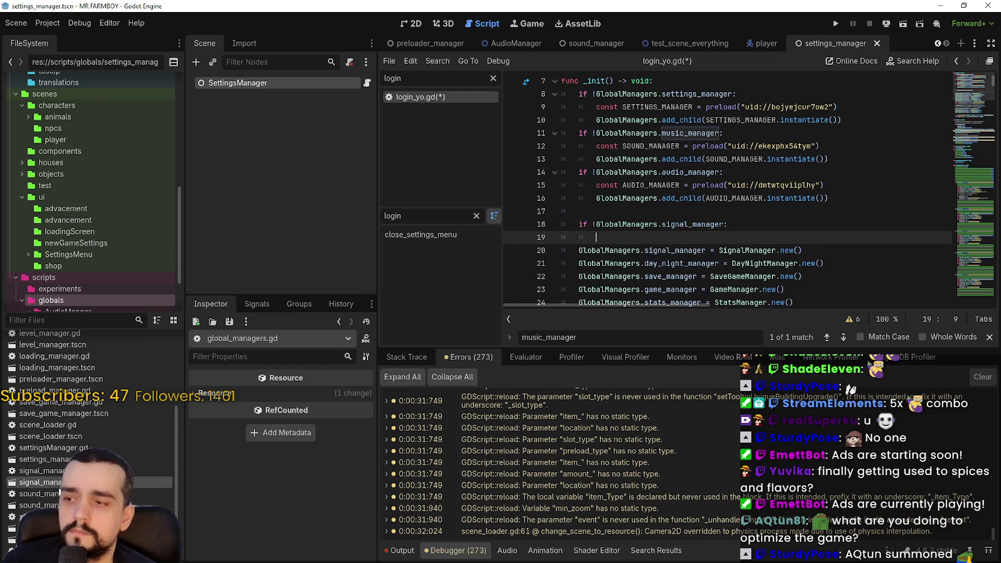
key(ctrl+z)
drag(658, 245, 671, 241)
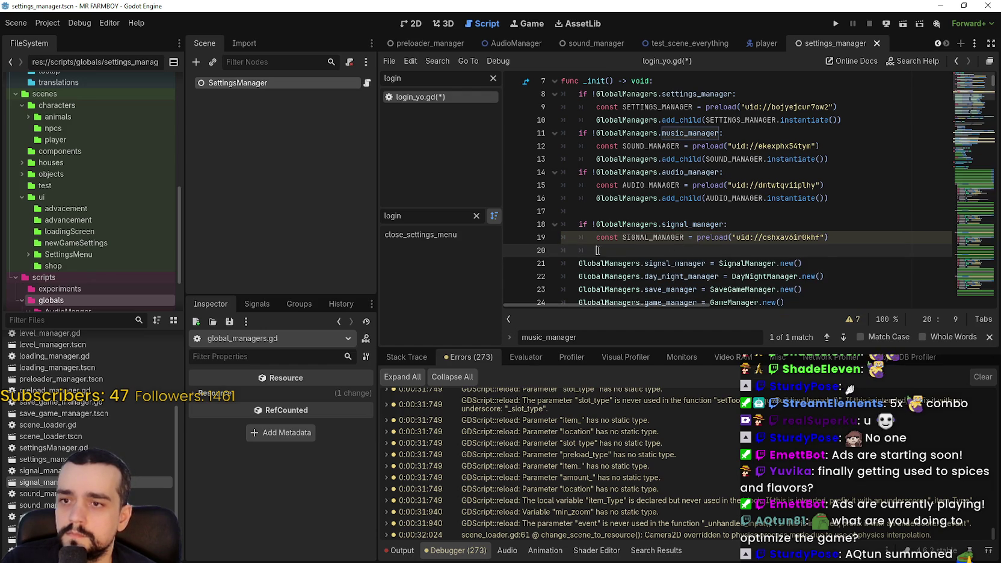
Add an add_child line for SIGNAL_MANAGER, copied from the audio add_child statement
drag(597, 198, 822, 198)
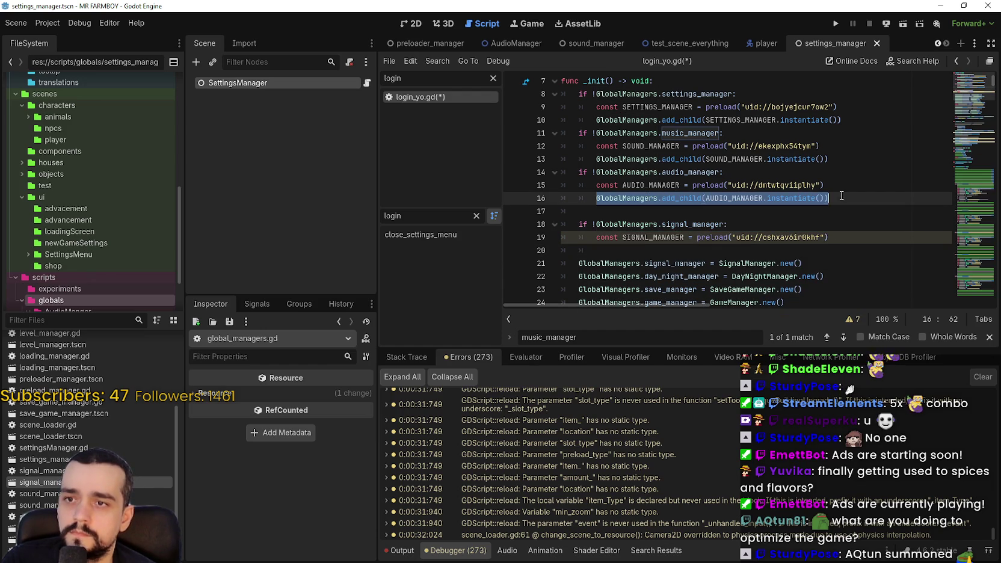
key(ctrl+c)
click(624, 251)
key(ctrl+v)
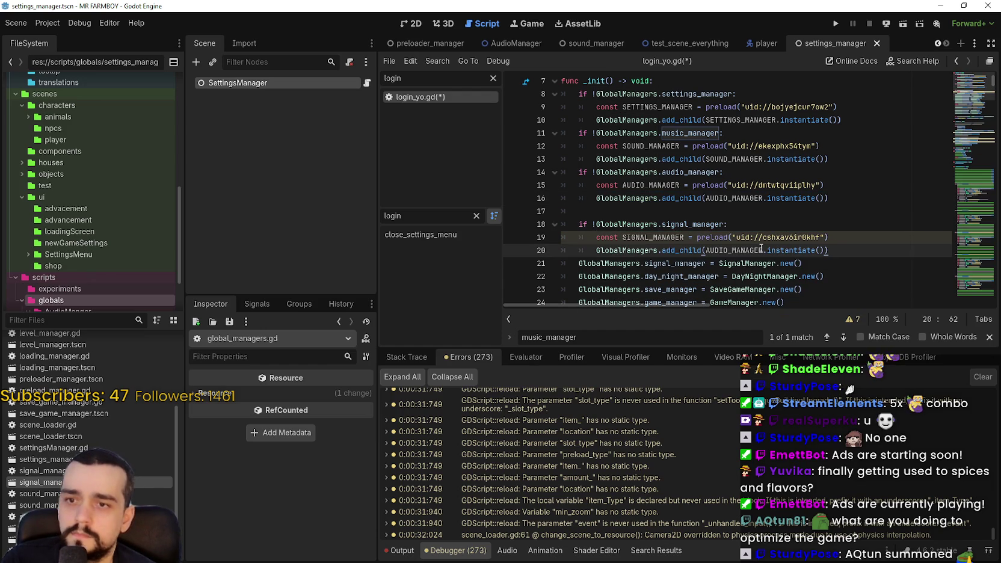
double_click(738, 251)
key(ctrl+v)
Remove the empty line between blocks and delete the old SignalManager.new() line
click(686, 213)
key(BackSpace)
key(BackSpace)
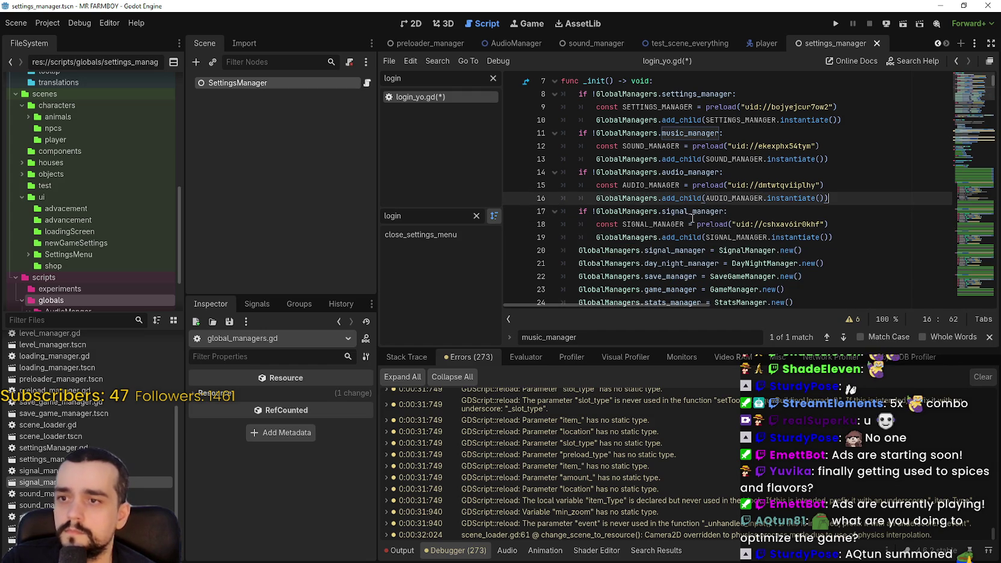
drag(811, 247, 538, 253)
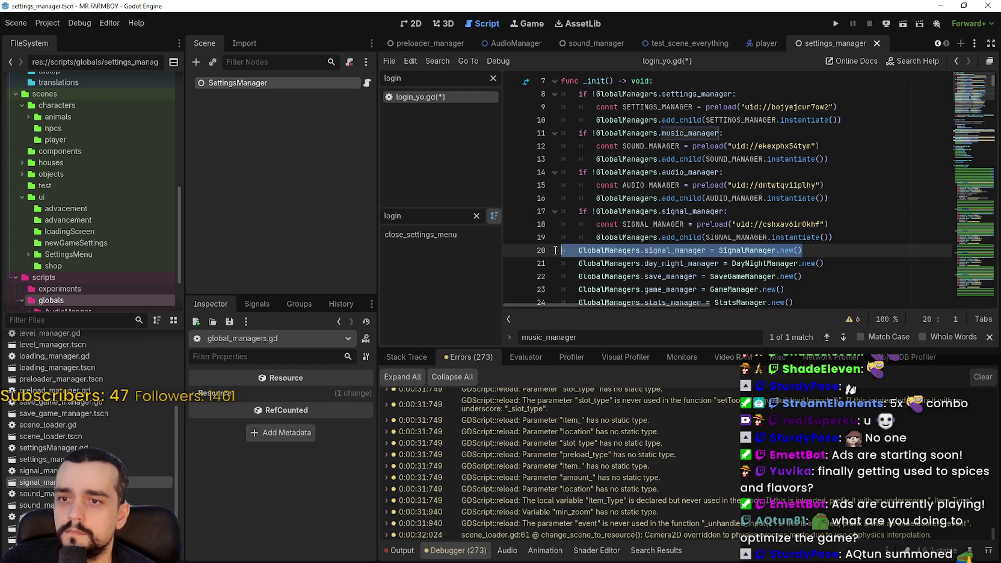
key(BackSpace)
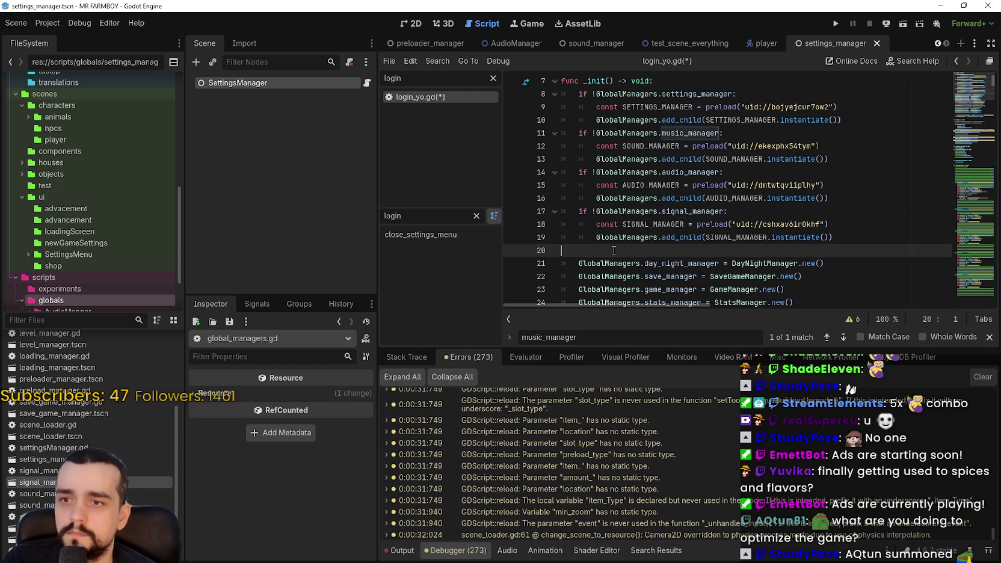
scroll(down, 3)
scroll(up, 3)
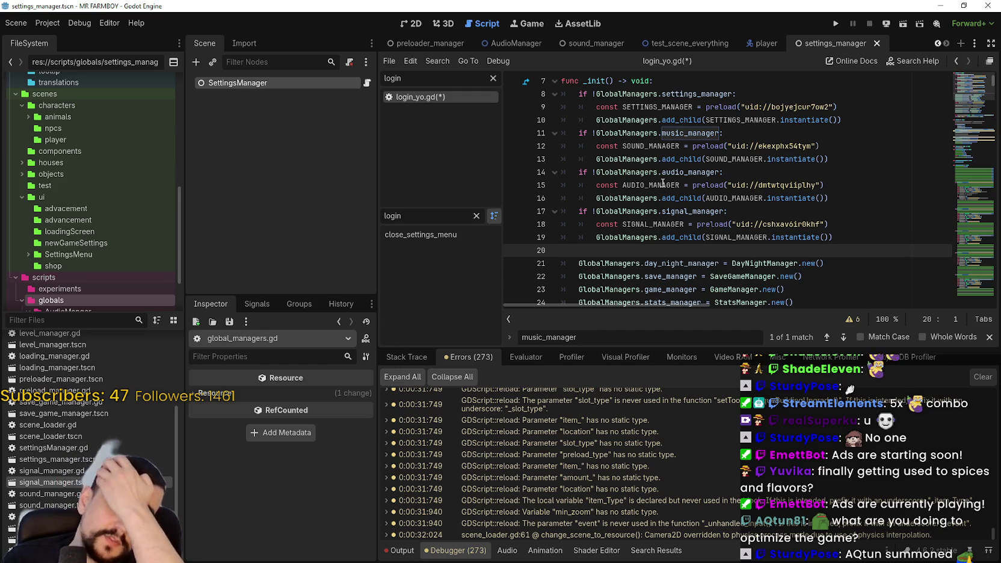
scroll(up, 3)
click(662, 184)
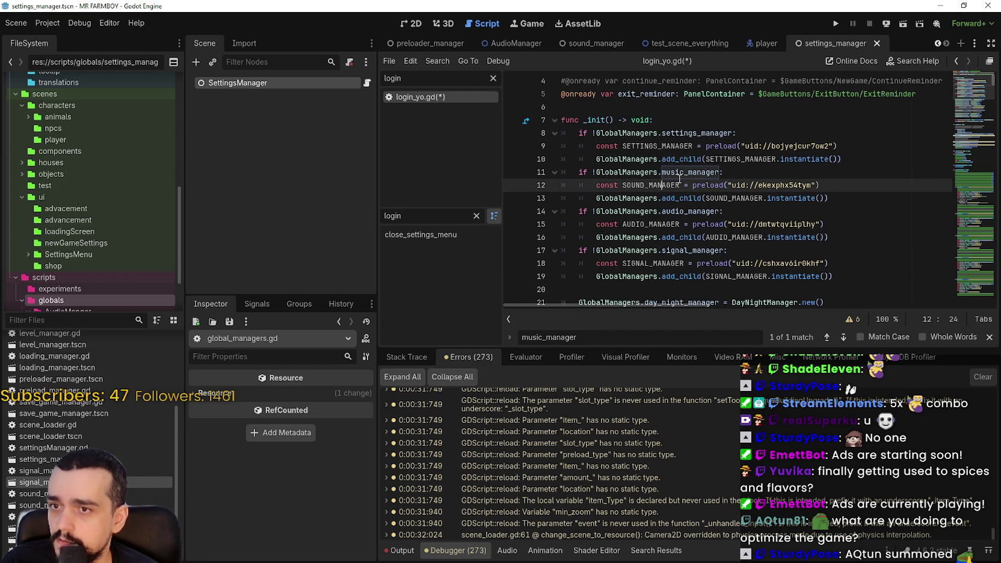
Filter files for 'sound', open sound_manager.gd and find its music_manager = self line
click(680, 177)
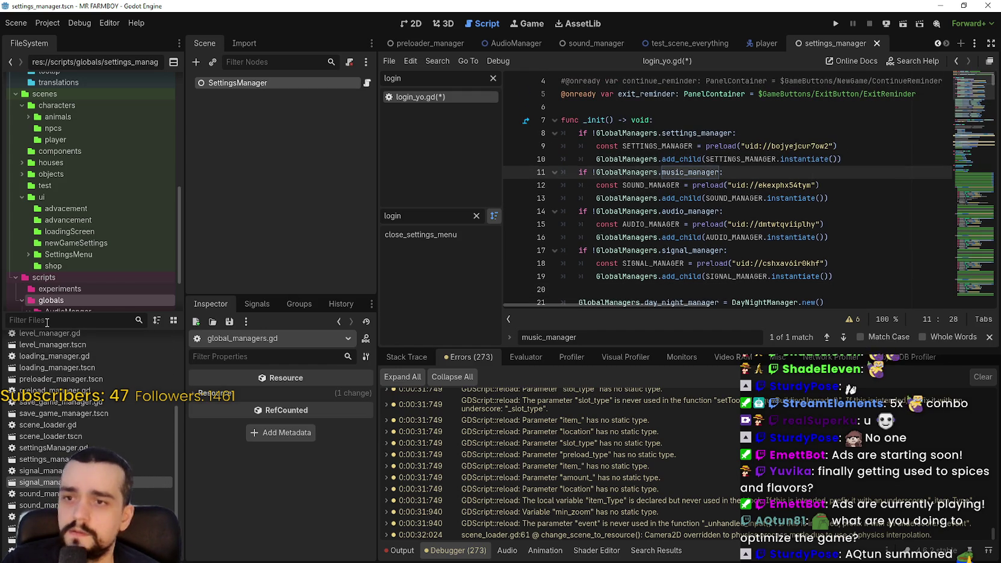
scroll(up, 3)
click(87, 318)
text(so)
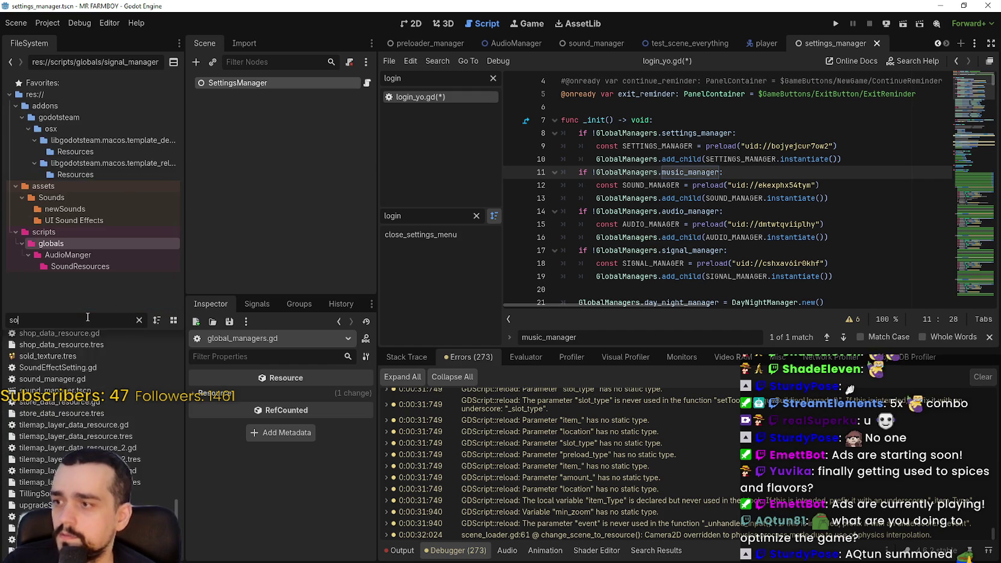
text(und)
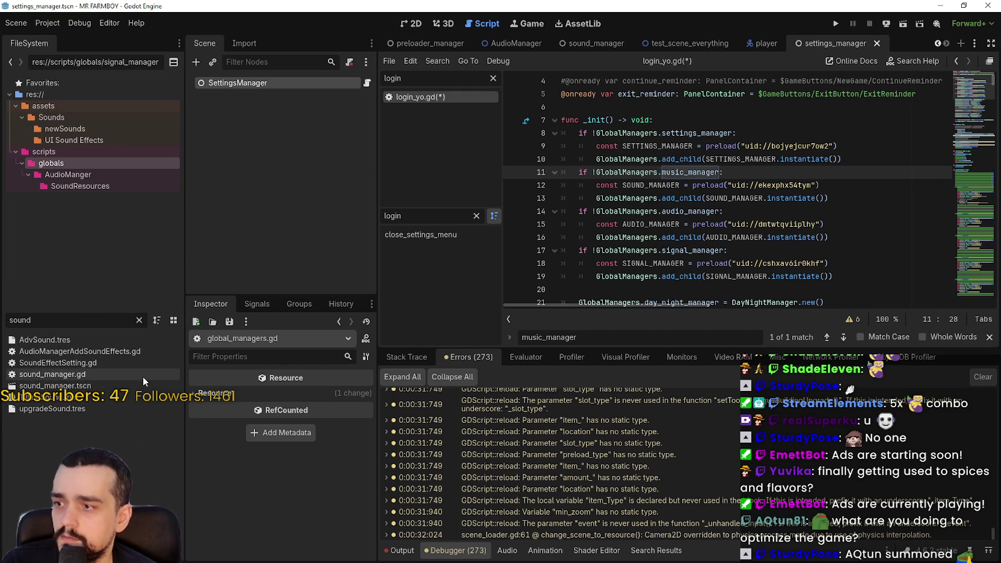
double_click(99, 376)
click(734, 225)
drag(579, 237, 757, 237)
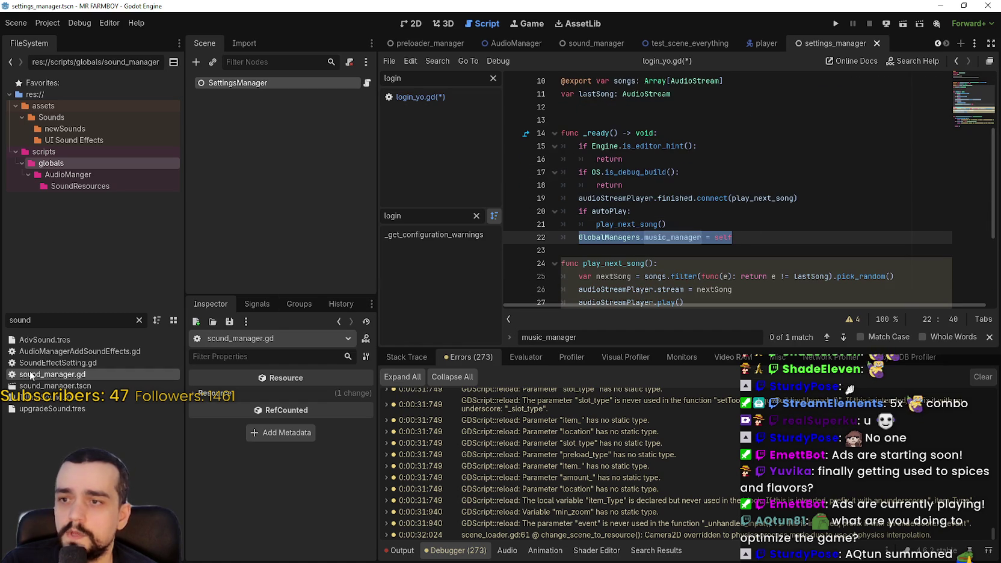
Open AudioManger/AudioManager.gd and locate its audio_manager = self line, closing the find bar
click(139, 320)
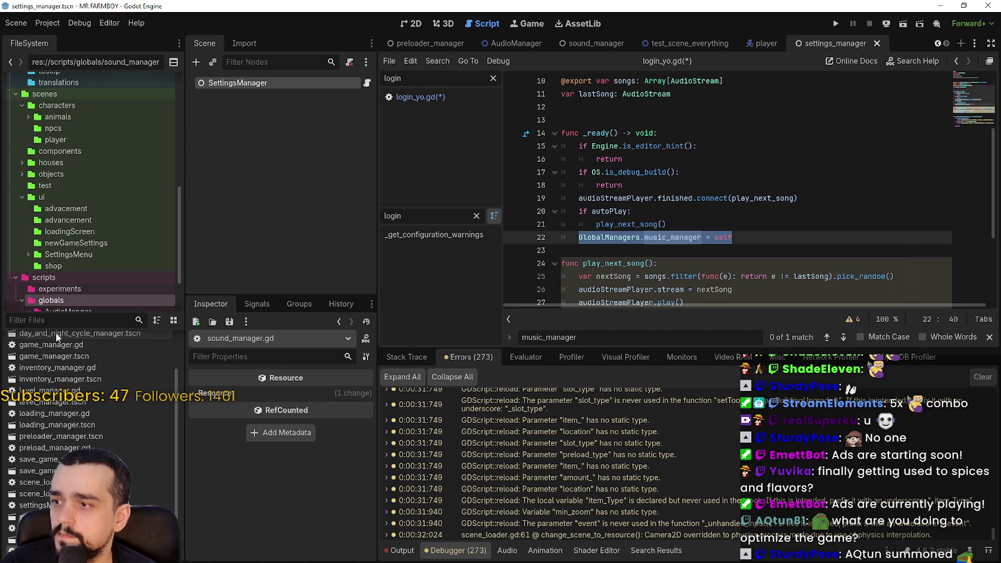
double_click(69, 352)
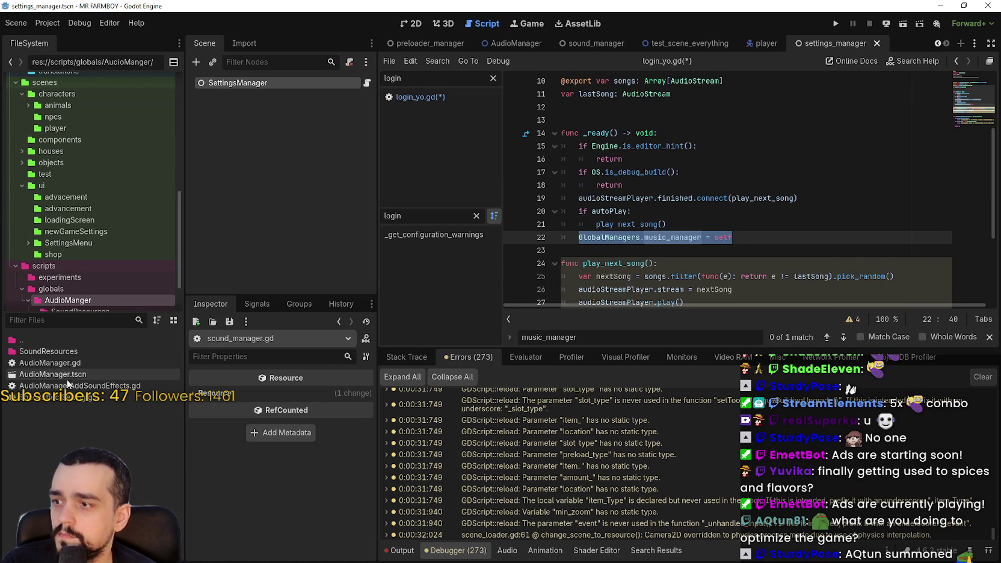
double_click(50, 363)
scroll(down, 3)
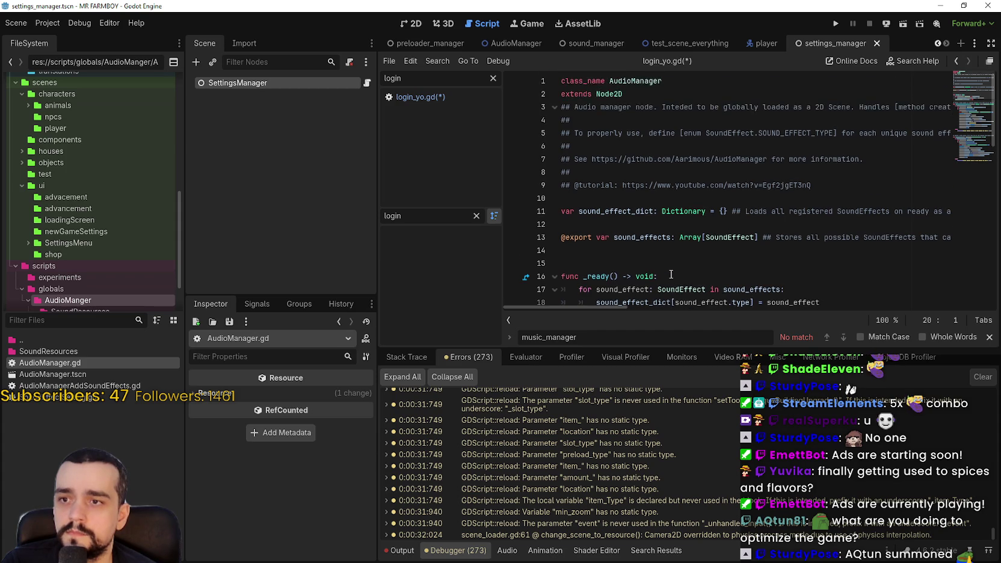
drag(733, 198, 562, 198)
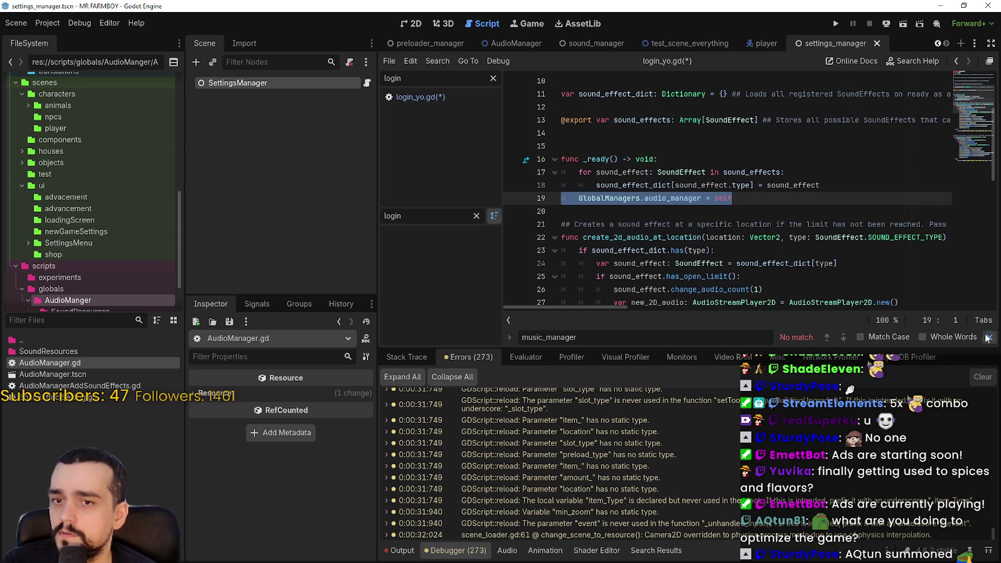
click(989, 337)
click(40, 322)
Filter the project files for 'signal' and open signal_manager.gd
text(signal)
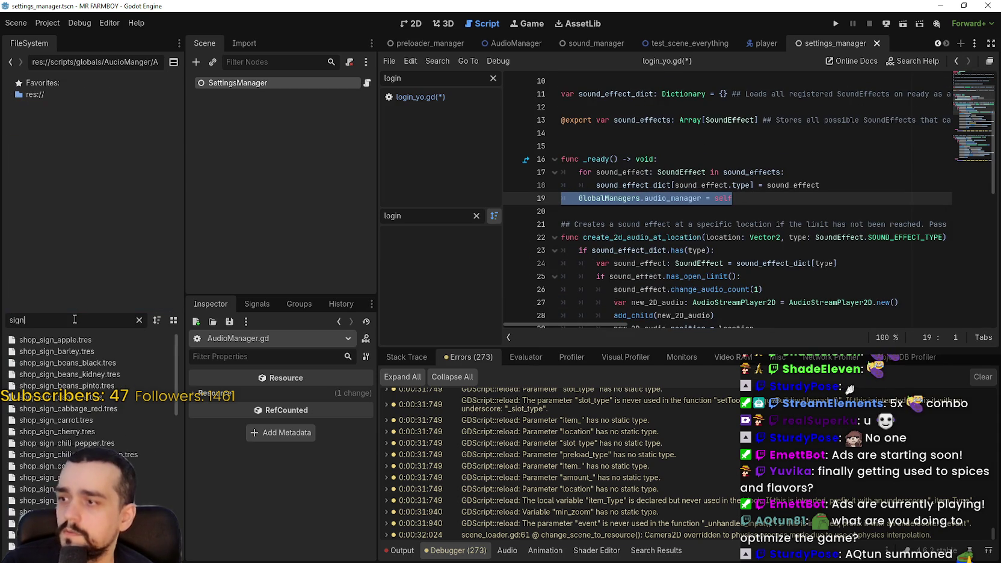
double_click(73, 338)
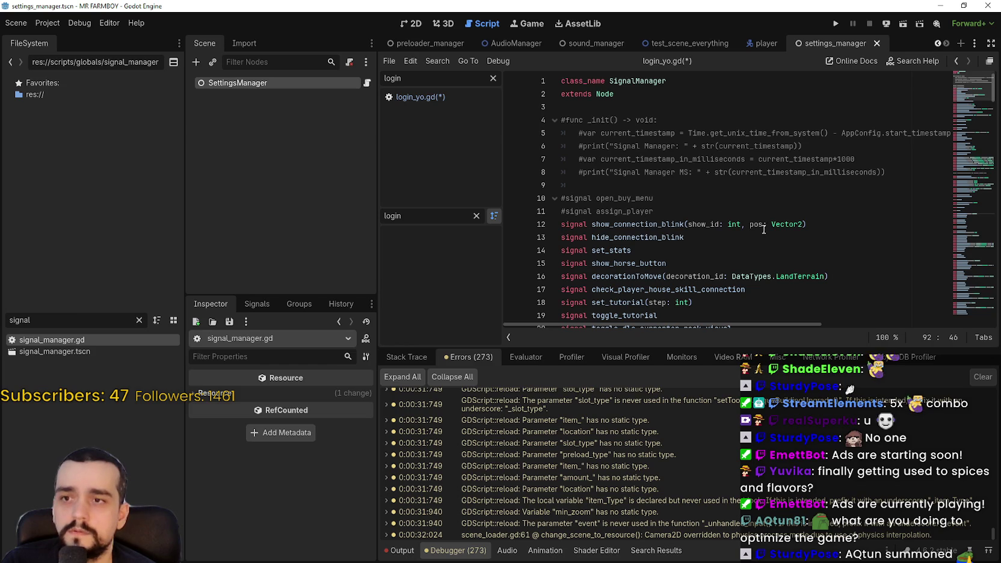
click(726, 189)
scroll(down, 3)
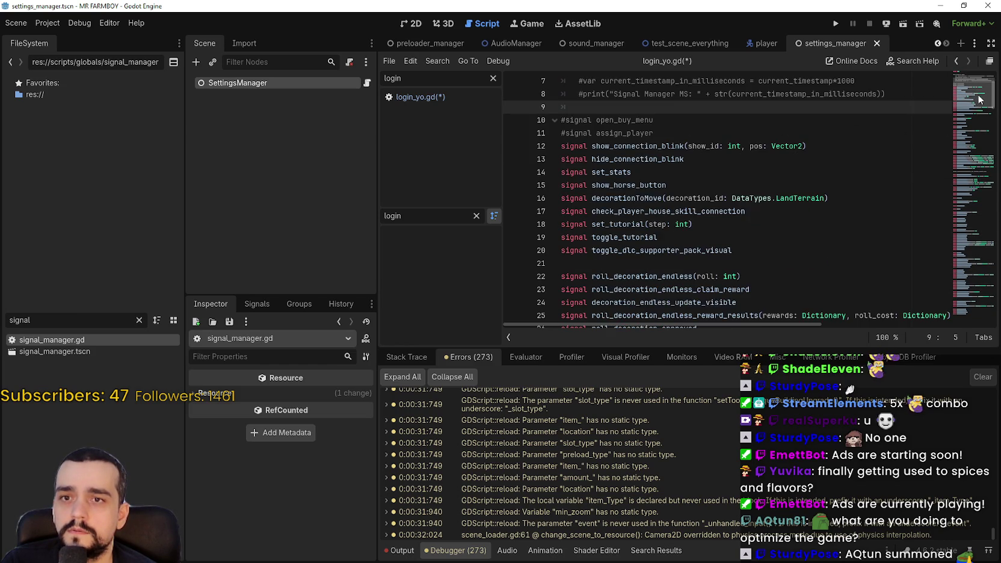
scroll(down, 3)
scroll(up, 3)
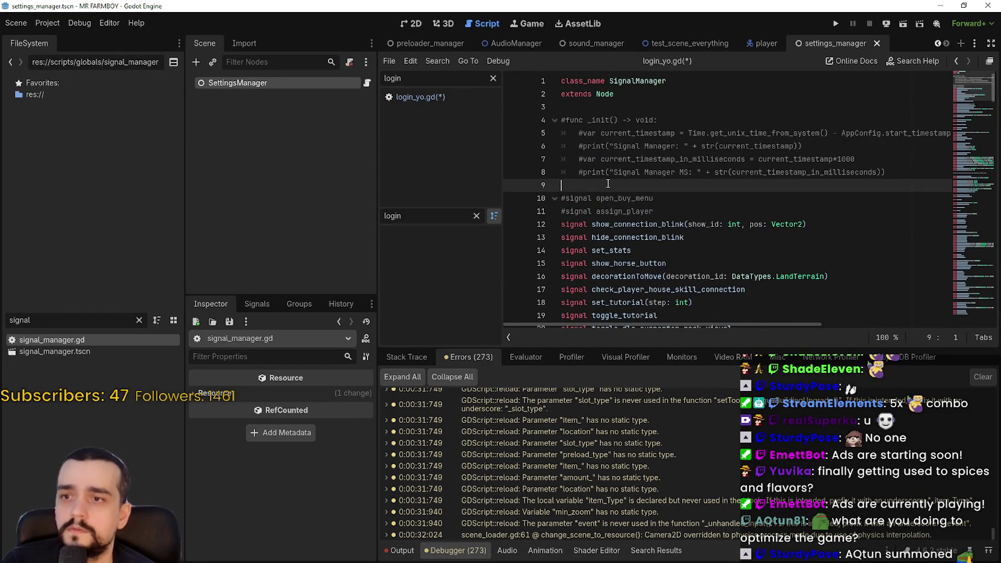
Add 'func _ready() -> void:' setting GlobalManagers.signal_manager = self, and save
text(func _read)
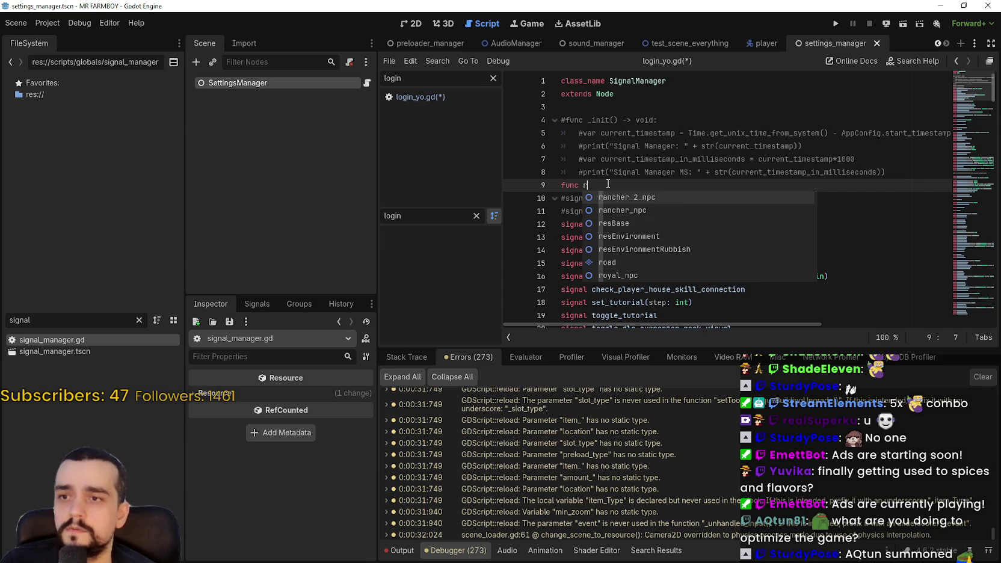
text(y)
key(Return)
key(Return)
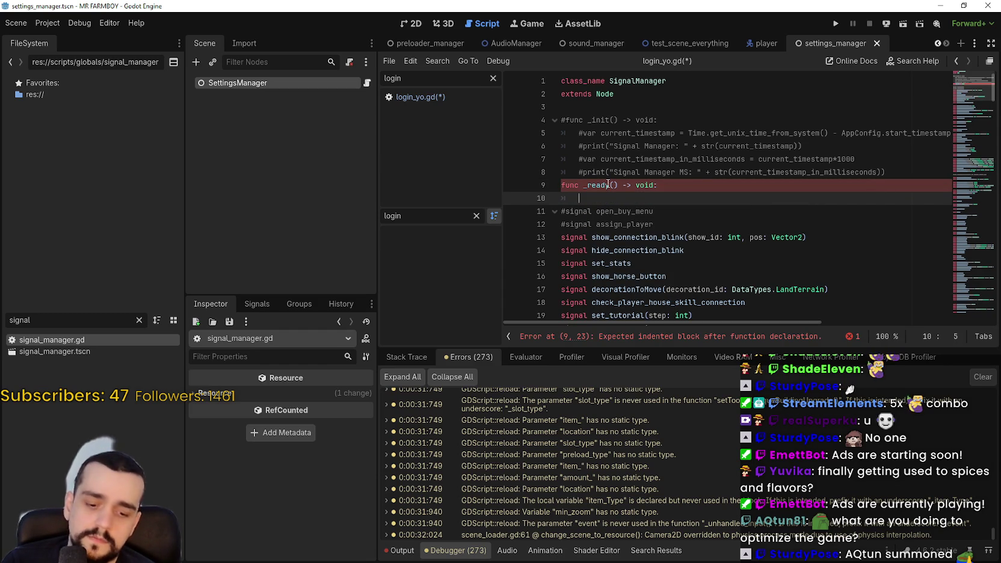
text(GlobalManagers.si)
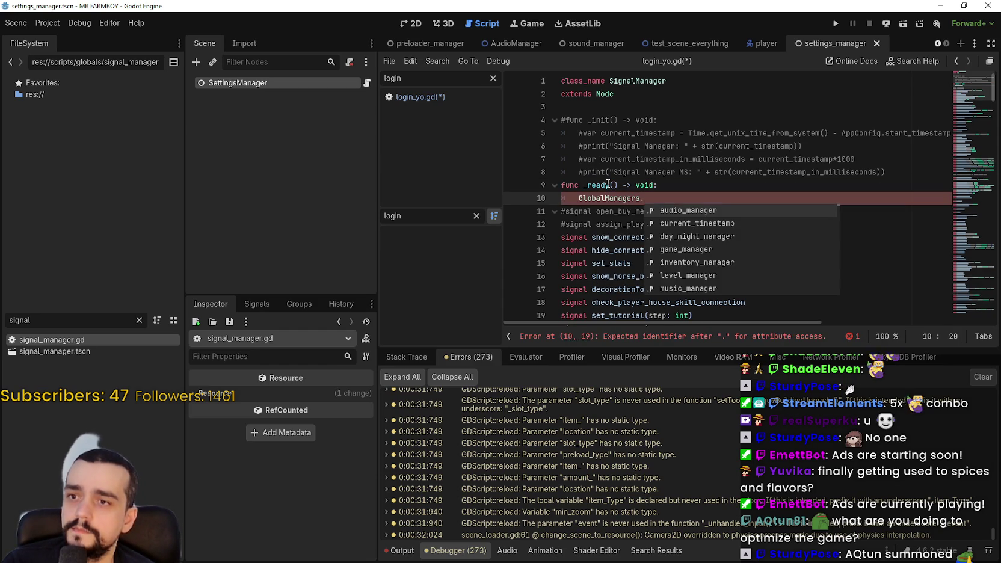
key(Return)
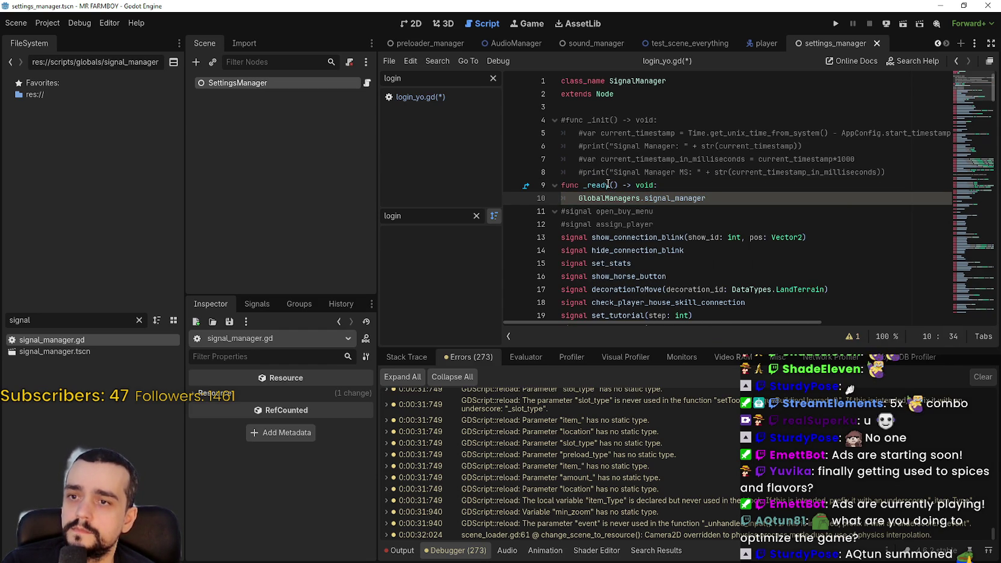
text( = self)
key(ctrl+s)
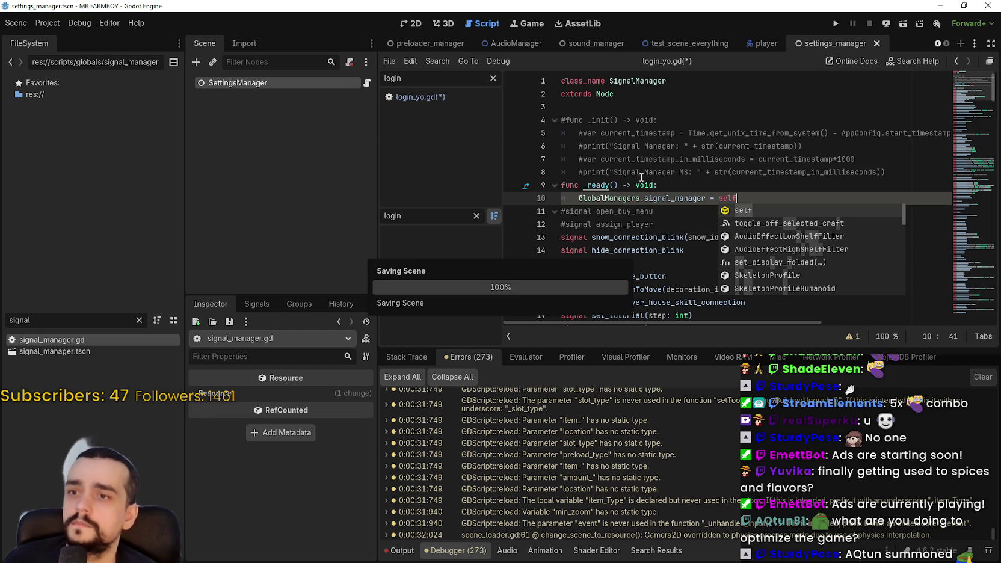
click(678, 186)
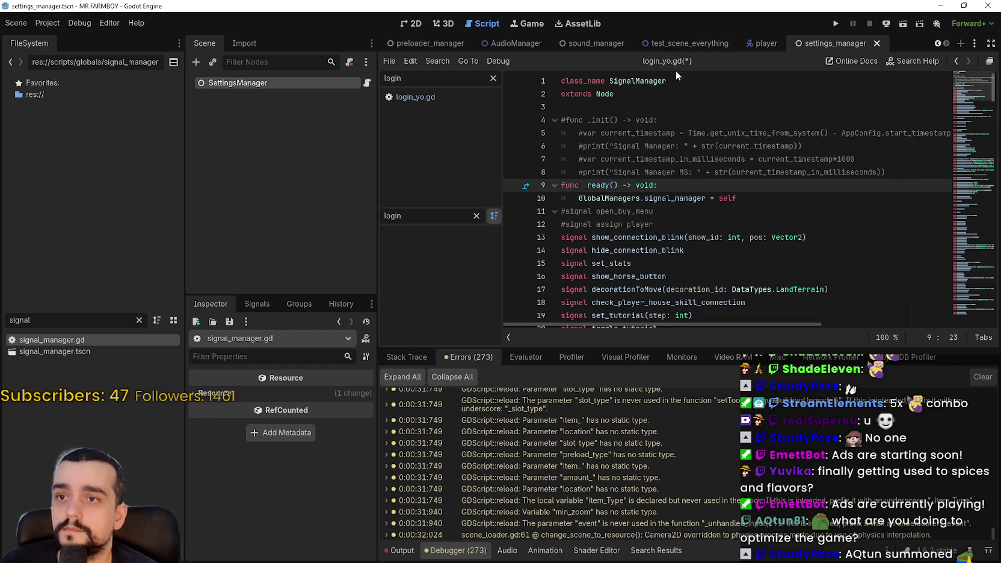
key(ctrl+s)
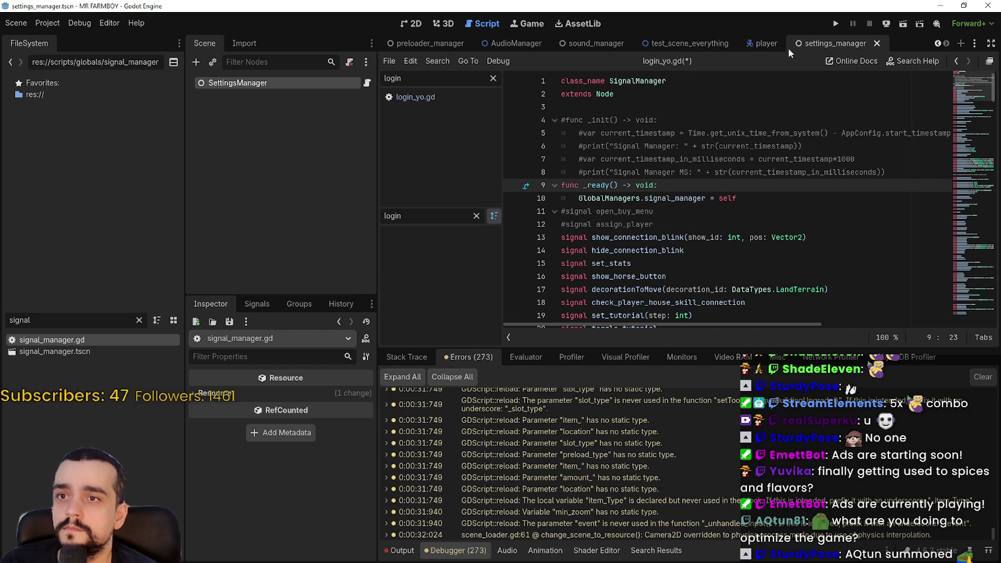
In login_yo.gd's manager setup, add an `if !GlobalManagers.day_night_manager:` check after the signal check
click(457, 99)
click(691, 289)
click(848, 224)
scroll(down, 3)
scroll(down, 3)
click(697, 214)
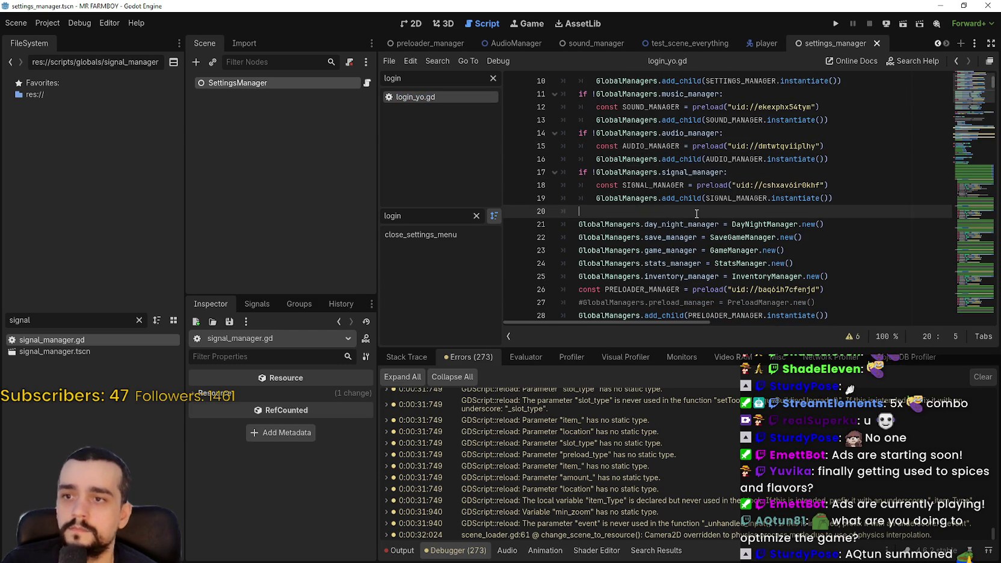
scroll(up, 3)
scroll(down, 3)
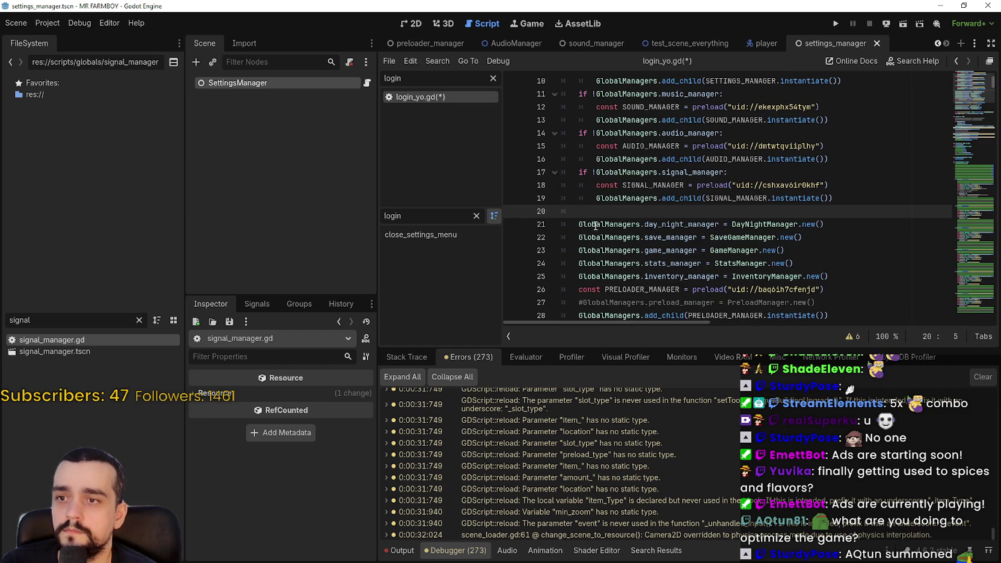
key(Return)
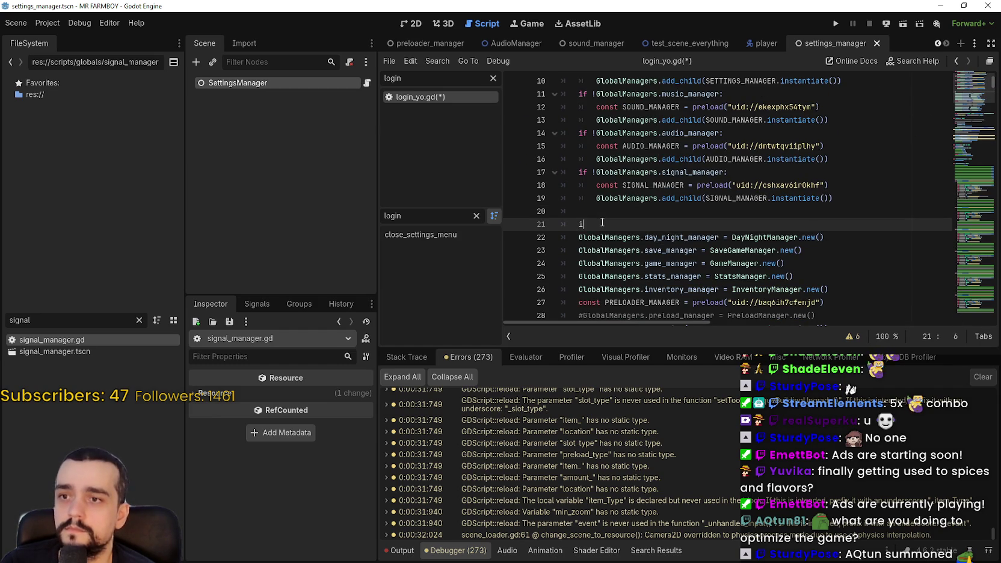
key(BackSpace)
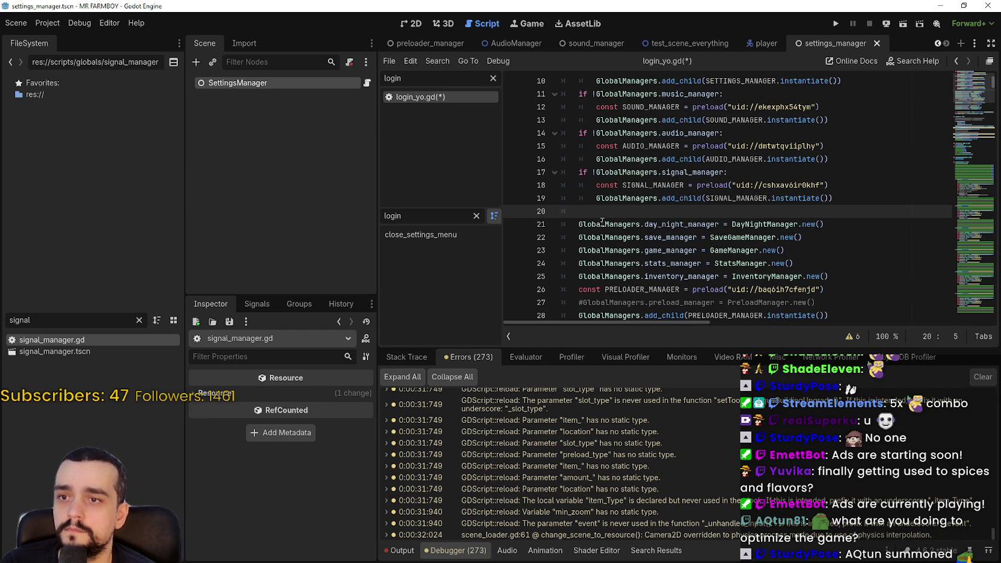
key(Tab)
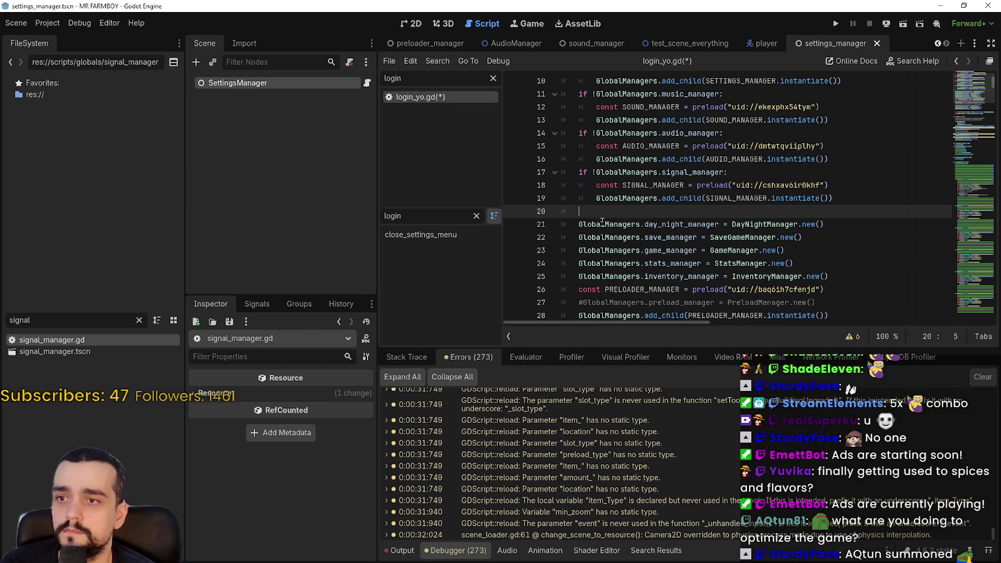
text(if !Global)
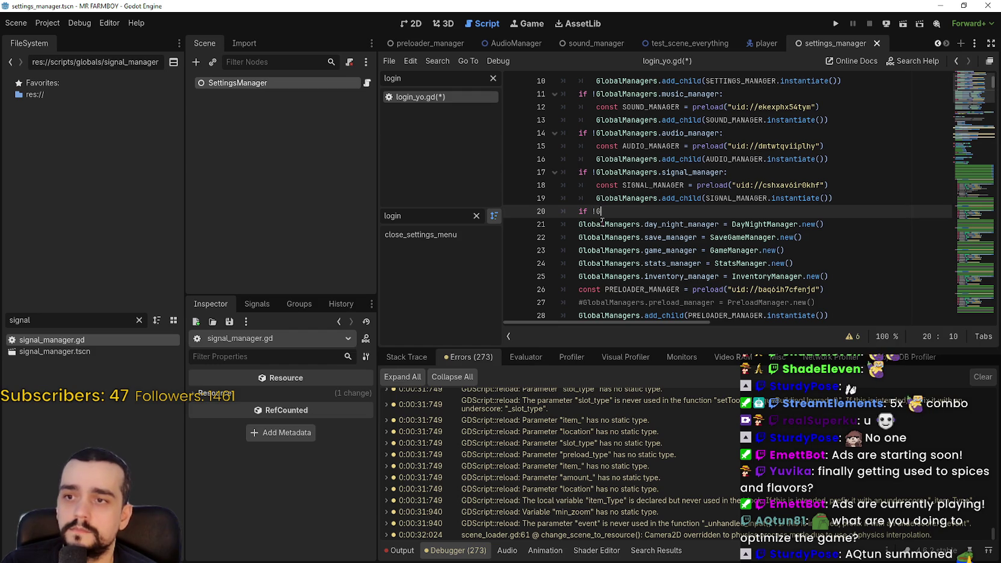
key(Return)
text(.da)
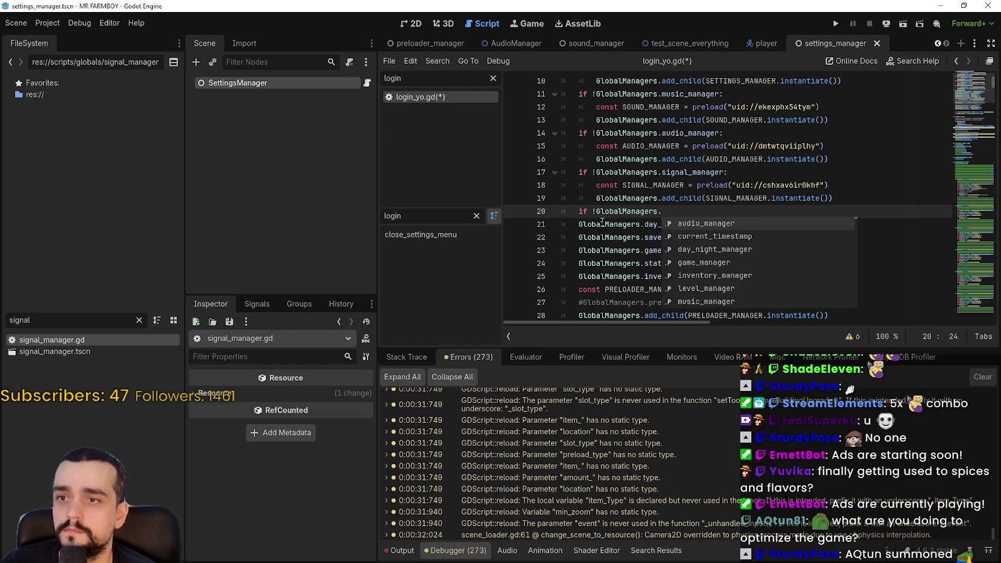
key(Return)
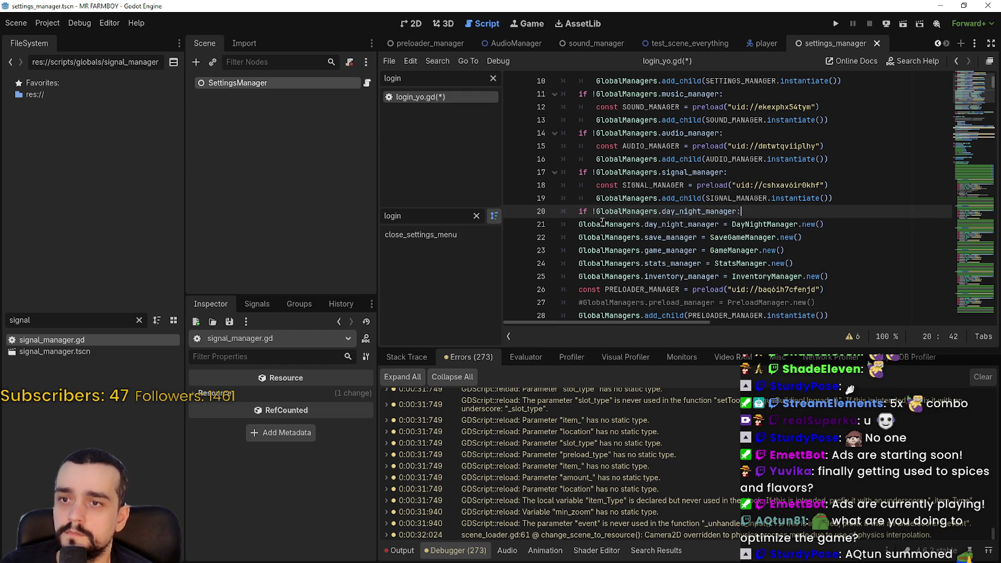
key(Return)
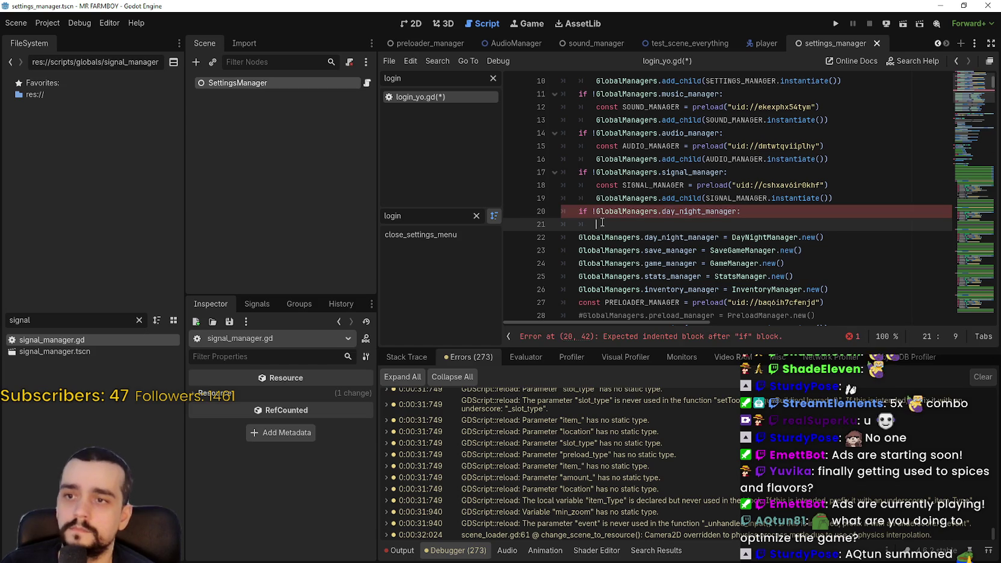
Under the check, preload day_and_night_cycle_manager.tscn and add_child an instance of DAY_AND_NIGHT_CYCLE_MANAGER
double_click(24, 320)
text(day)
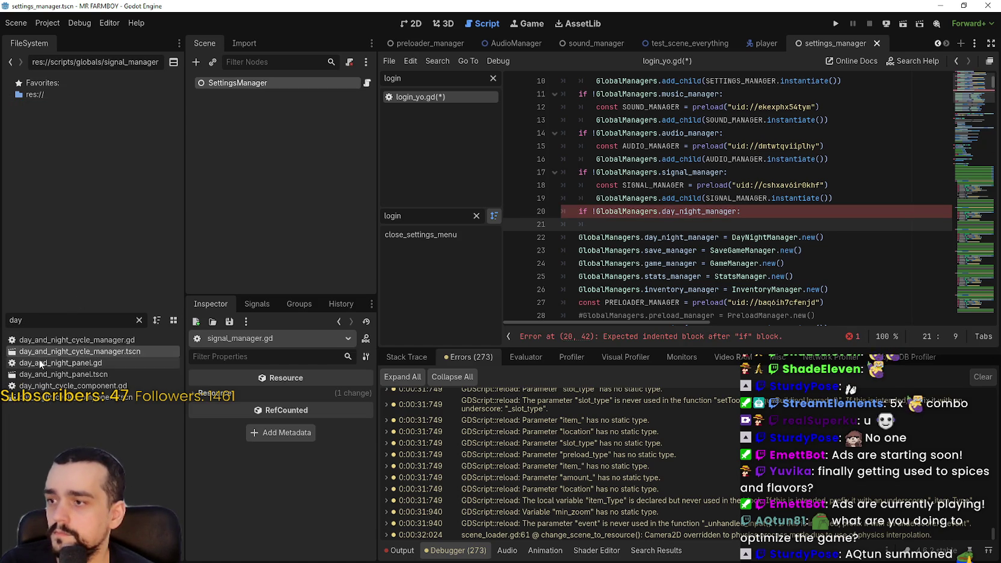
drag(41, 355, 649, 229)
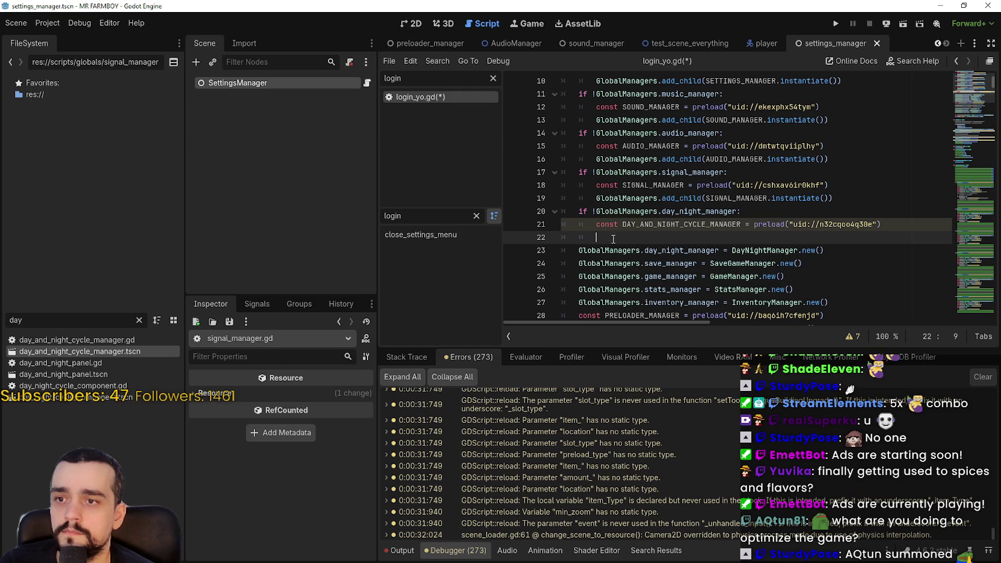
double_click(630, 199)
click(842, 199)
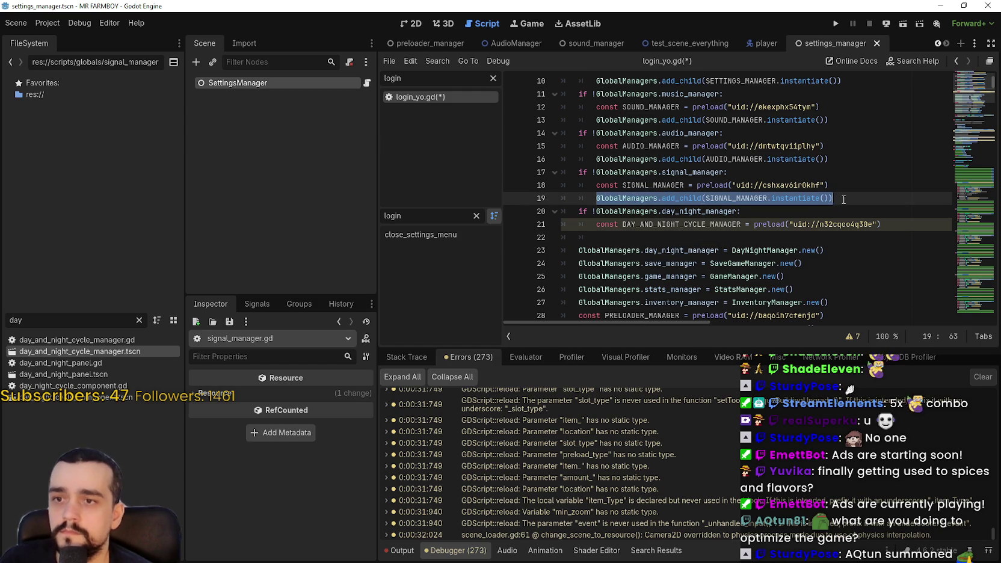
key(ctrl+c)
click(679, 241)
key(ctrl+v)
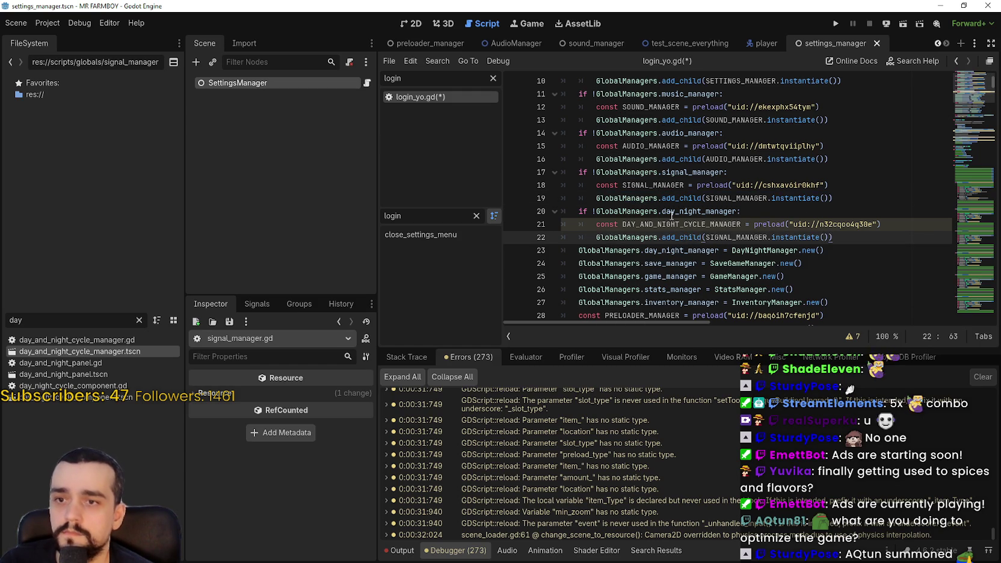
click(651, 221)
double_click(692, 224)
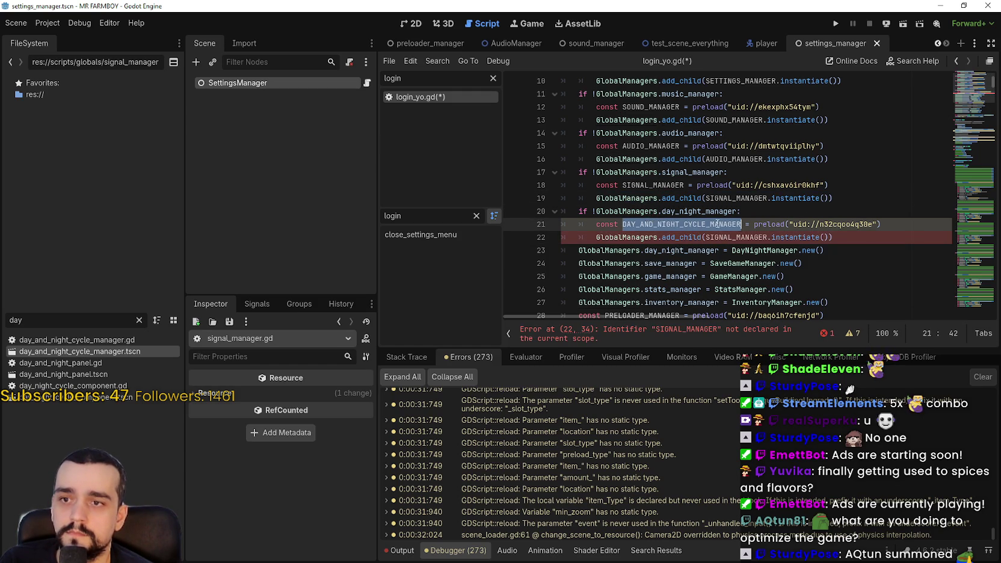
key(ctrl+c)
double_click(753, 236)
key(ctrl+v)
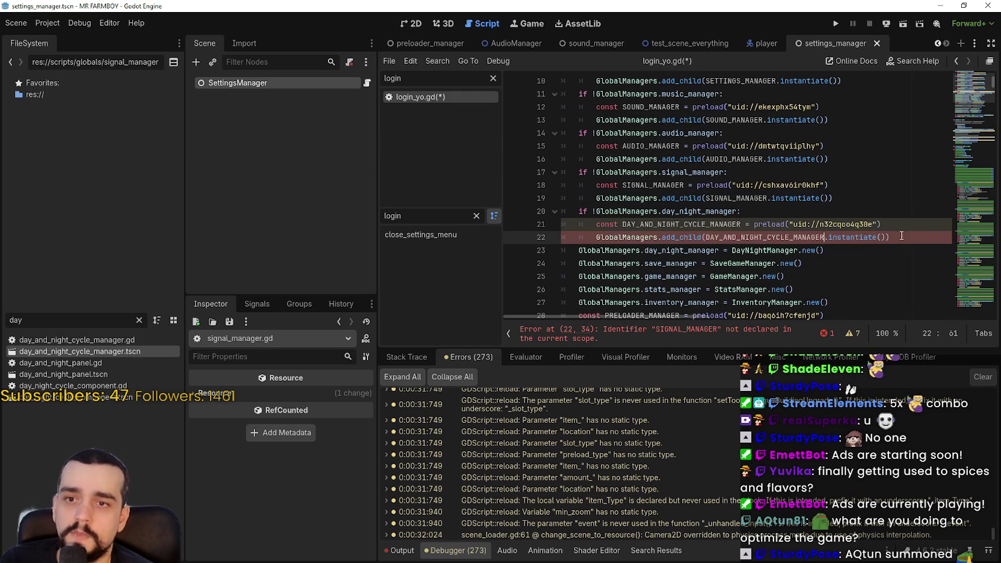
Add a blank line after the new block and delete the old DayNightManager.new() assignment line
scroll(up, 3)
scroll(down, 3)
drag(658, 107, 869, 277)
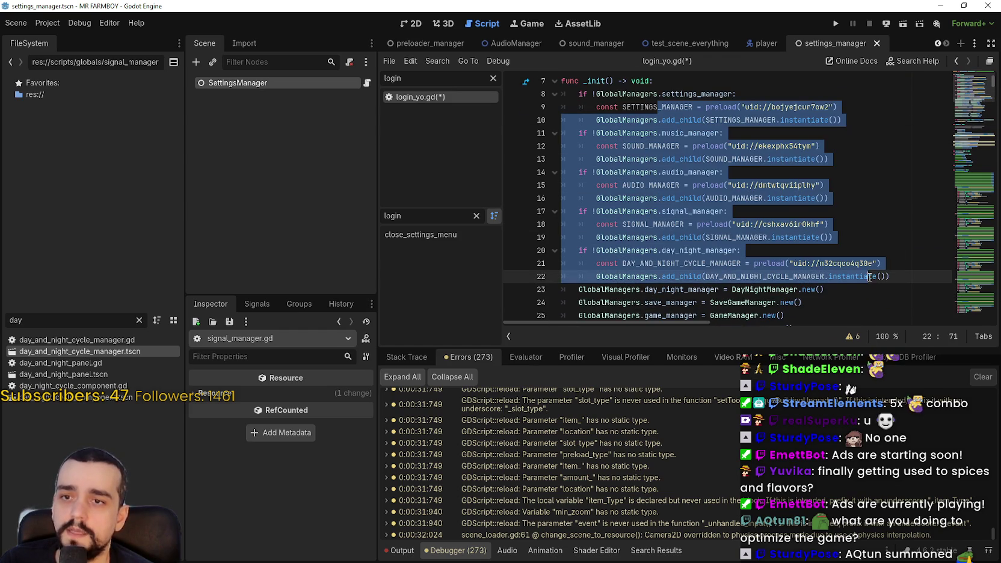
click(903, 278)
scroll(down, 3)
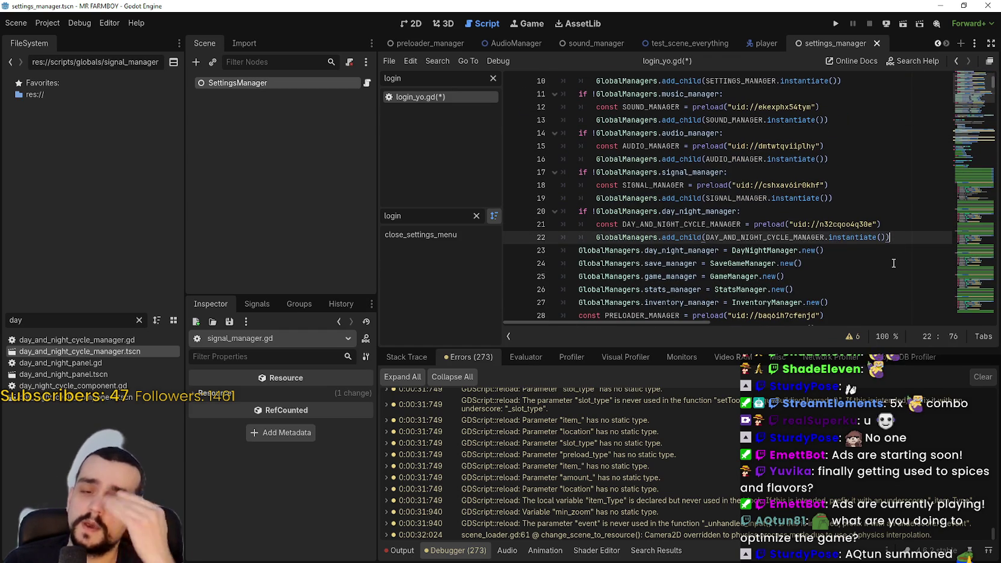
key(Return)
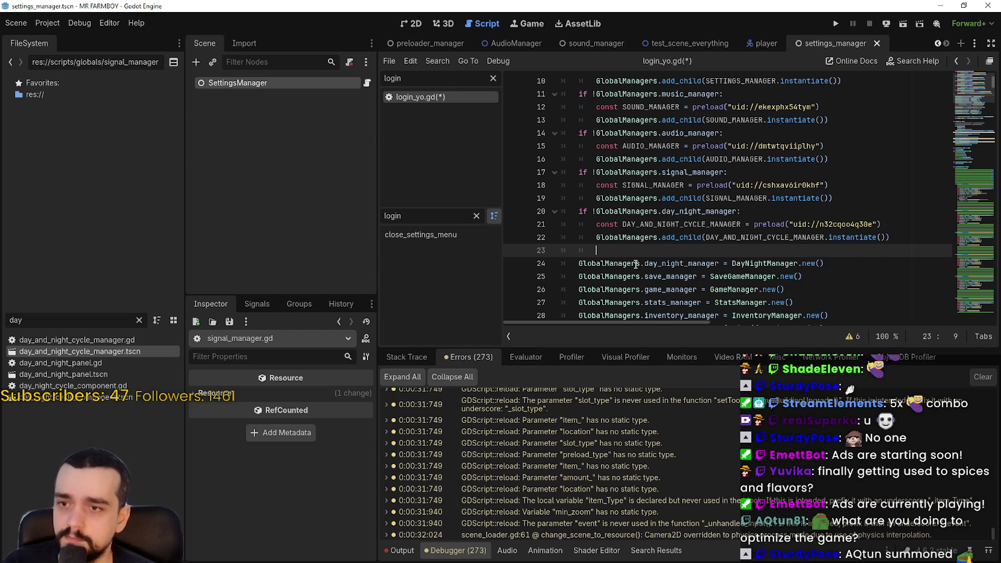
drag(872, 263, 579, 265)
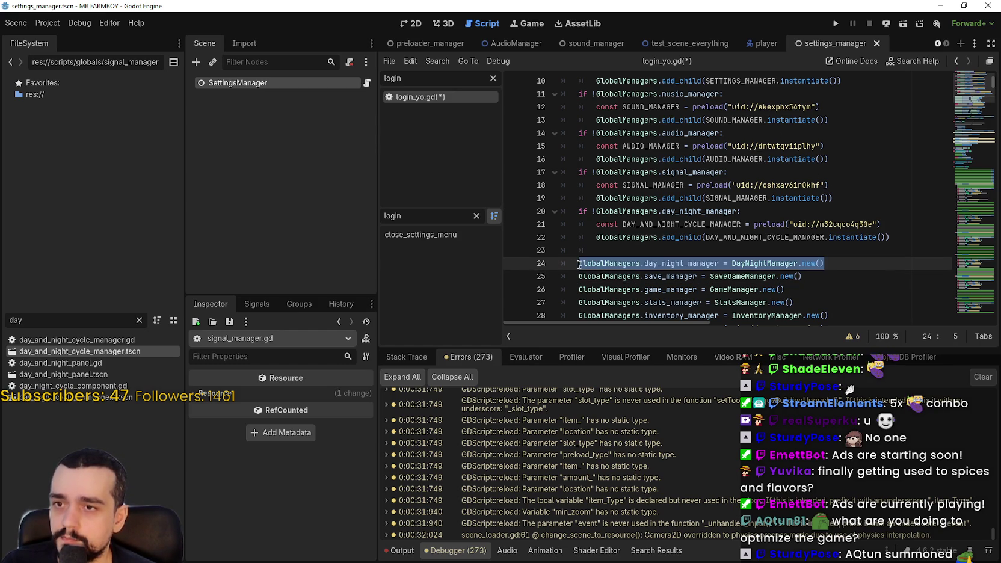
key(ctrl+x)
key(BackSpace)
key(BackSpace)
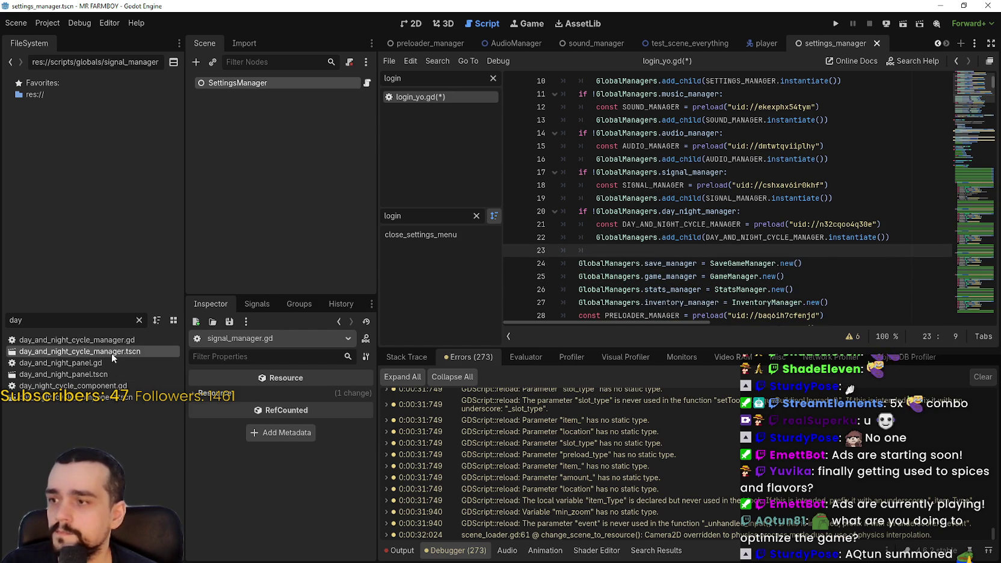
double_click(103, 341)
Insert `GlobalManagers.day_night_manager = self` as the first line of _ready in day_and_night_cycle_manager.gd and save
scroll(down, 3)
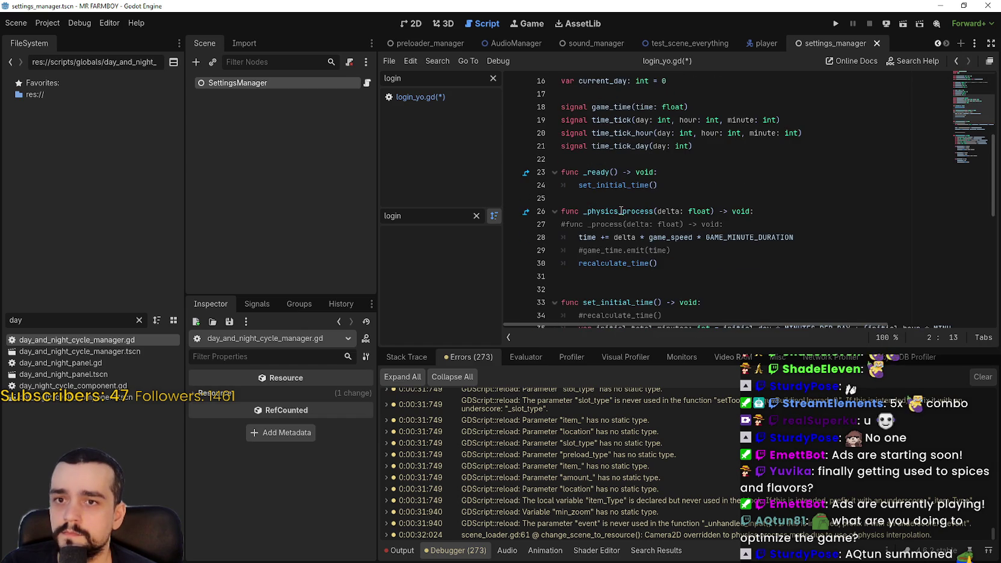
click(682, 174)
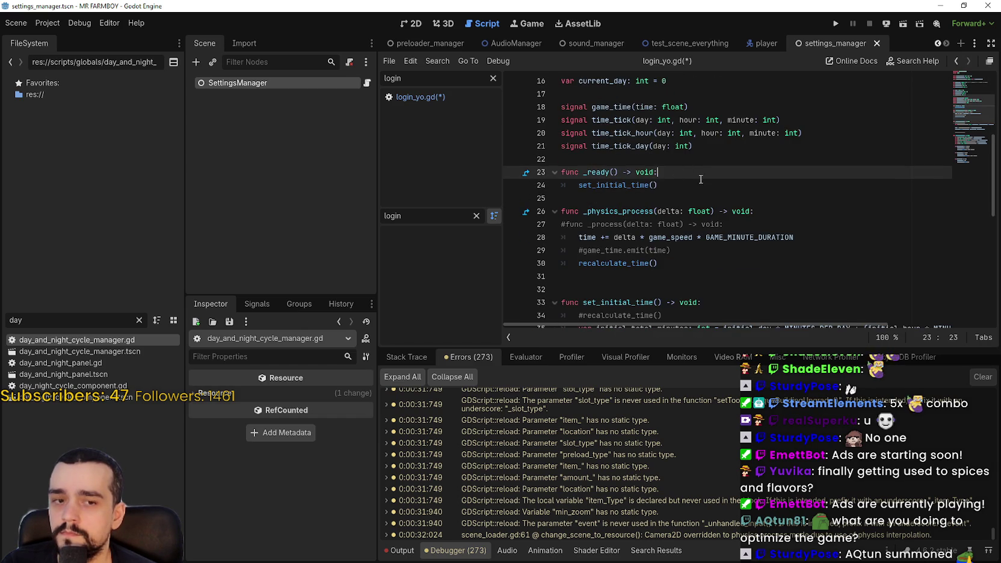
key(Return)
text(sG)
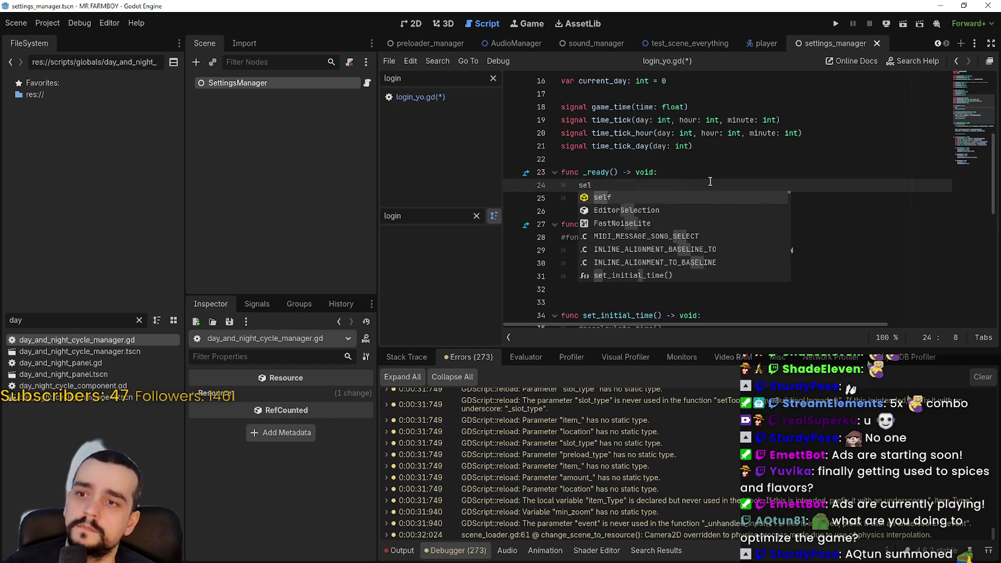
key(BackSpace)
key(BackSpace)
text(Gl)
text(oba)
key(Return)
text(.)
text(audio)
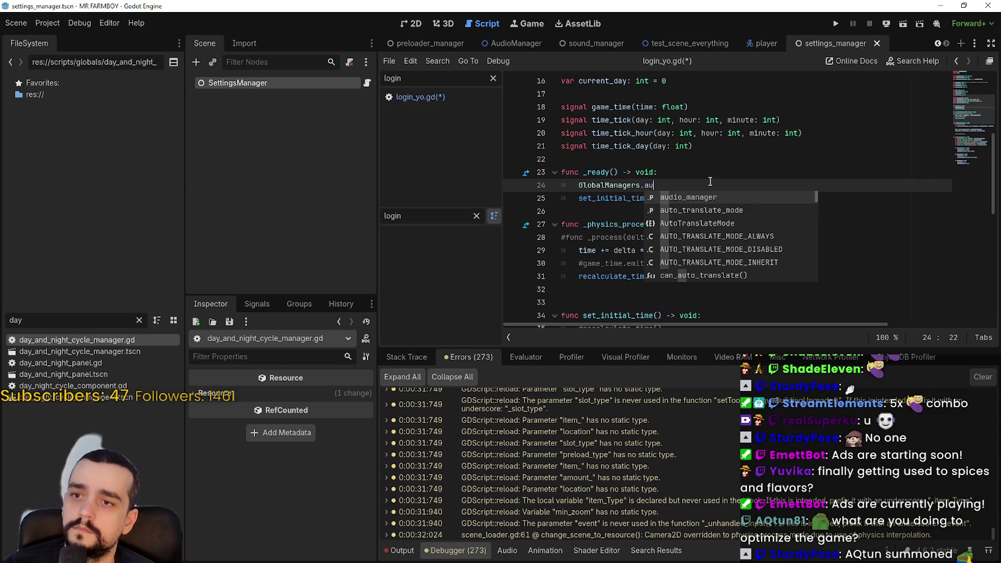
key(Return)
key(BackSpace)
key(BackSpace)
key(BackSpace)
text(_n)
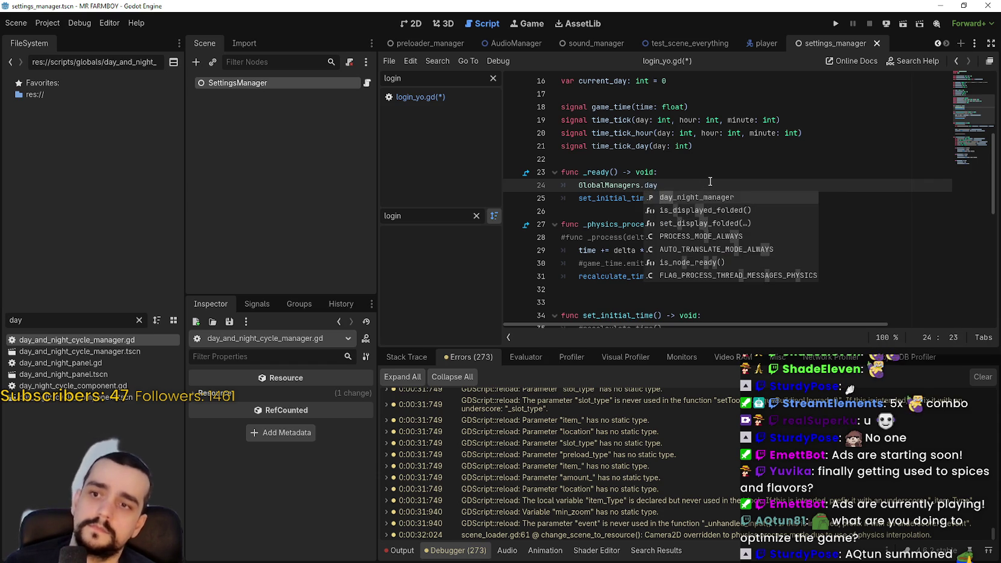
key(Return)
key(ctrl+s)
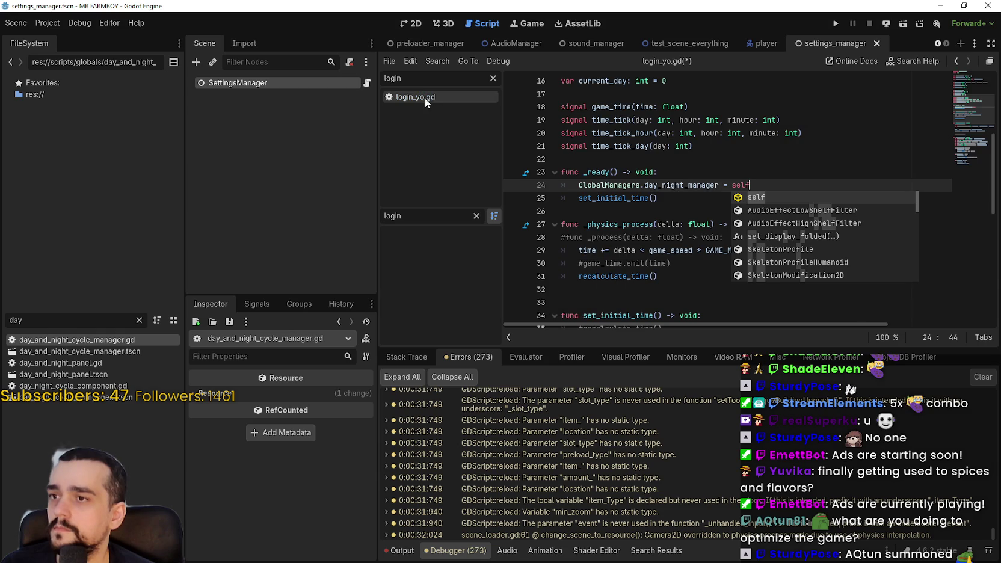
In login_yo.gd, add an `if !GlobalManagers.save_manager:` check with a preload of save_game_manager.tscn
click(425, 98)
key(BackSpace)
text(if !G)
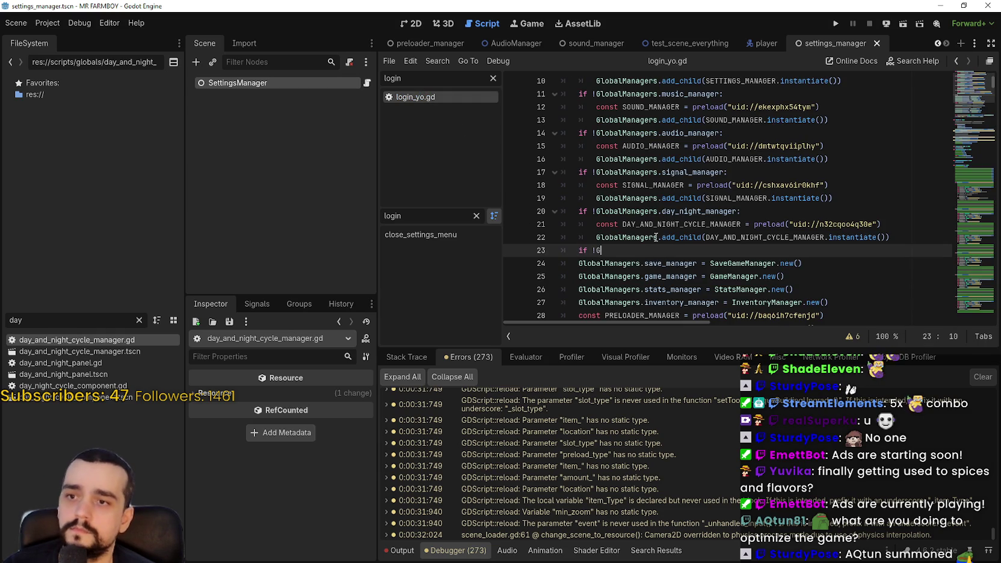
text(lobalManagers.)
text(save_manager =)
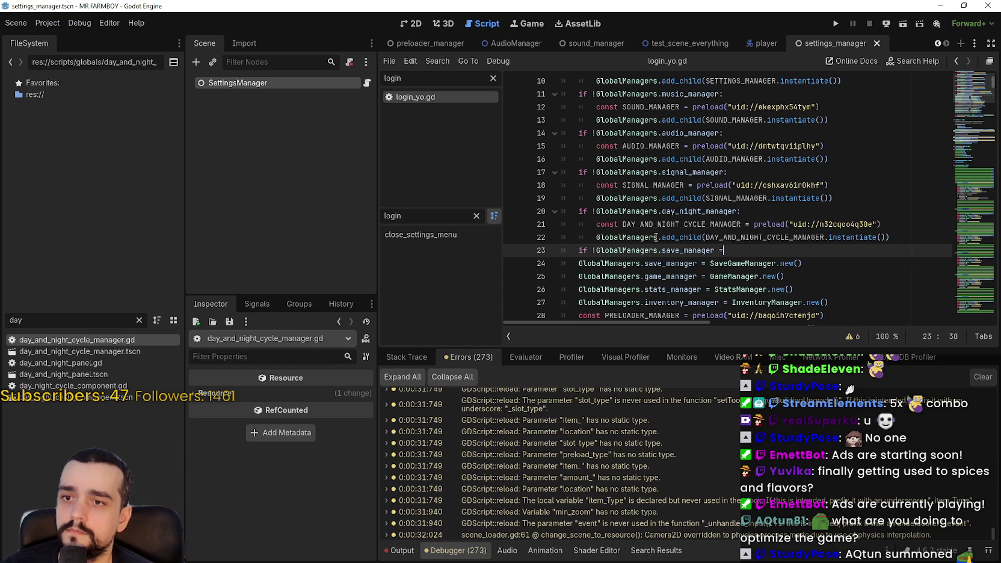
text(:)
key(Return)
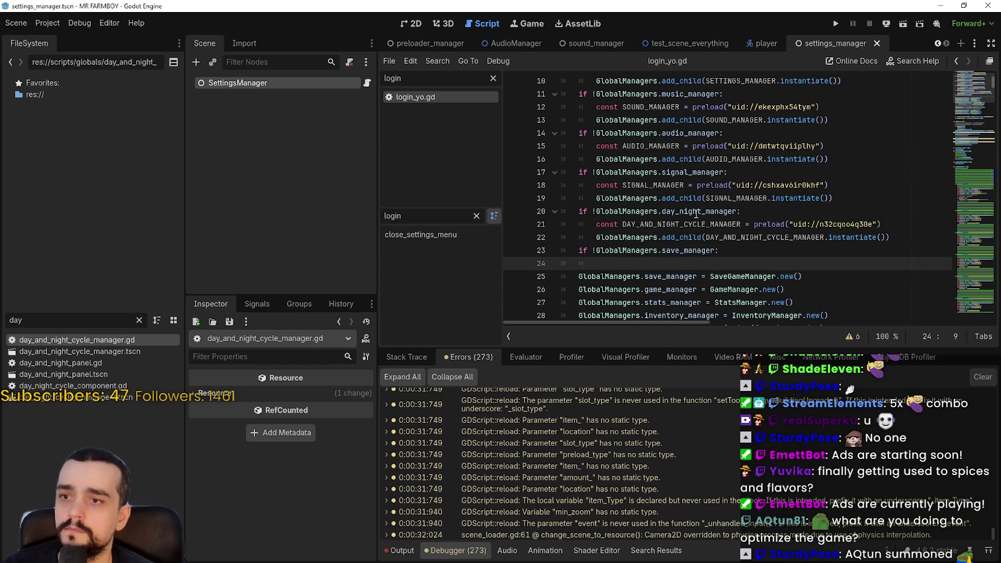
double_click(15, 320)
text(save)
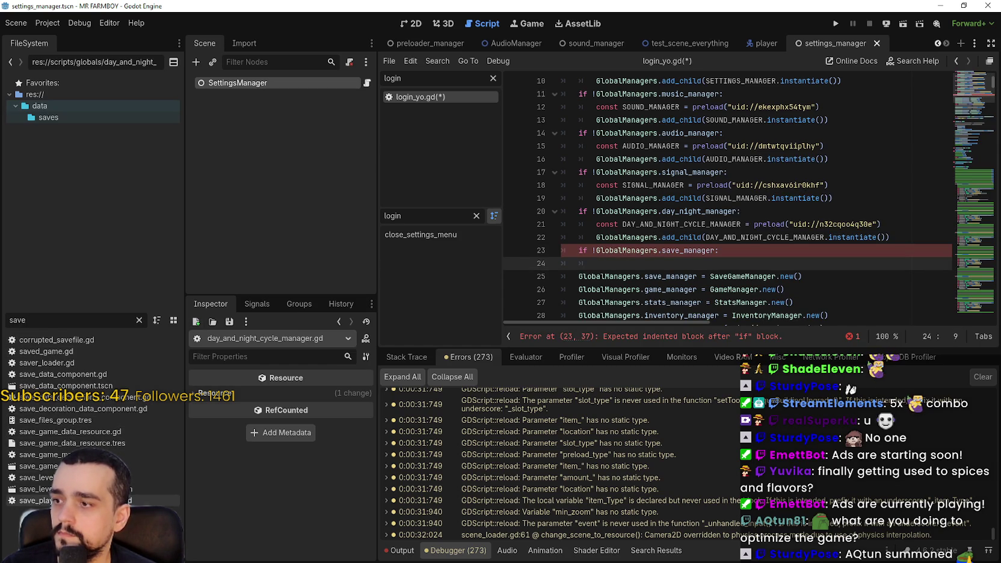
drag(54, 466, 629, 261)
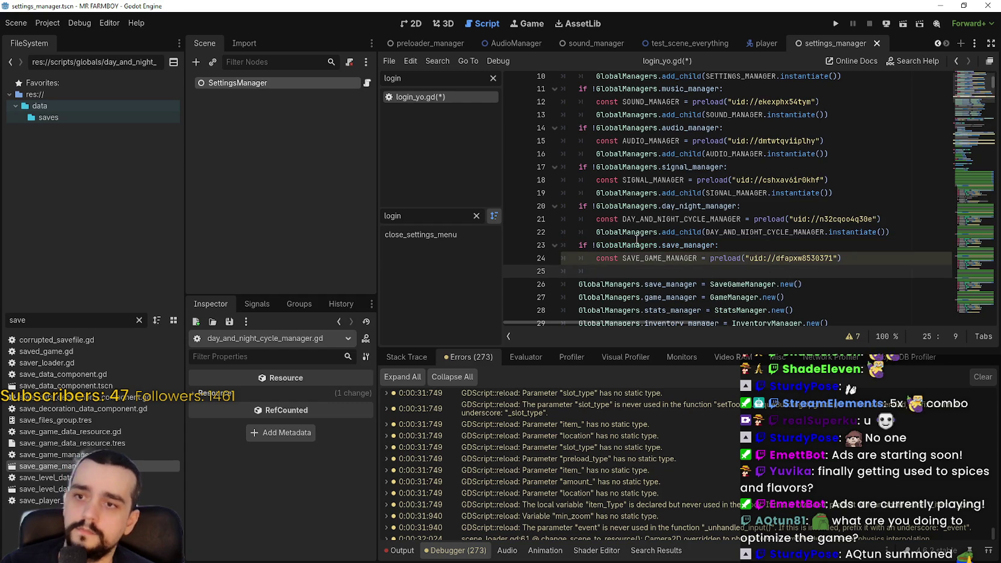
Add an add_child line instantiating SAVE_GAME_MANAGER inside the save block, followed by a blank line
key(Up)
key(Up)
key(Up)
key(shift+End)
key(ctrl+c)
key(Down)
key(Down)
key(Down)
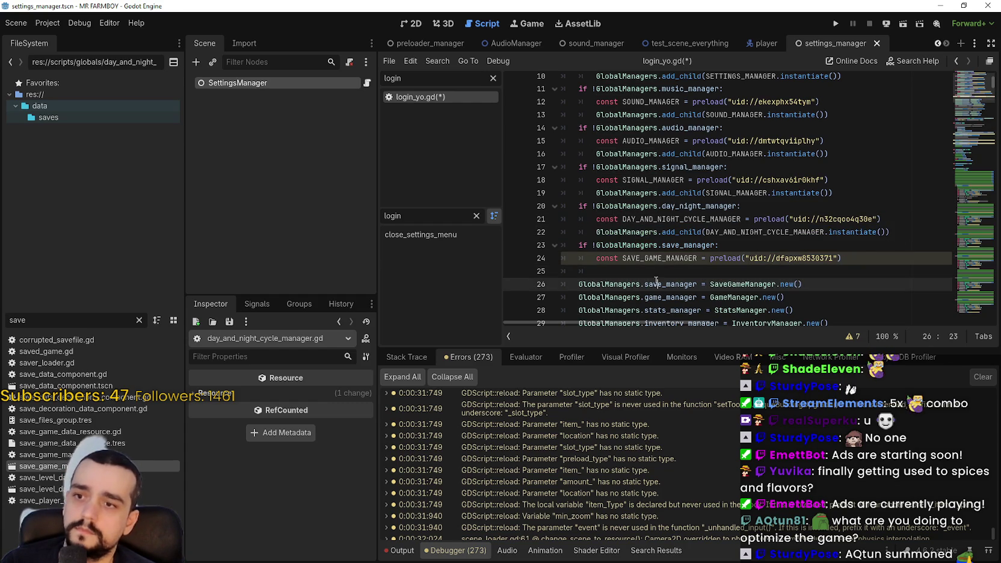
key(ctrl+v)
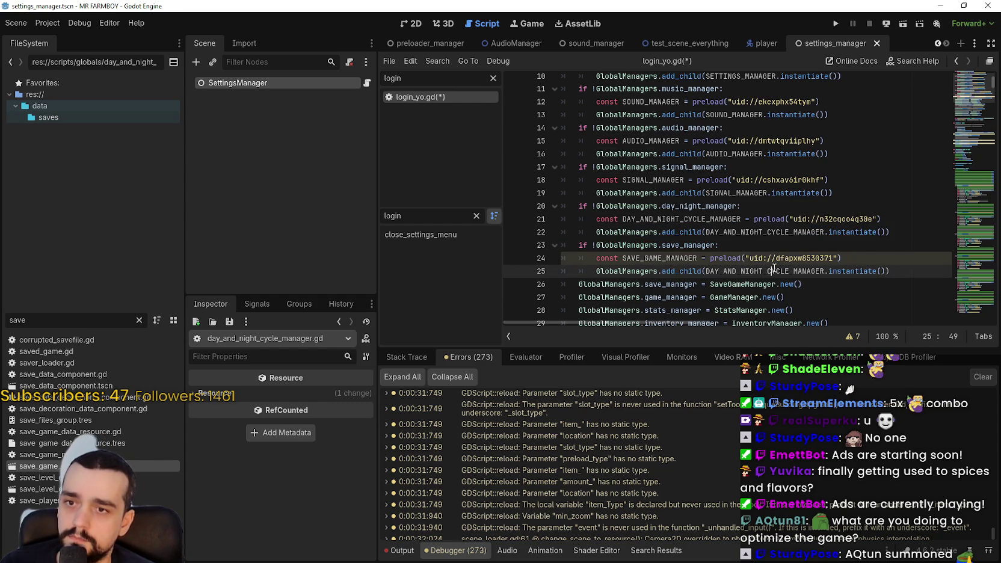
click(774, 262)
double_click(690, 250)
double_click(668, 263)
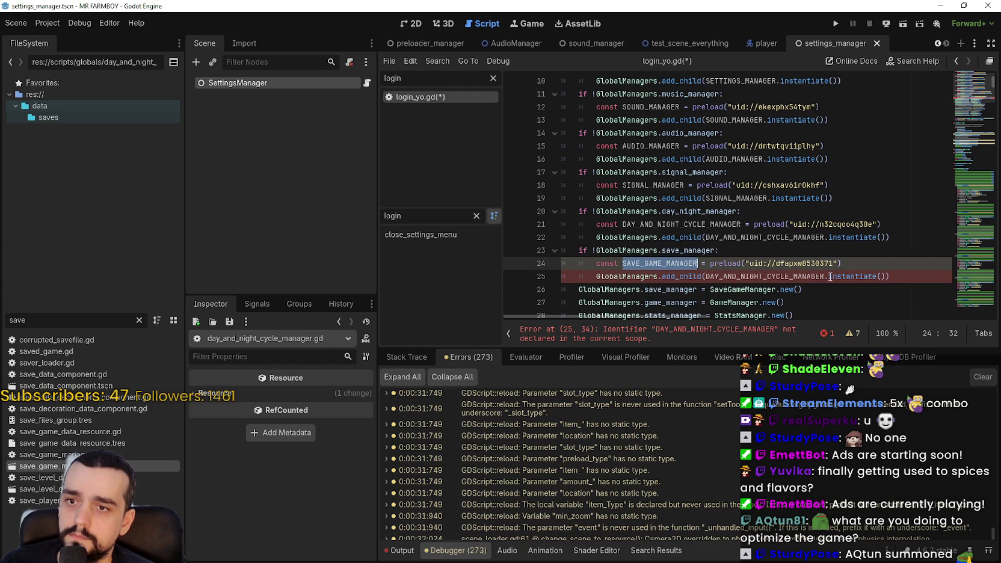
key(ctrl+c)
double_click(806, 276)
key(ctrl+v)
click(877, 279)
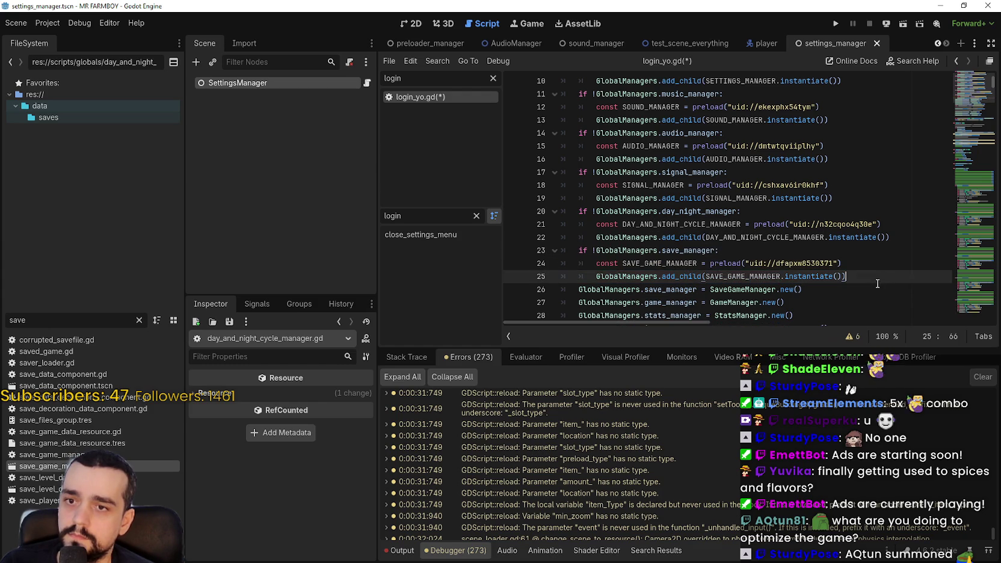
key(Return)
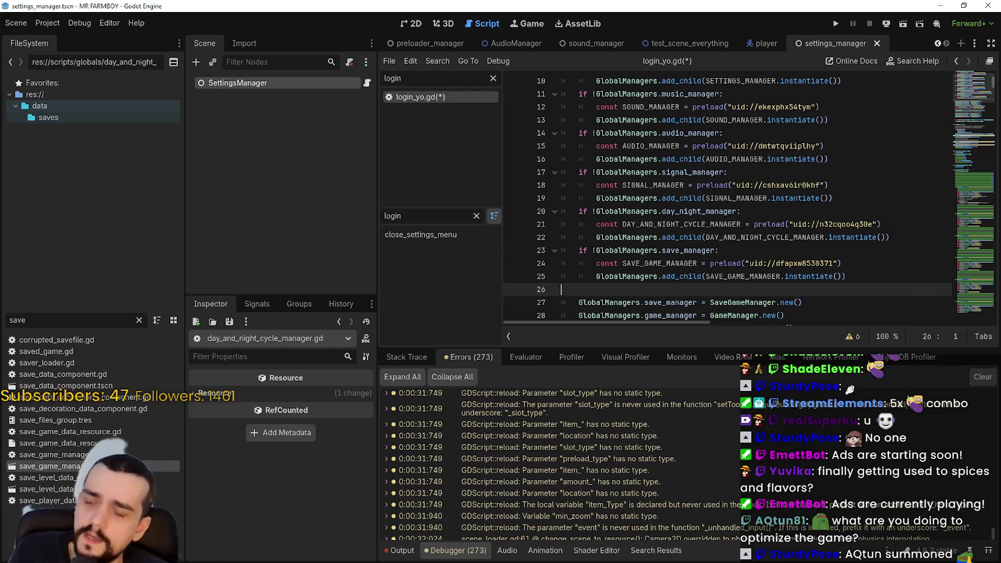
Scroll up to review the six guarded manager preloads in login_yo.gd's _init
scroll(up, 3)
click(845, 118)
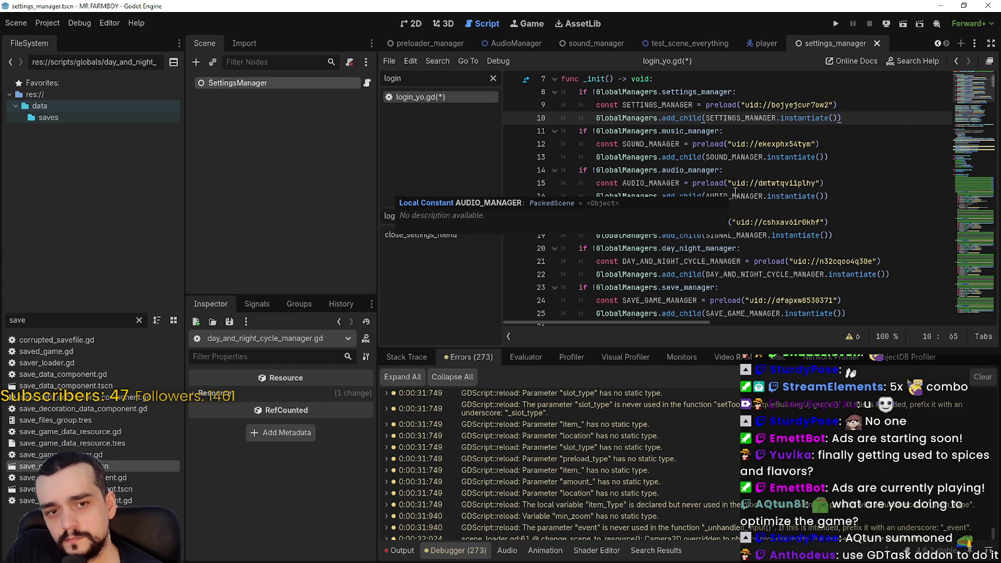
click(806, 210)
click(844, 199)
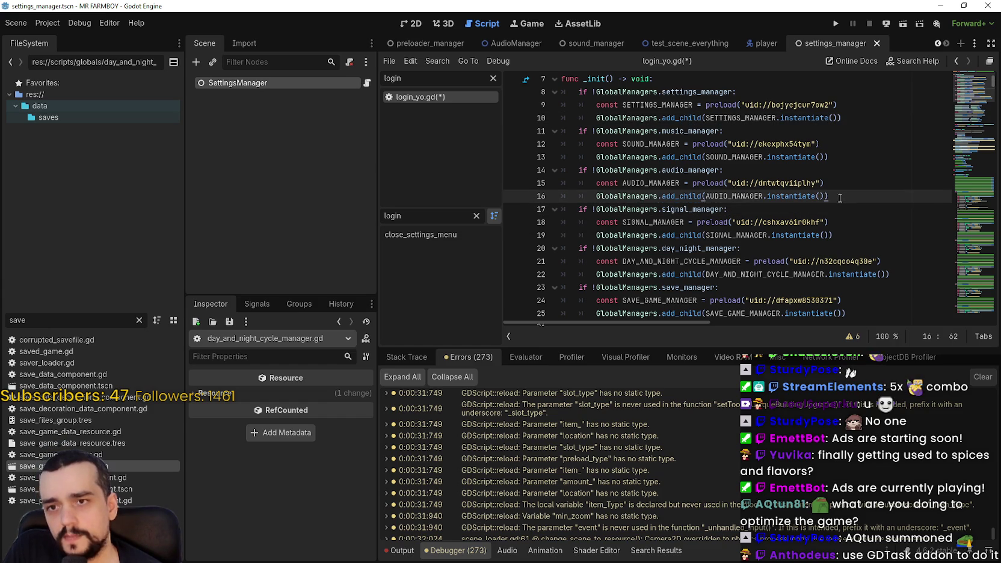
scroll(down, 3)
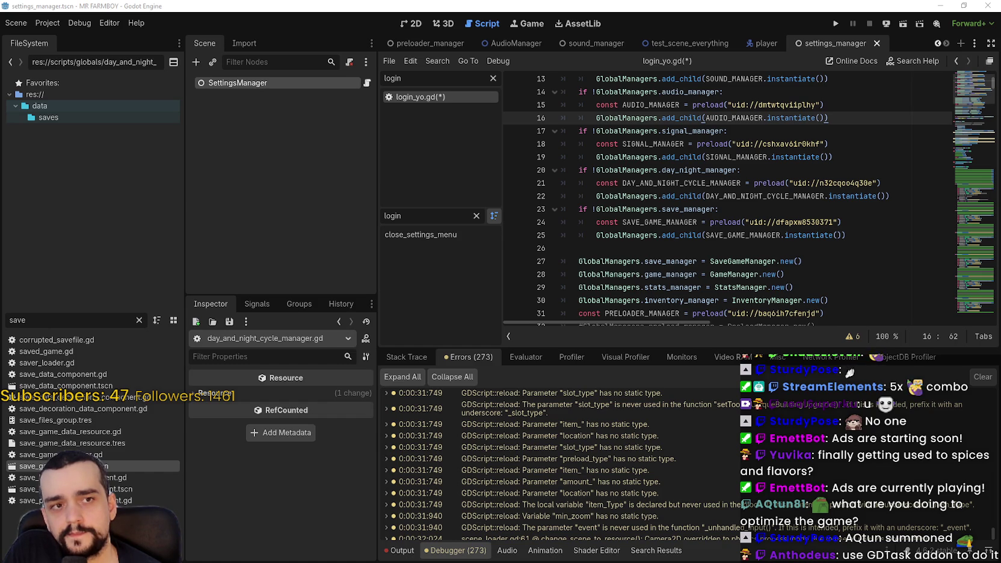
key(alt+Tab)
Scroll the GDTask.Nuget README up to its Abstract section on lightweight async/await integration
scroll(up, 3)
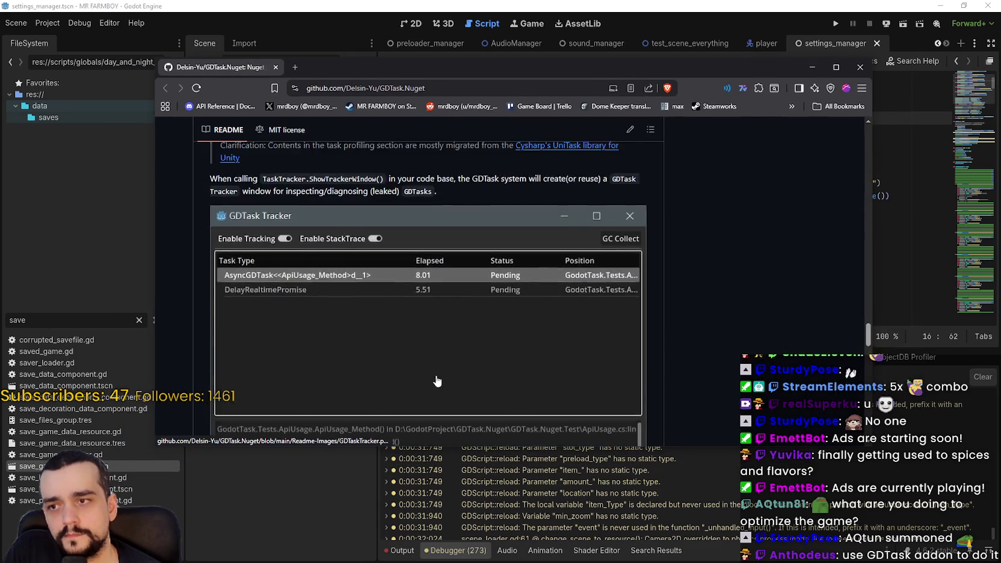
scroll(down, 3)
scroll(up, 3)
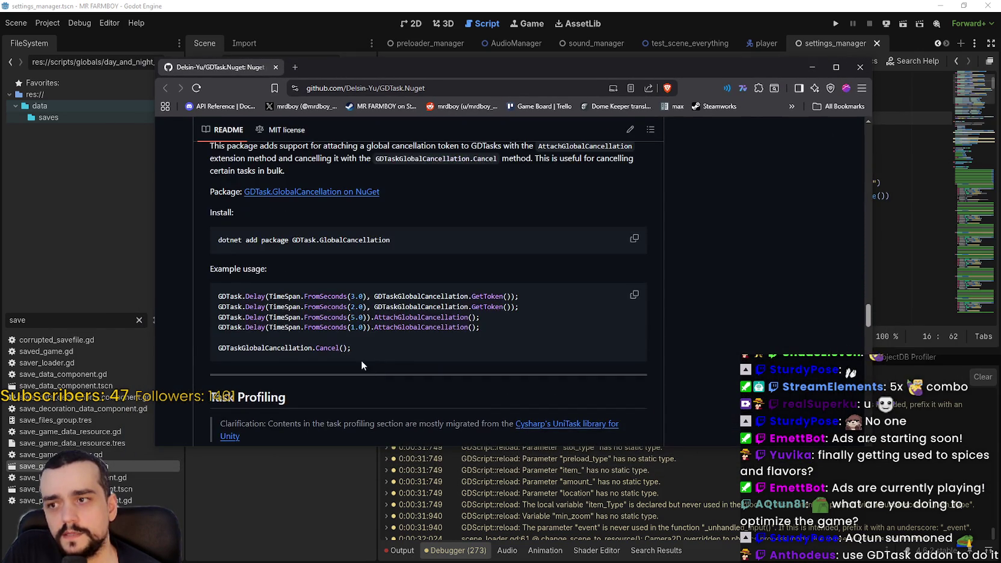
scroll(up, 3)
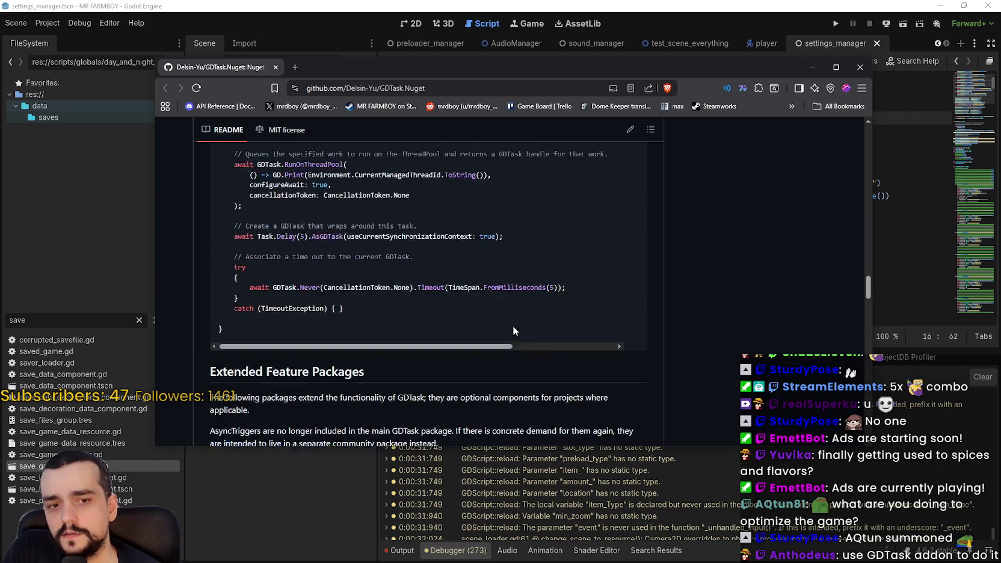
scroll(up, 3)
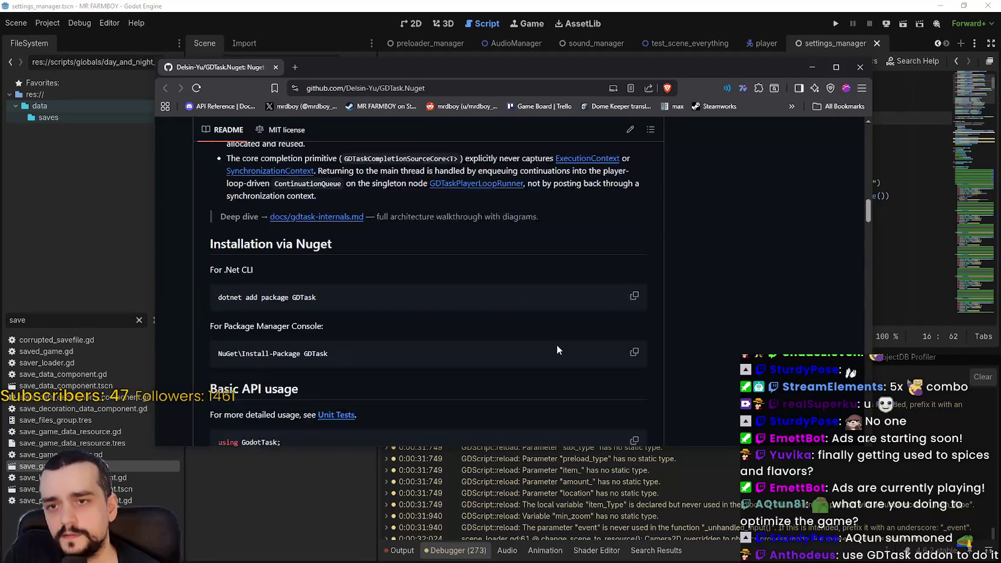
drag(872, 198, 864, 187)
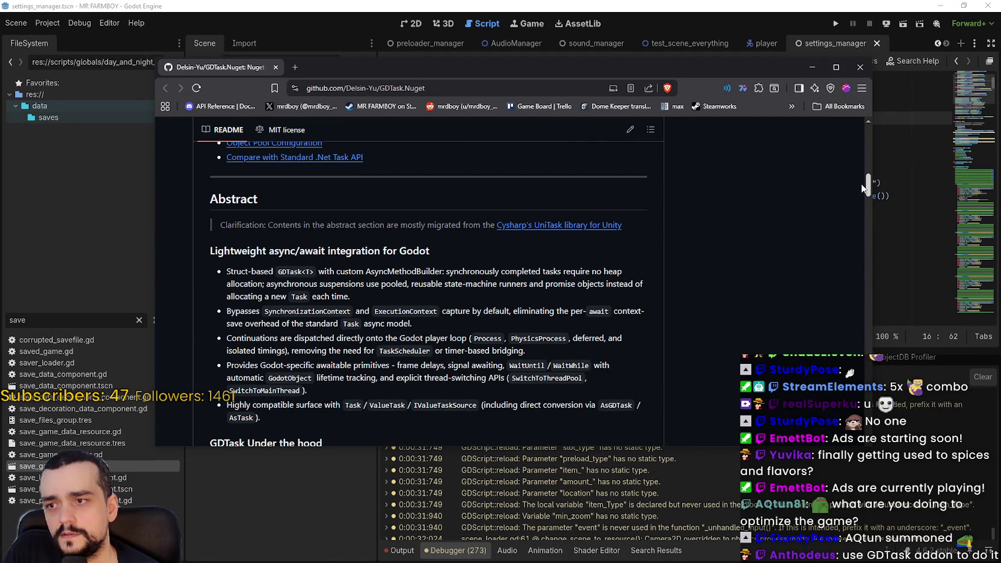